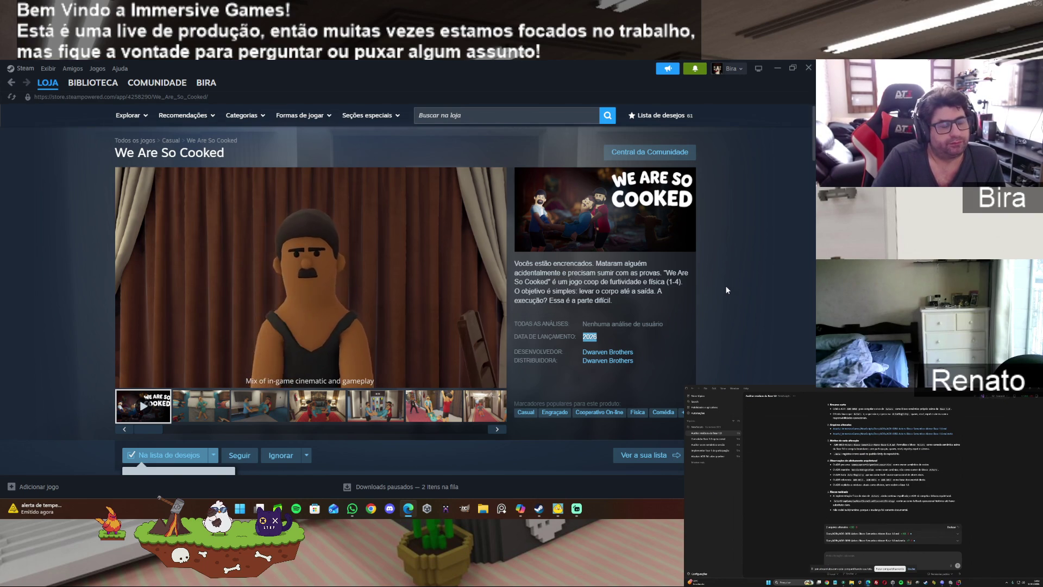
Step: Scroll the We Are So Cooked store page past the release info to IMPROVISE SUA FUGA
scroll(726, 287, "down", 5)
scroll(726, 288, "down", 5)
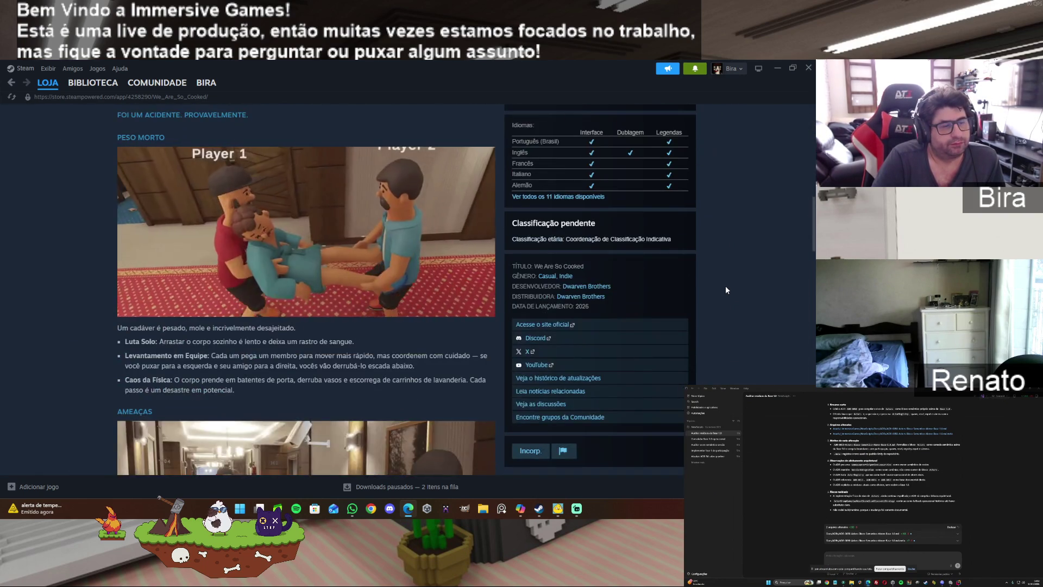
scroll(725, 288, "down", 5)
scroll(726, 287, "down", 5)
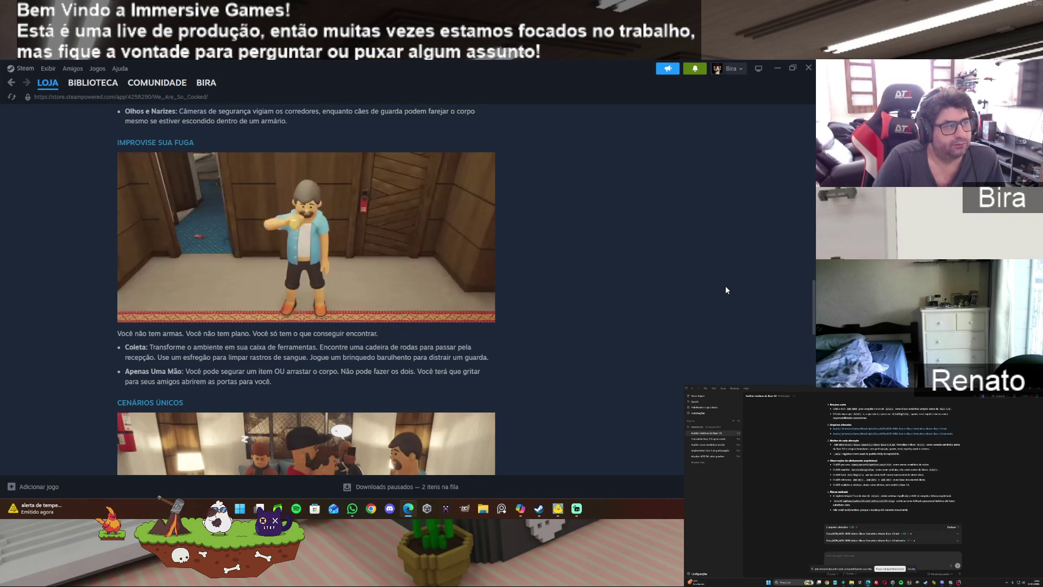
scroll(726, 289, "down", 3)
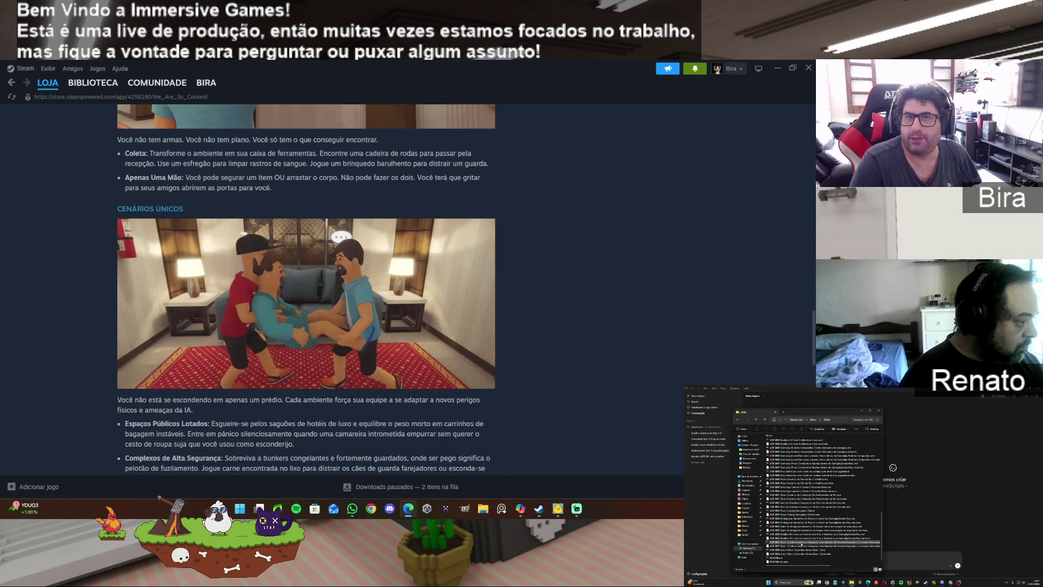
Step: Drag the browser window playing the YouTube Short in front of the Steam store page
mouse_move(522, 60)
left_mouse_down()
mouse_move(522, 107)
mouse_move(175, 71)
mouse_move(220, 70)
left_mouse_up()
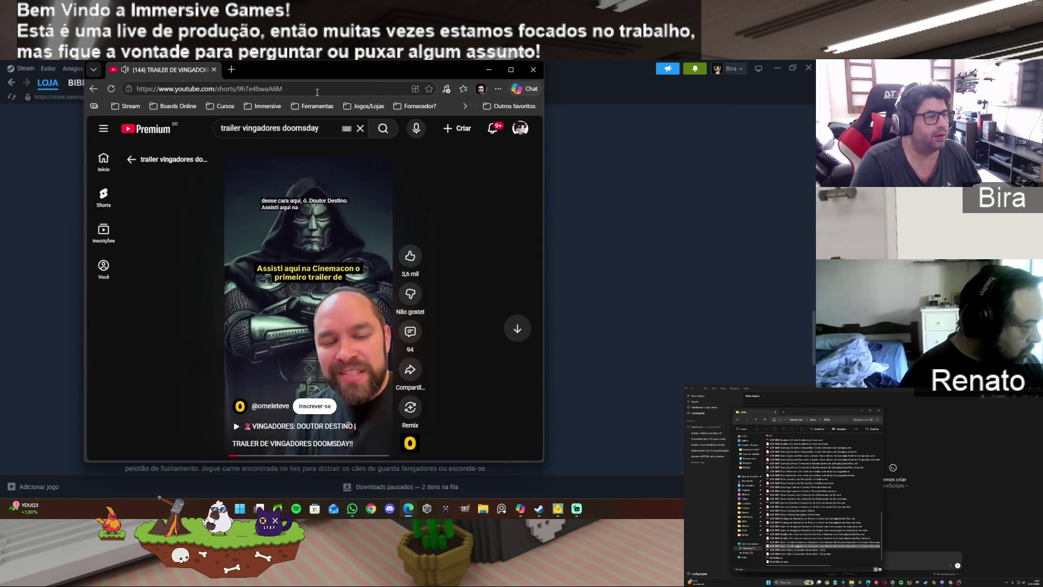
Step: Maximize the browser and skip ahead through several Avengers Doomsday trailer Shorts
double_click(513, 69)
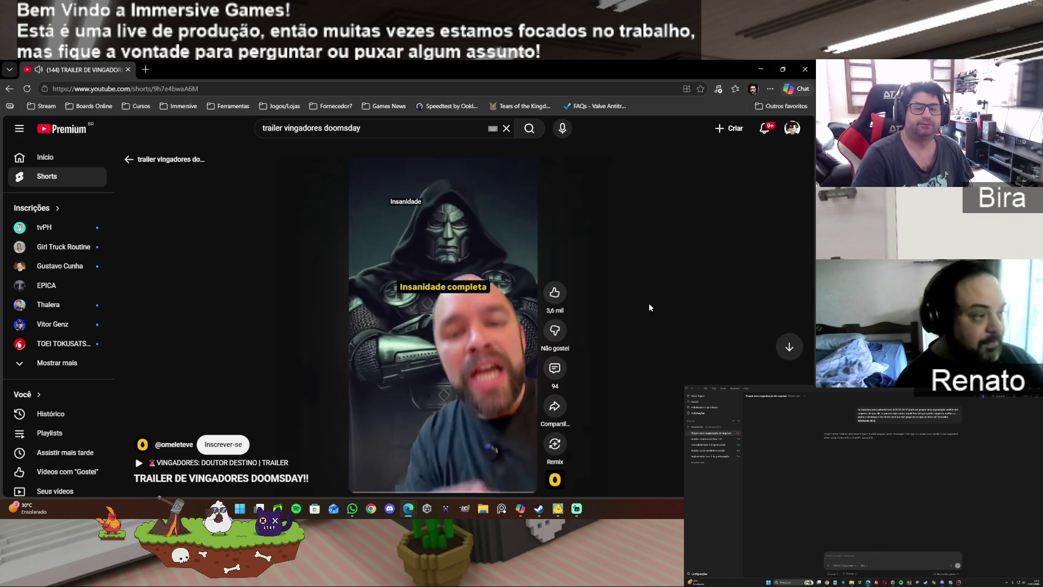
left_click(791, 346)
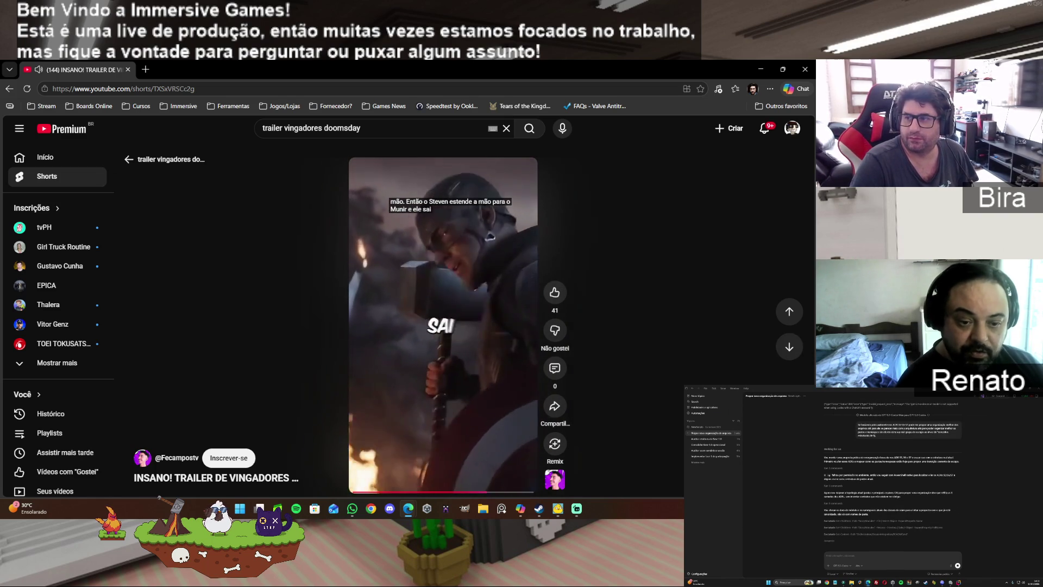
left_click(792, 347)
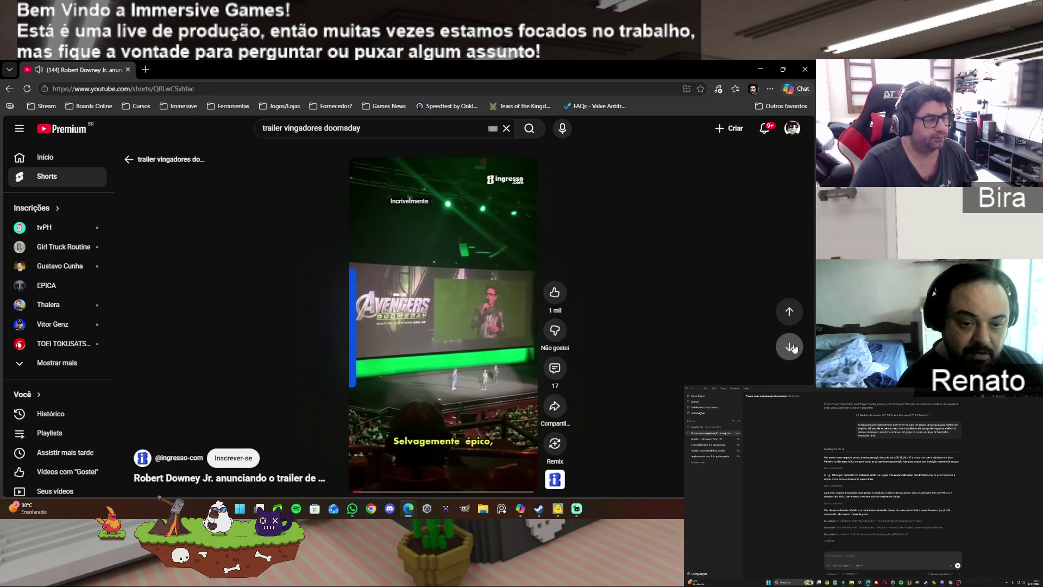
left_click(792, 347)
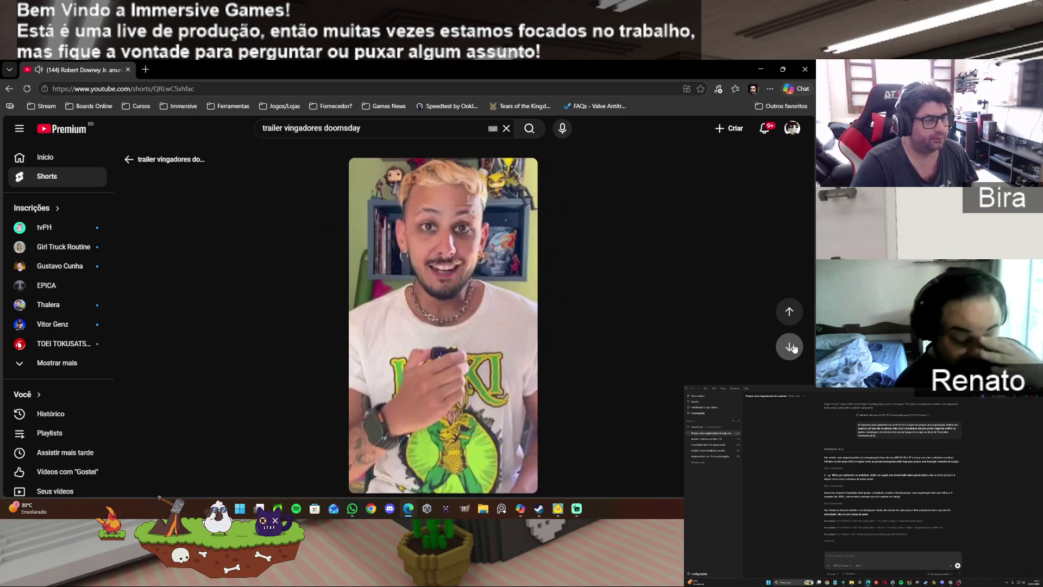
left_click(792, 347)
left_click(792, 347)
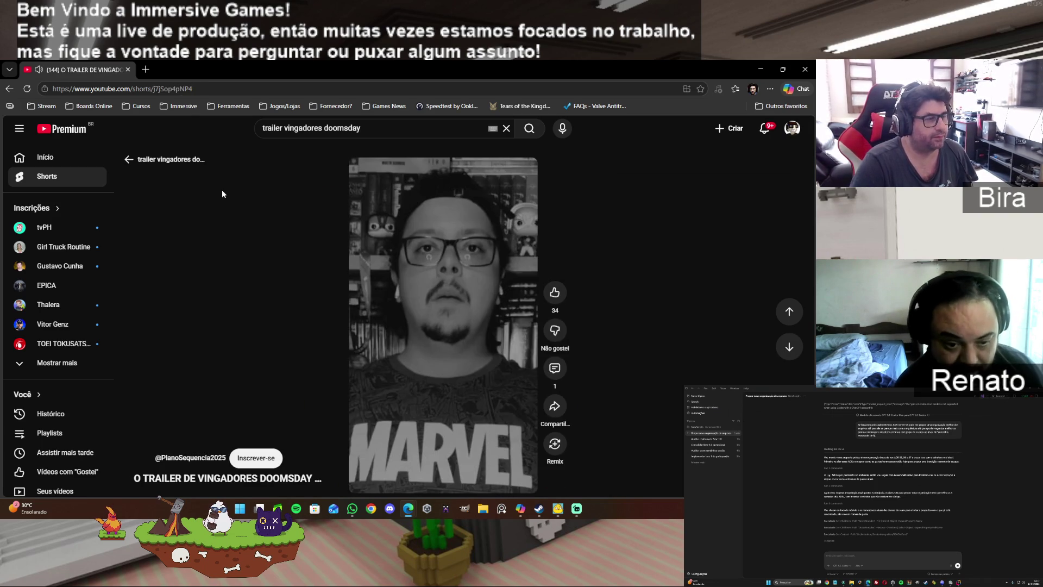
Step: Return to YouTube's Início feed and browse down through the recommended videos
left_click(71, 132)
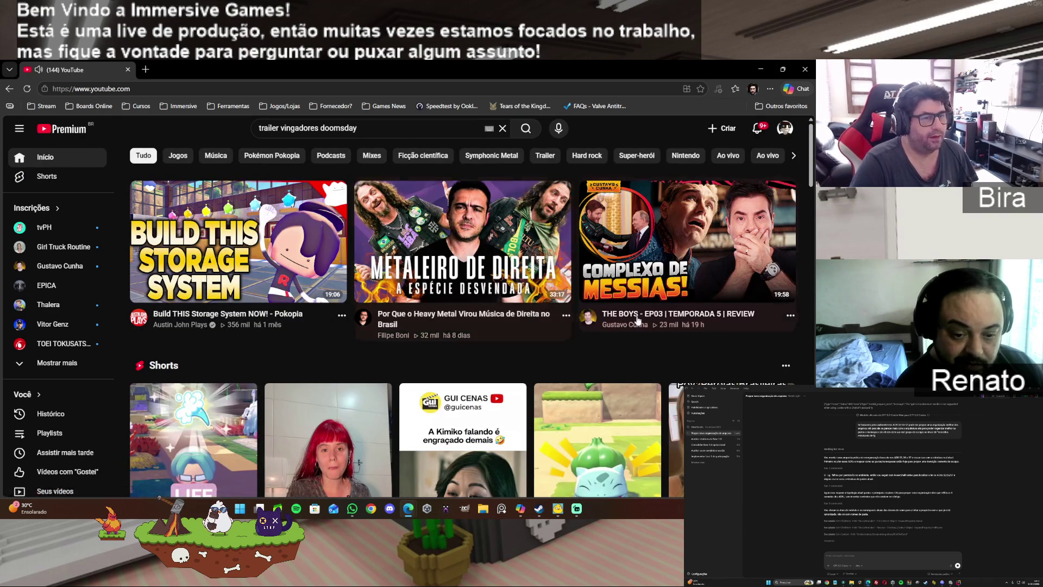
scroll(636, 320, "down", 4)
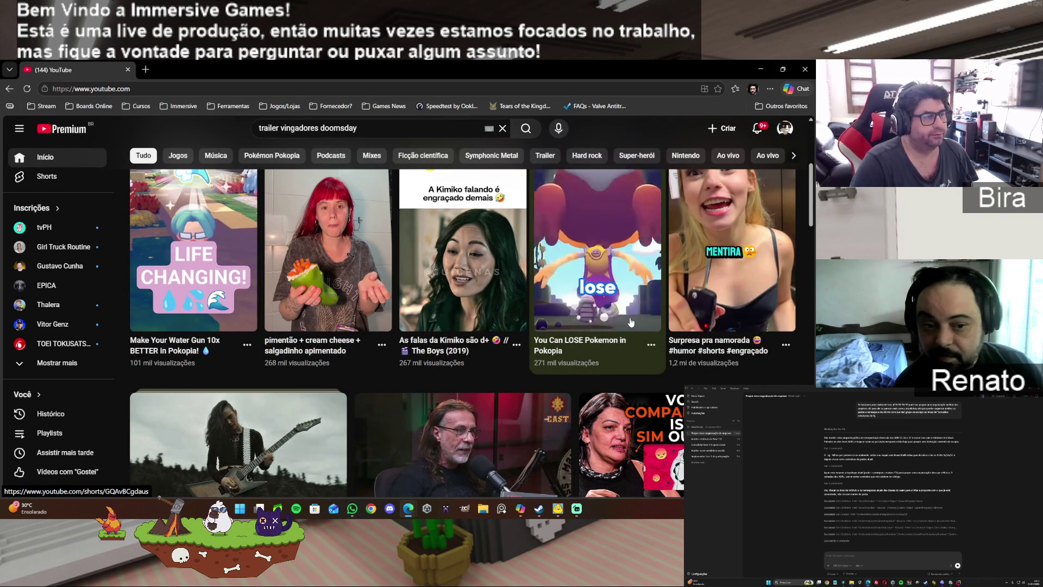
scroll(631, 321, "down", 5)
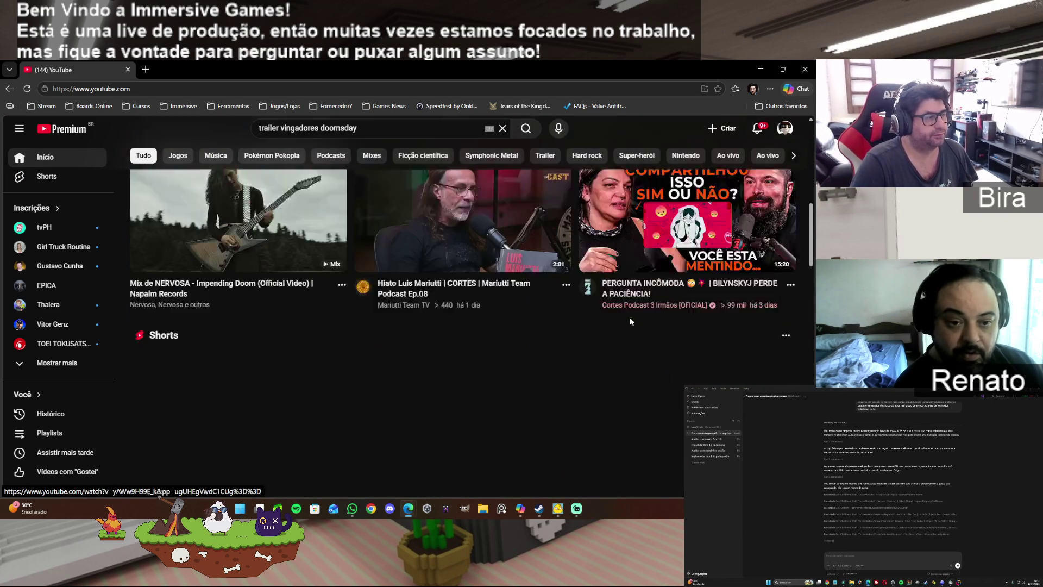
scroll(631, 322, "down", 1)
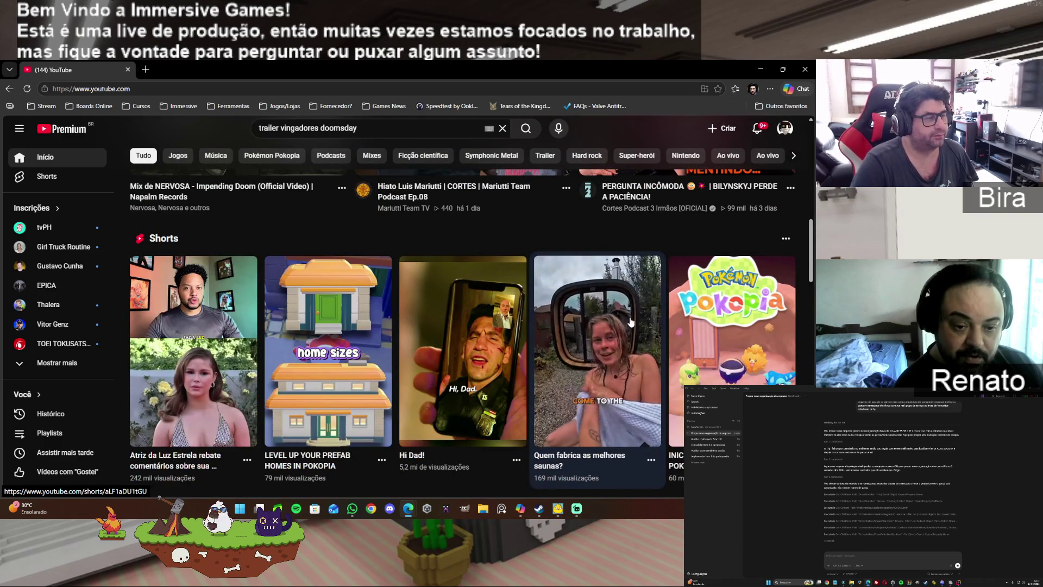
scroll(630, 322, "down", 1)
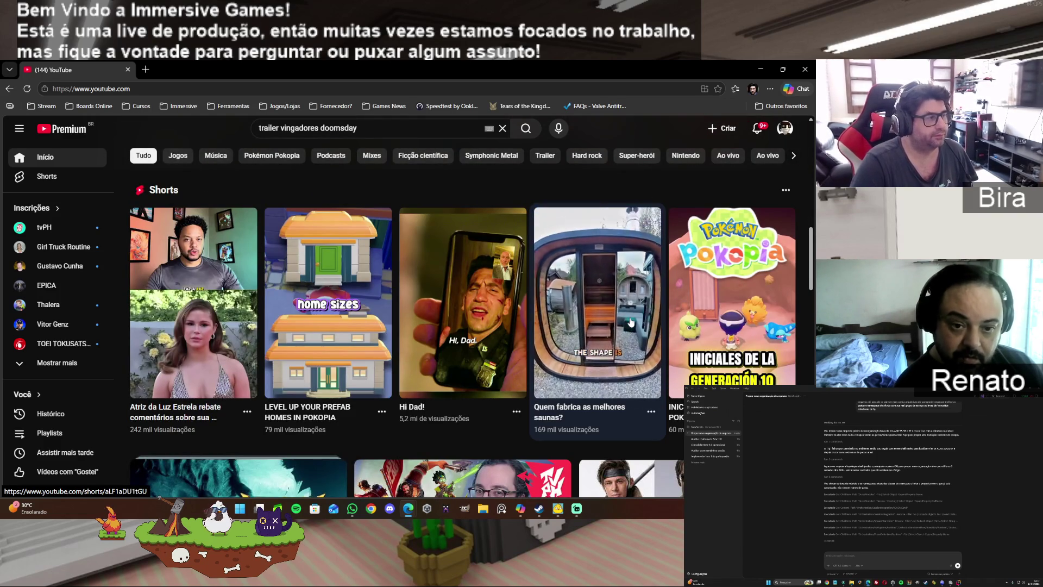
scroll(630, 321, "down", 4)
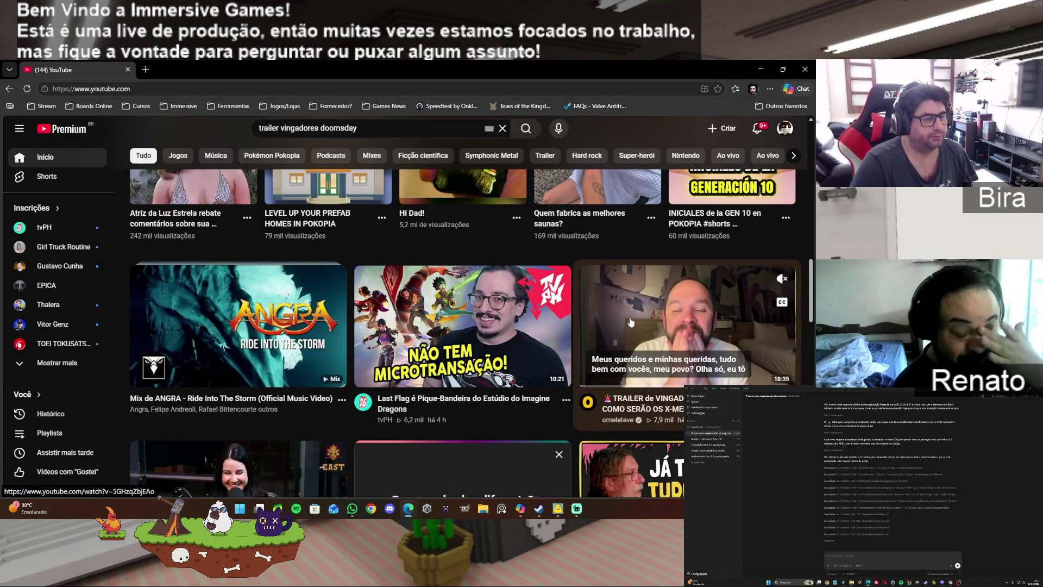
scroll(630, 322, "down", 10)
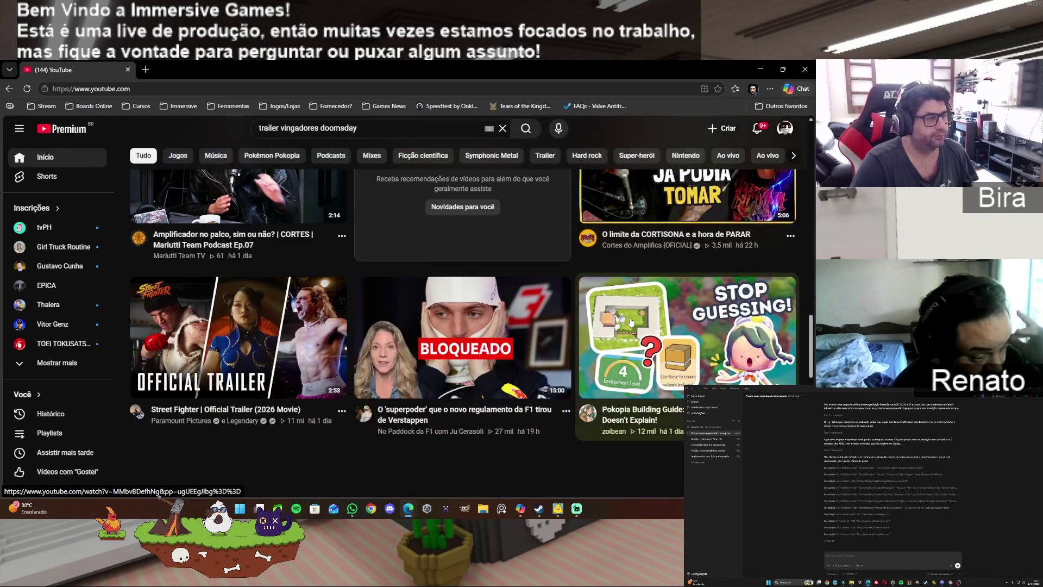
scroll(630, 322, "down", 5)
scroll(630, 322, "up", 4)
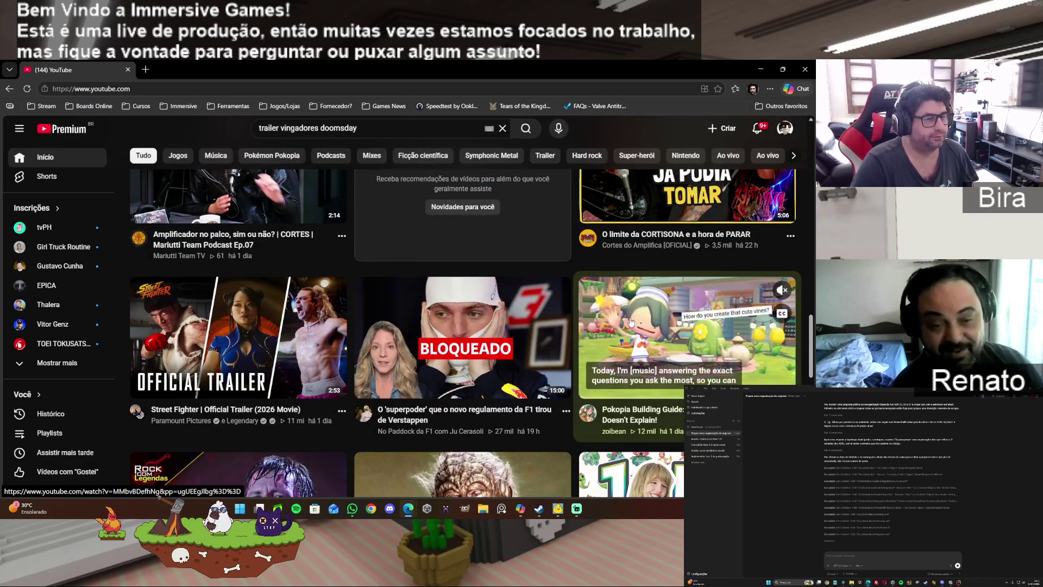
scroll(630, 321, "down", 5)
scroll(631, 319, "down", 7)
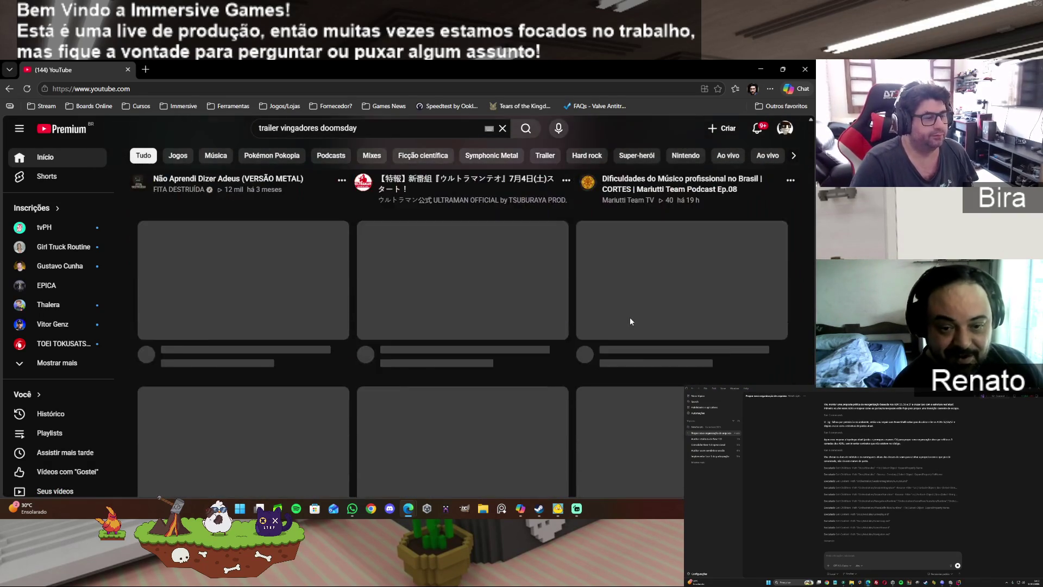
left_click(806, 69)
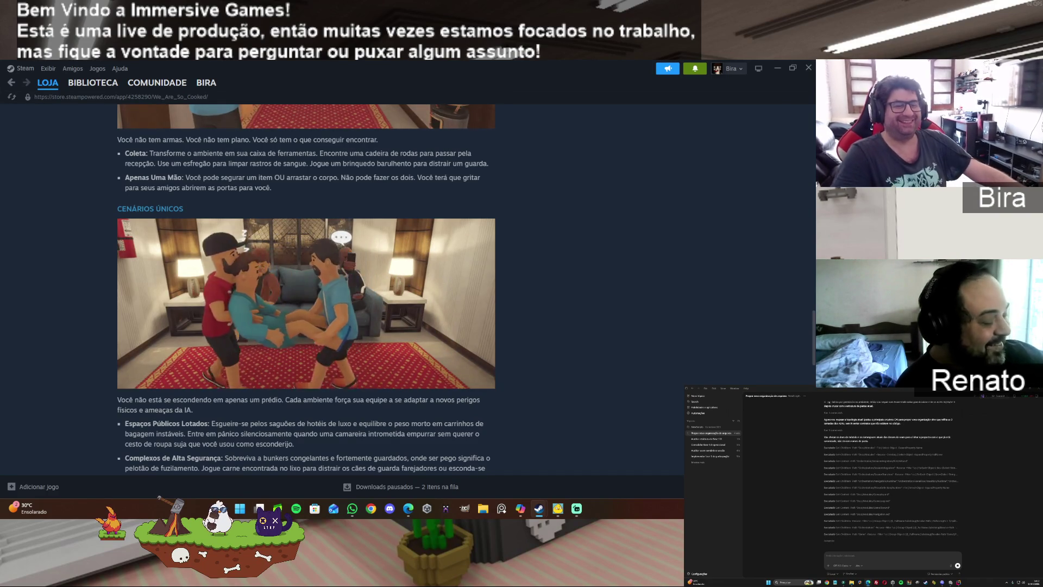
Step: Switch Steam to Biblioteca > Página inicial, then close the Steam window
scroll(703, 361, "up", 10)
scroll(702, 360, "up", 5)
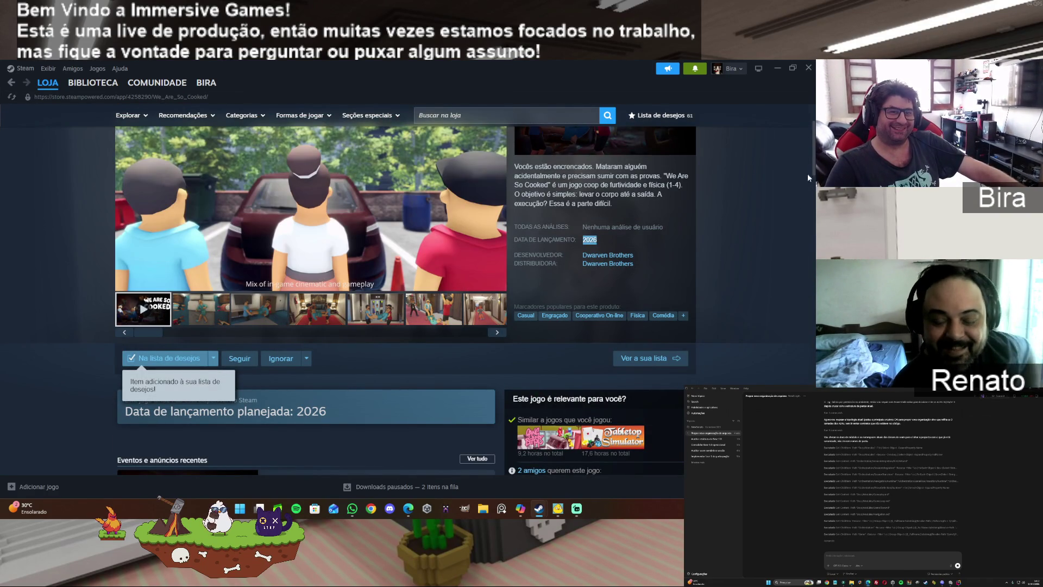
scroll(814, 166, "up", 2)
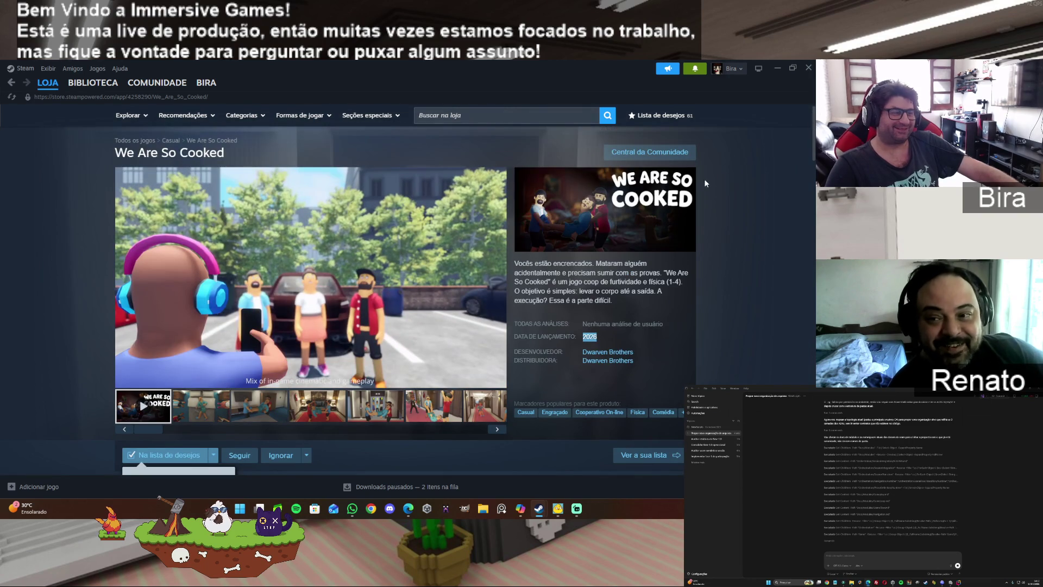
mouse_move(155, 84)
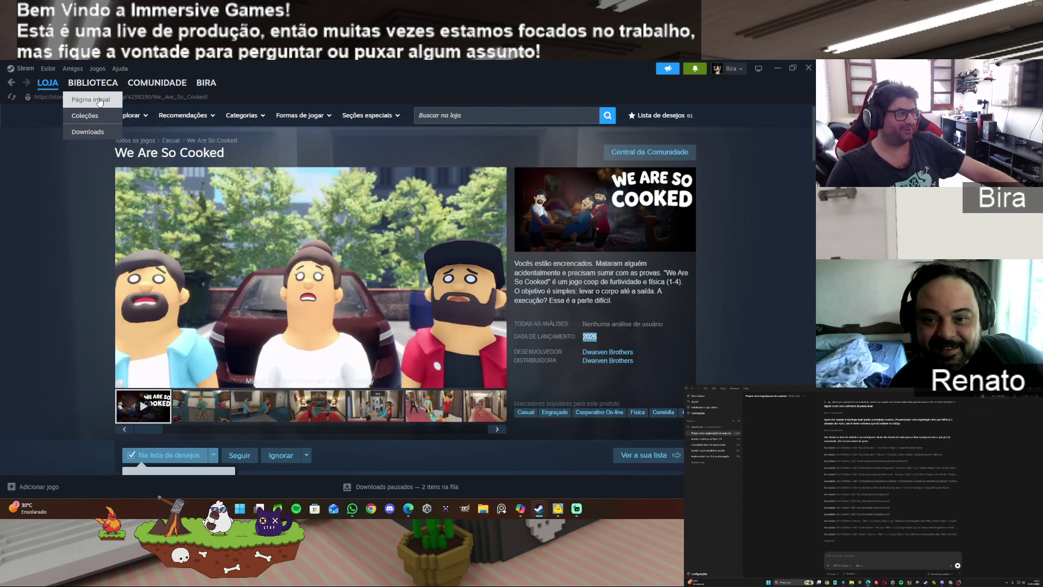
left_click(99, 98)
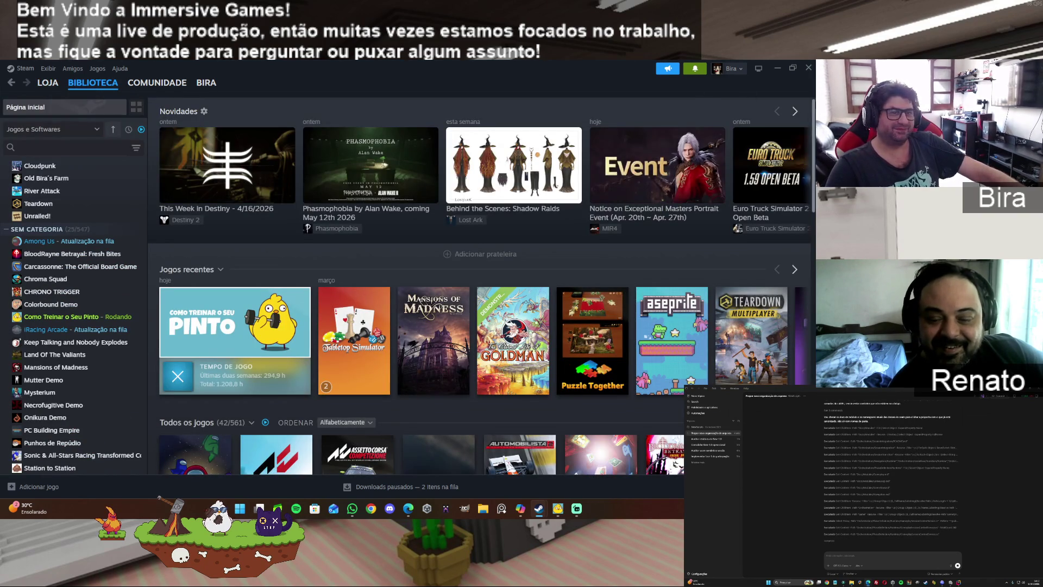
left_click(809, 66)
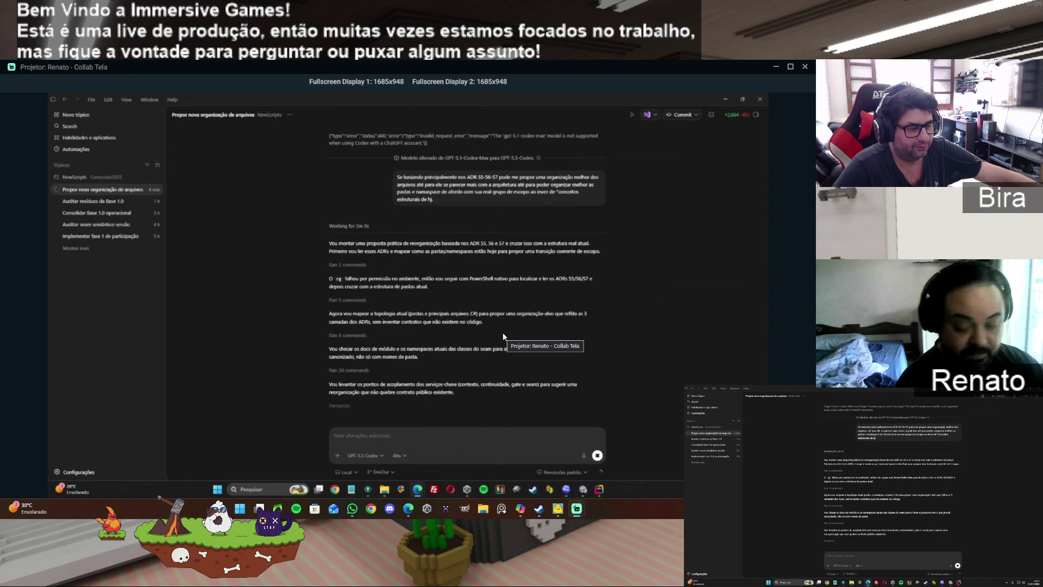
Step: Open and close MagicaVoxel, then minimize the Collab Tela projector window
left_click(446, 509)
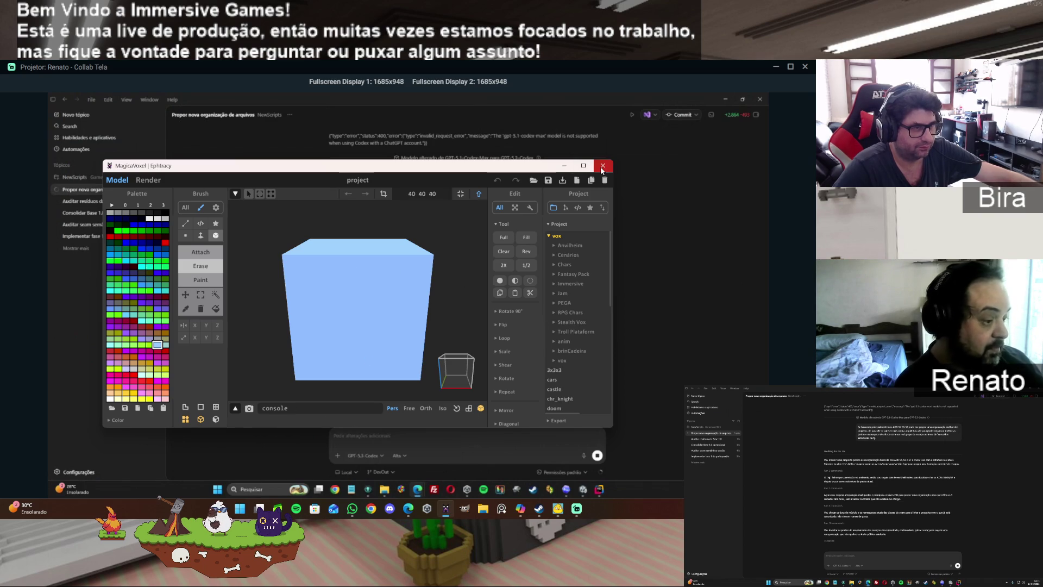
left_click(602, 166)
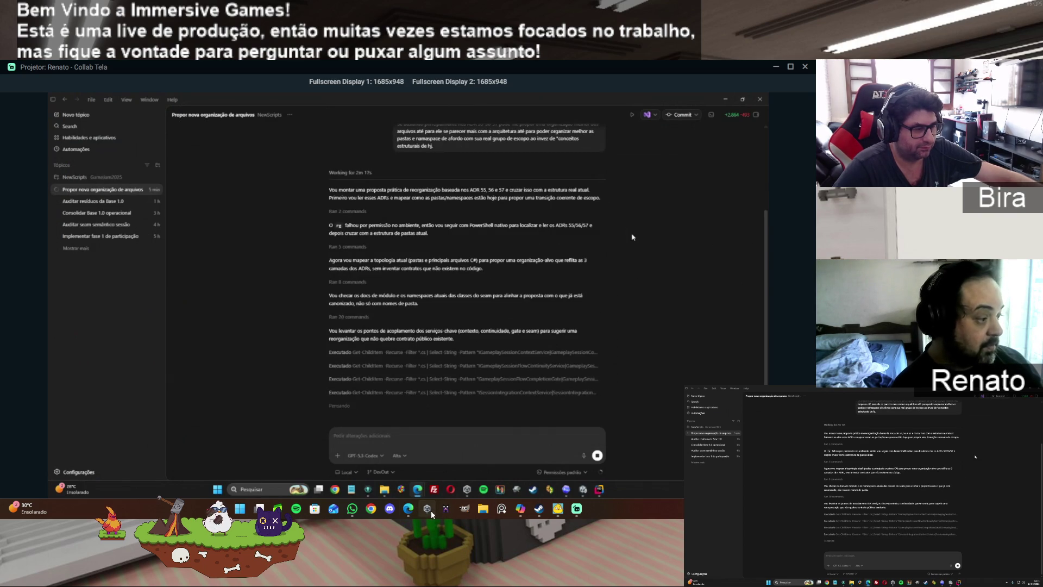
left_click(776, 66)
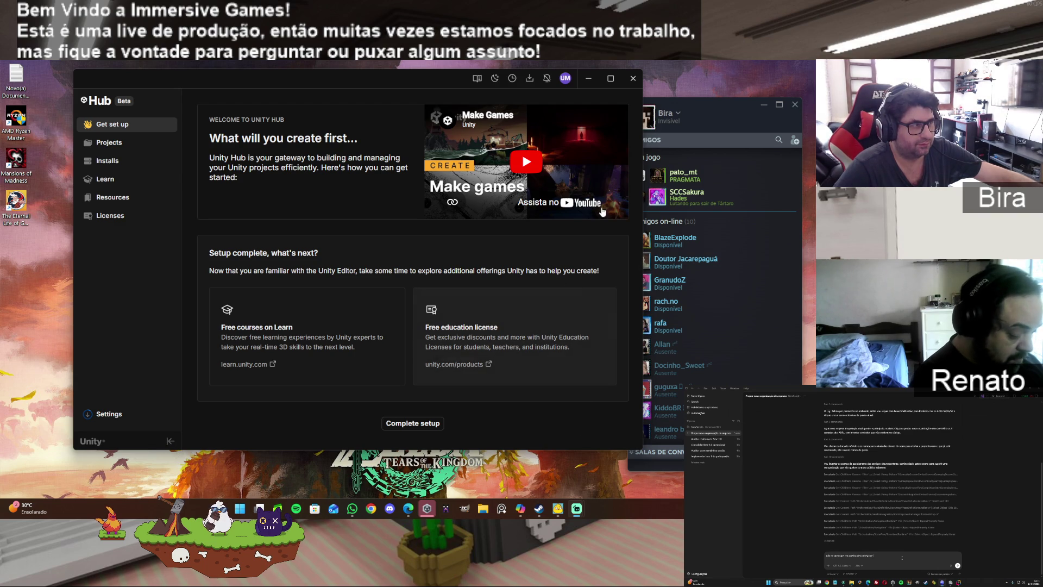
Step: Show the list of existing projects in Unity Hub
left_click(109, 143)
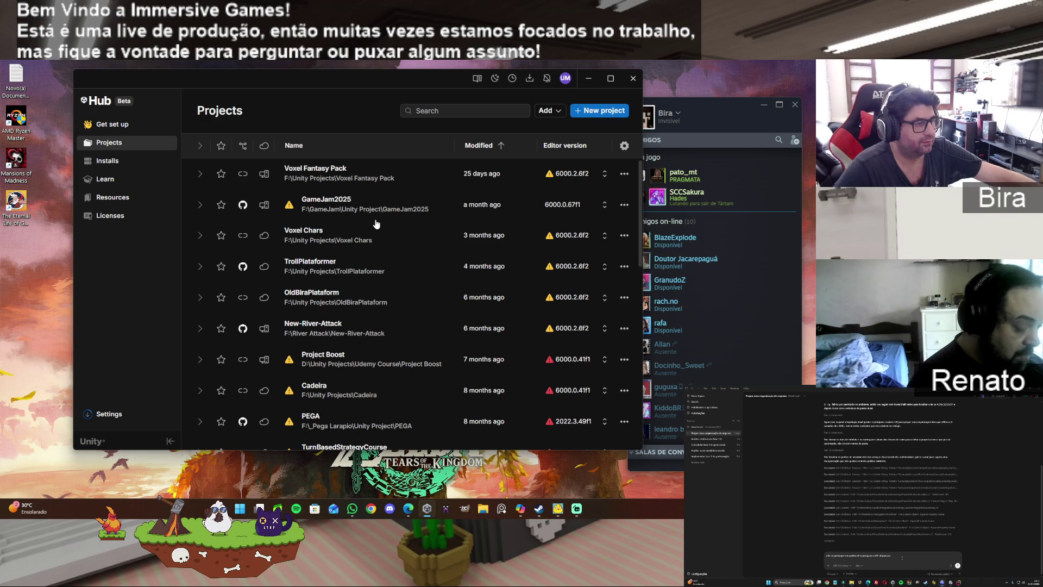
scroll(361, 335, "down", 5)
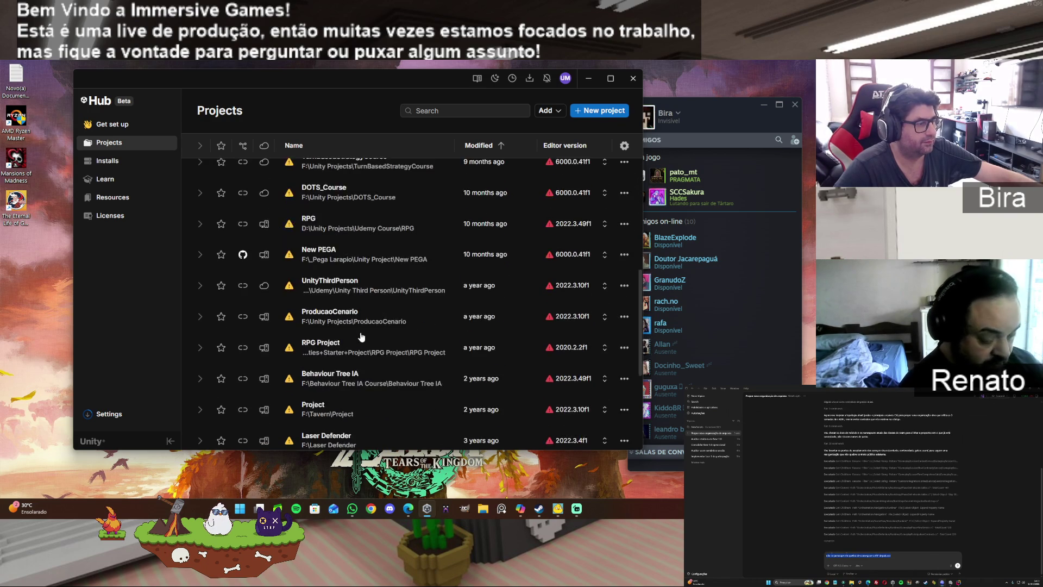
scroll(362, 335, "up", 5)
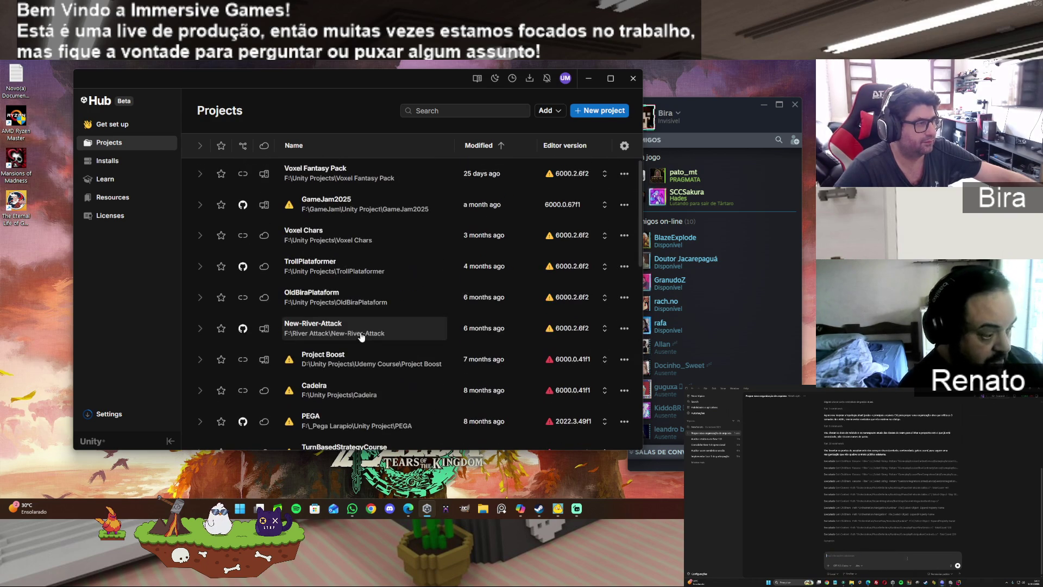
Step: Start a new project and browse the templates, keeping Universal 3D selected
left_click(594, 112)
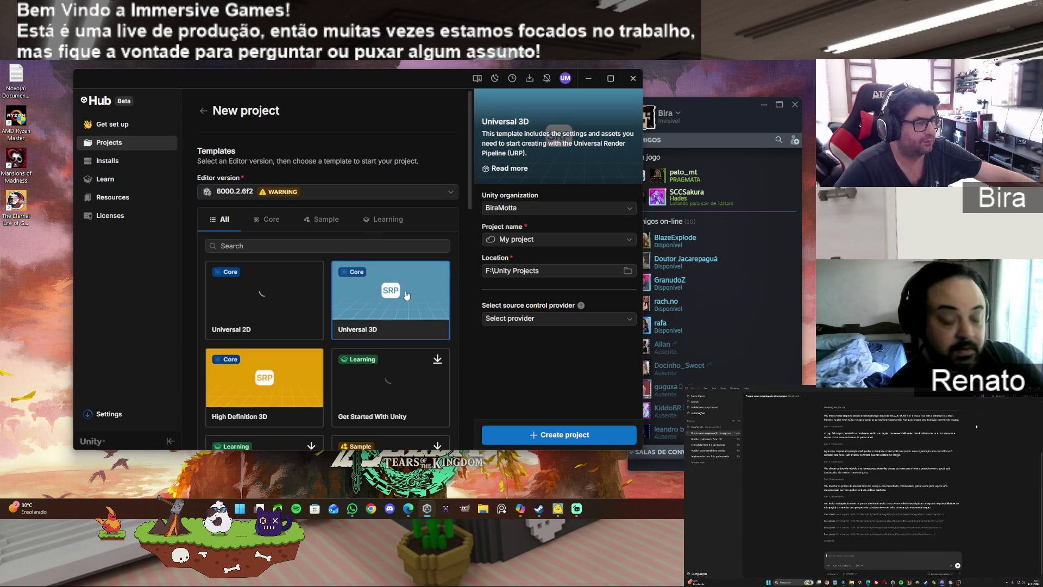
scroll(407, 295, "down", 3)
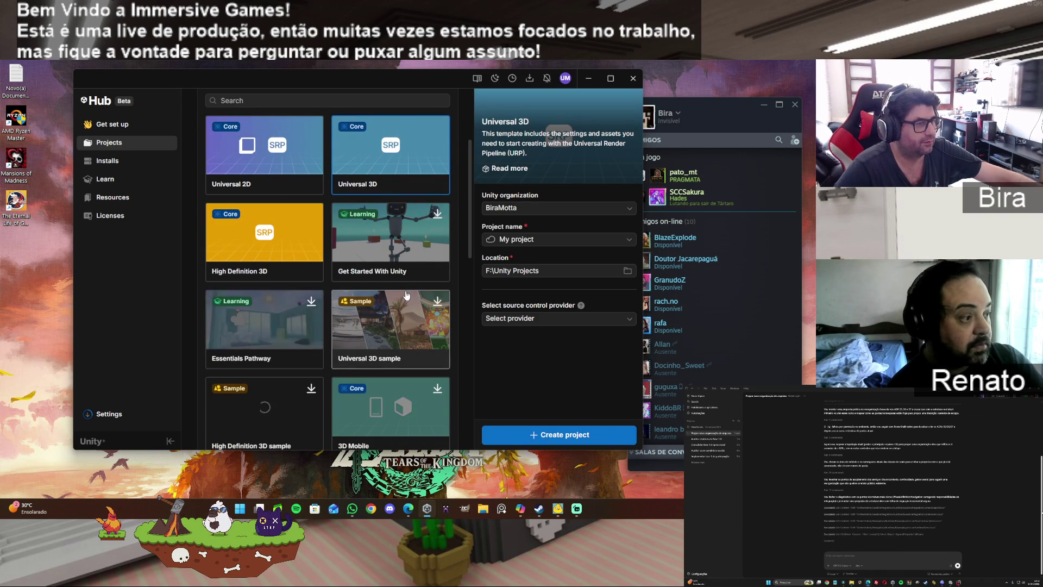
scroll(407, 295, "down", 3)
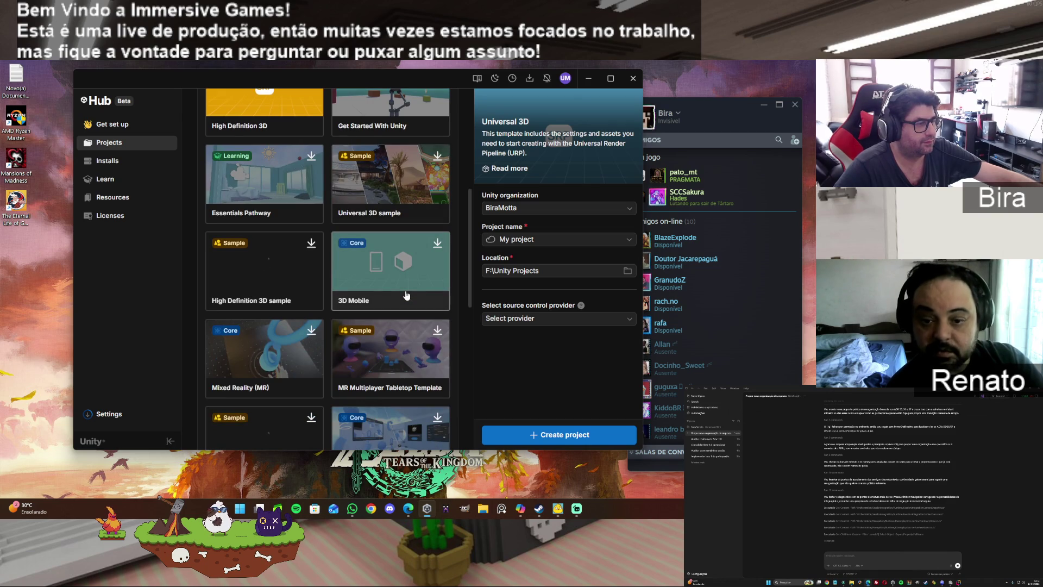
scroll(407, 296, "down", 3)
scroll(407, 295, "down", 3)
scroll(407, 295, "down", 2)
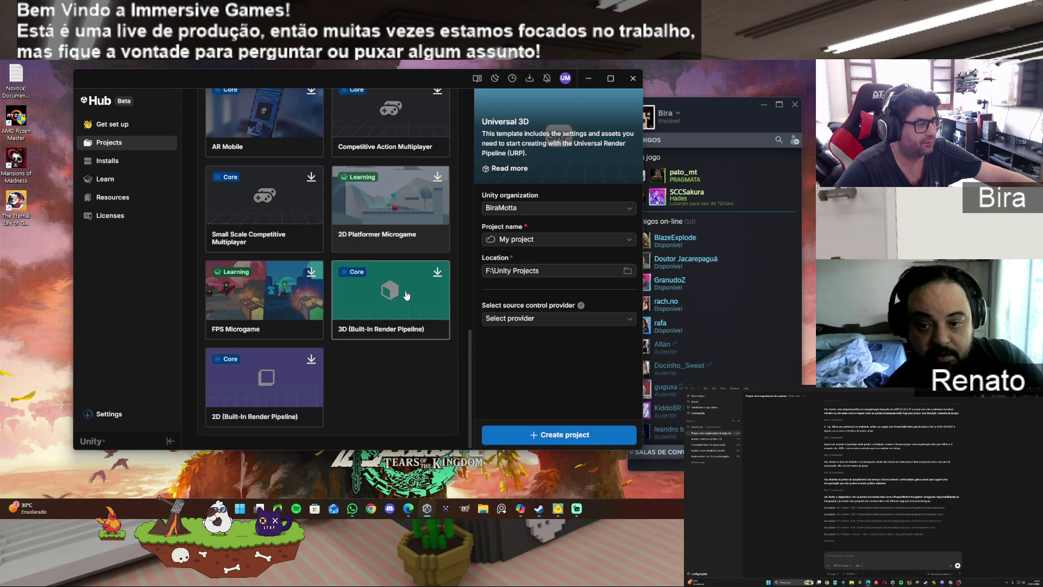
scroll(407, 295, "up", 8)
scroll(407, 295, "down", 7)
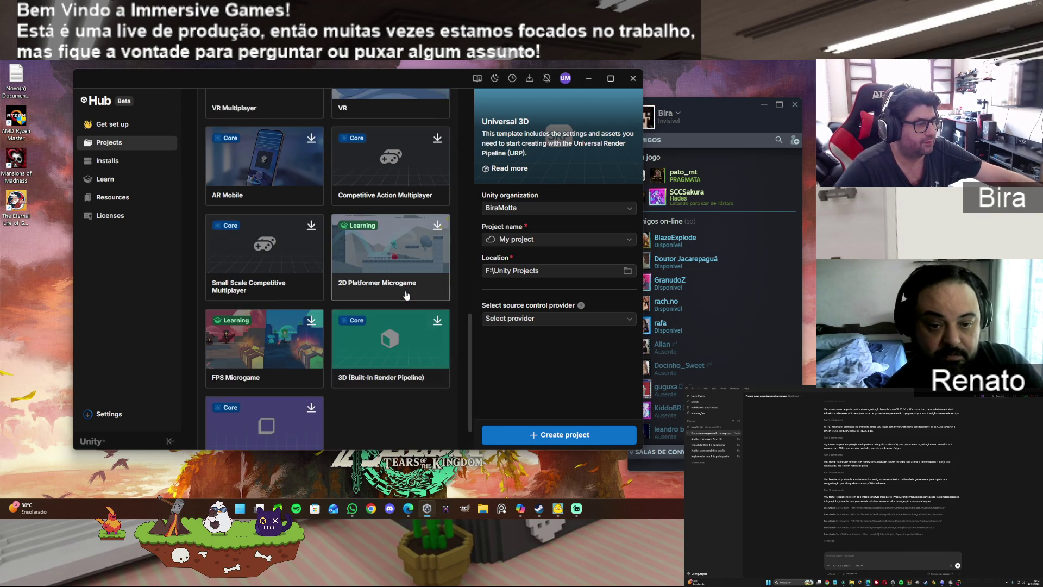
scroll(407, 295, "up", 10)
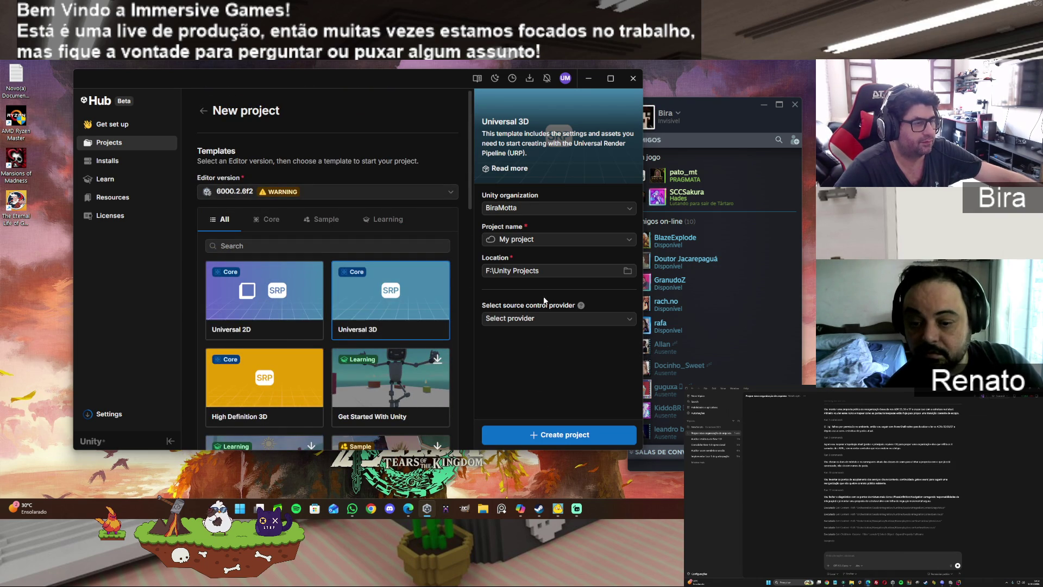
Step: Name the new Universal 3D project FaceExpressions and create it
left_click(544, 239)
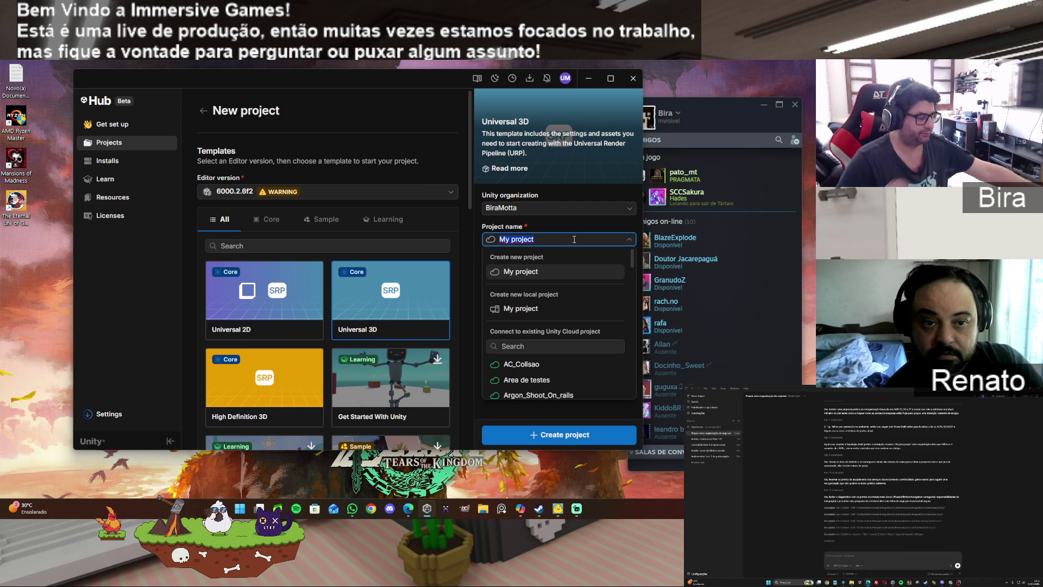
type("Face")
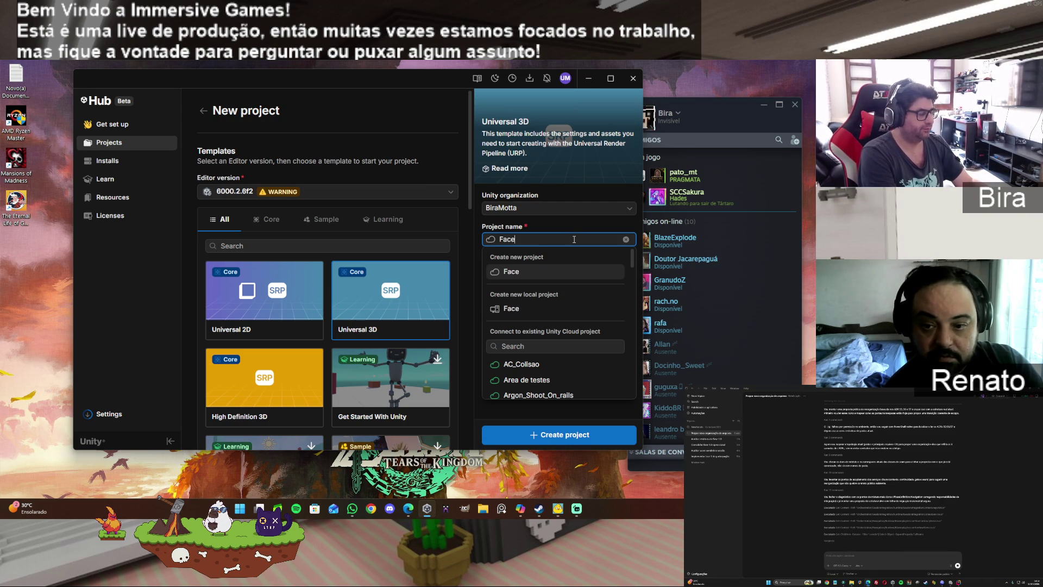
type("Expressions")
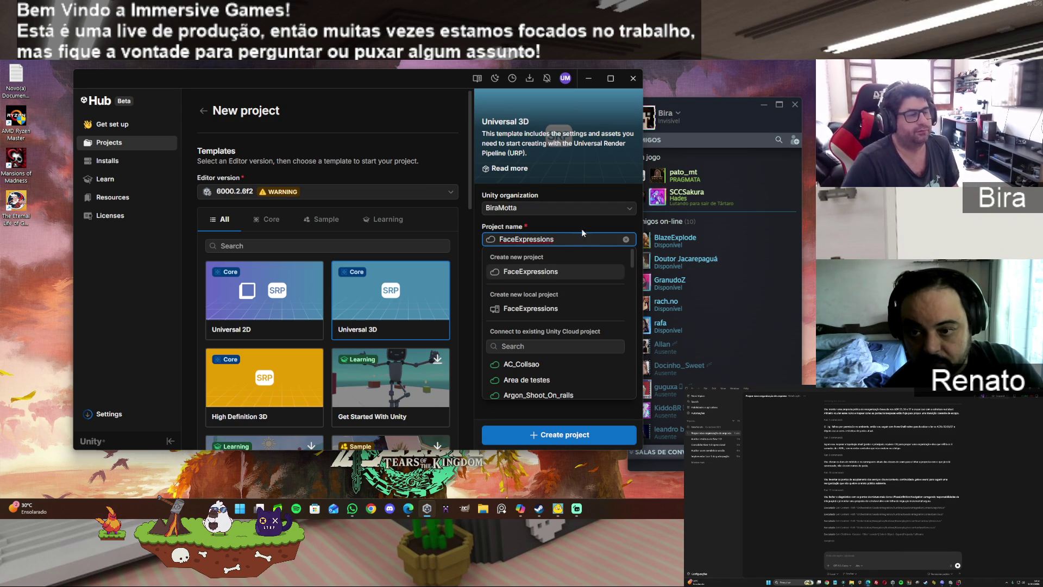
left_click(553, 435)
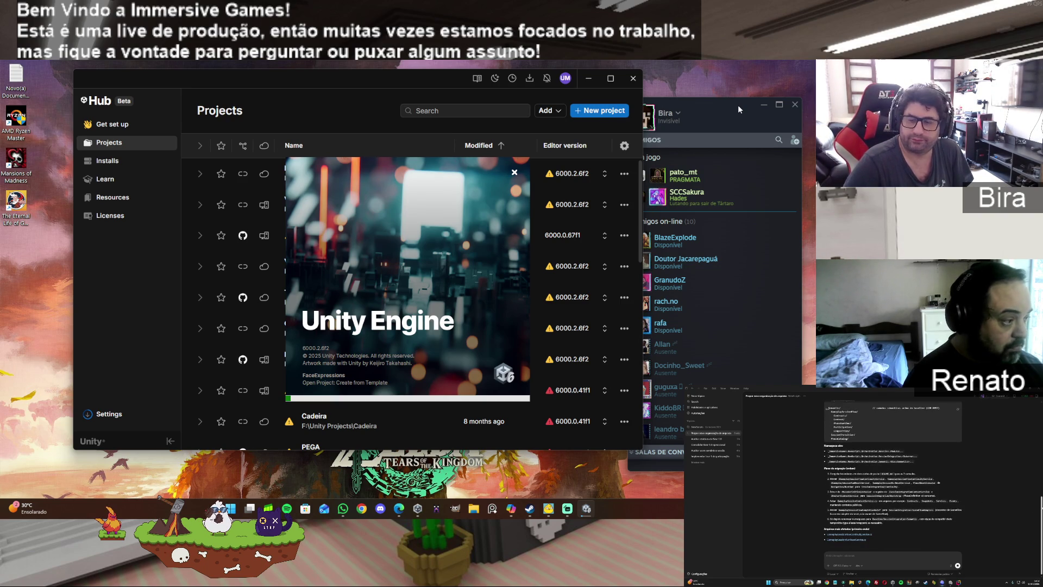
Step: Open the main Steam window from the taskbar tray and dismiss the popup
left_click(531, 511)
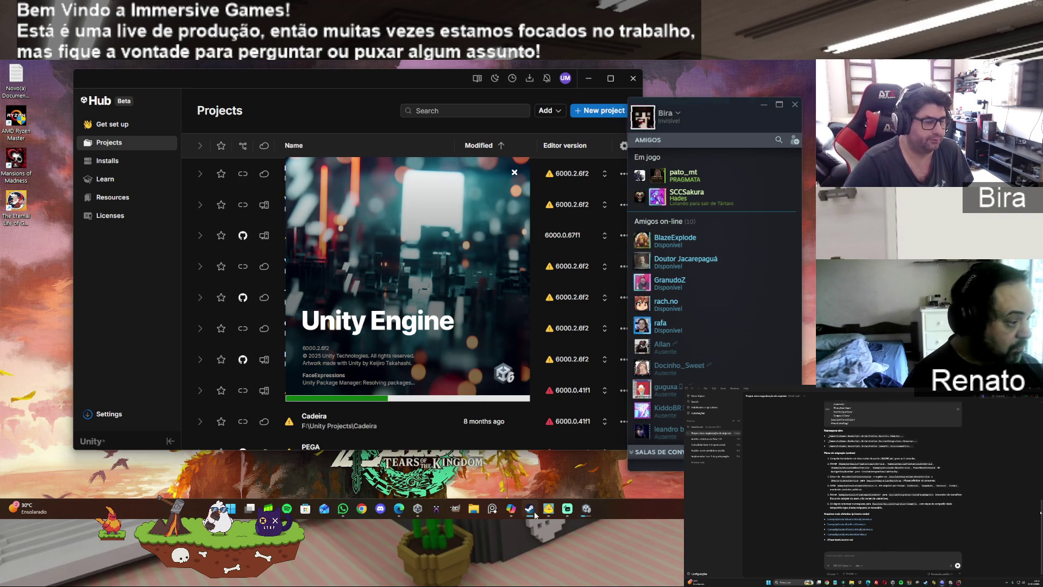
left_click(535, 515)
left_click(535, 515)
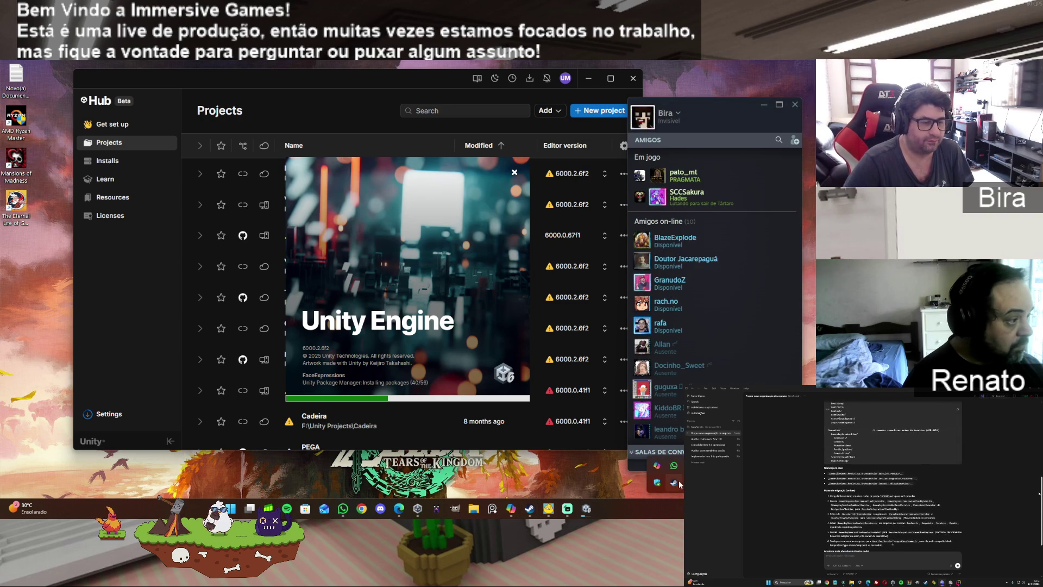
left_click(674, 482)
left_click(588, 345)
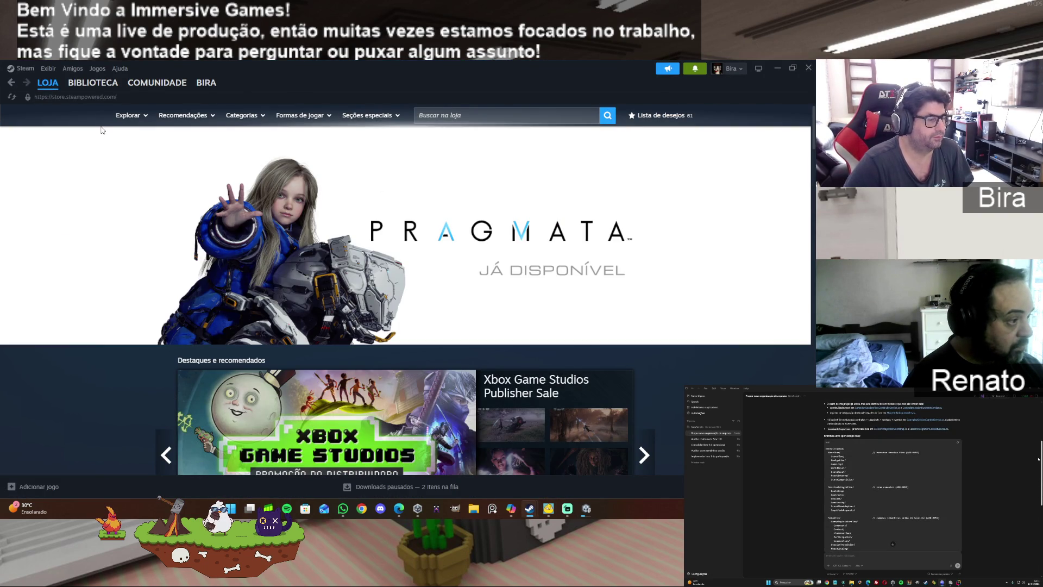
Step: Open the Steam library and select Blender under the PRODUÇÃO category
left_click(92, 84)
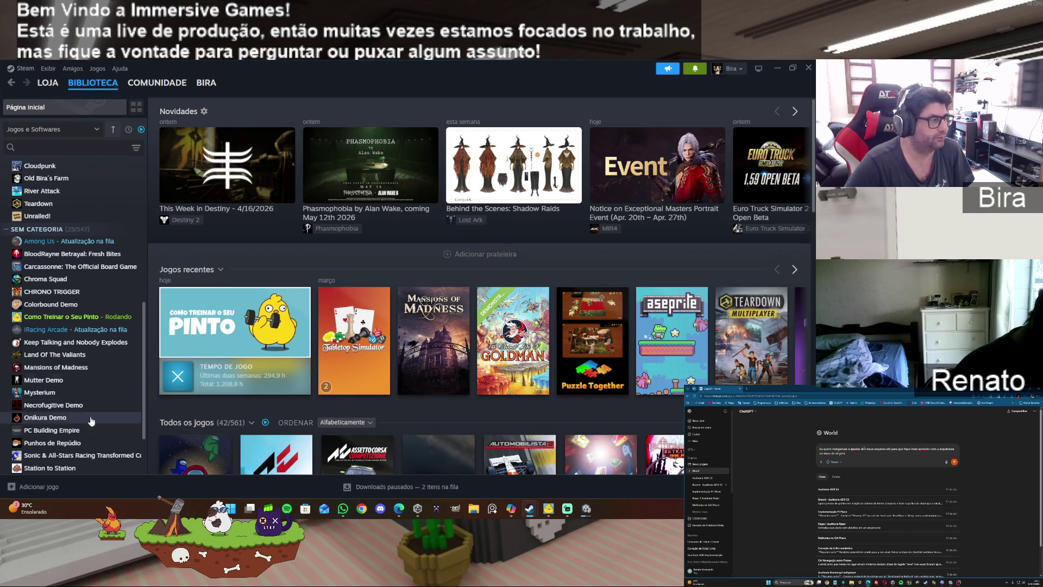
scroll(72, 301, "up", 5)
scroll(72, 301, "up", 1)
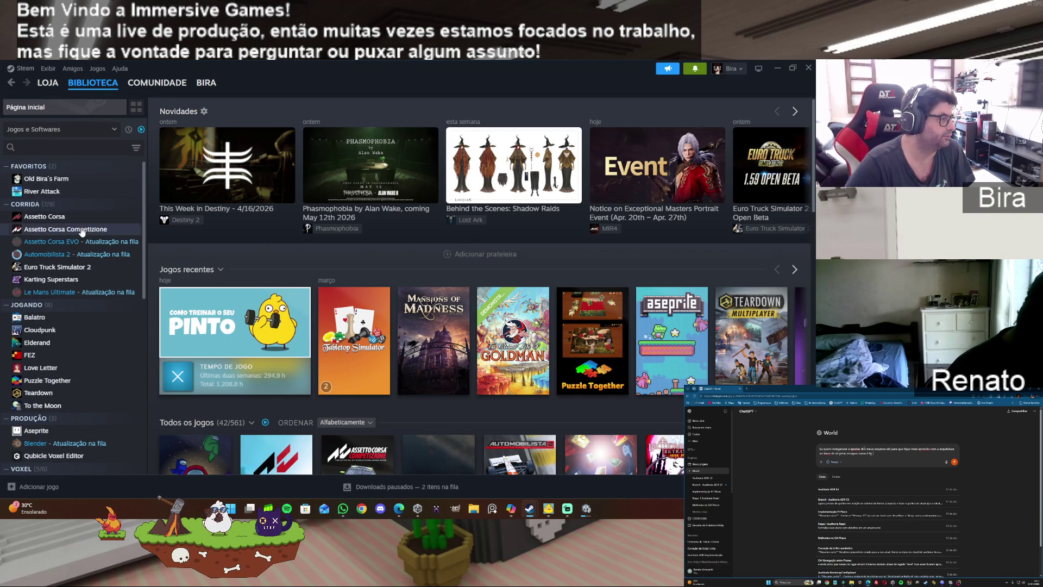
scroll(79, 241, "down", 1)
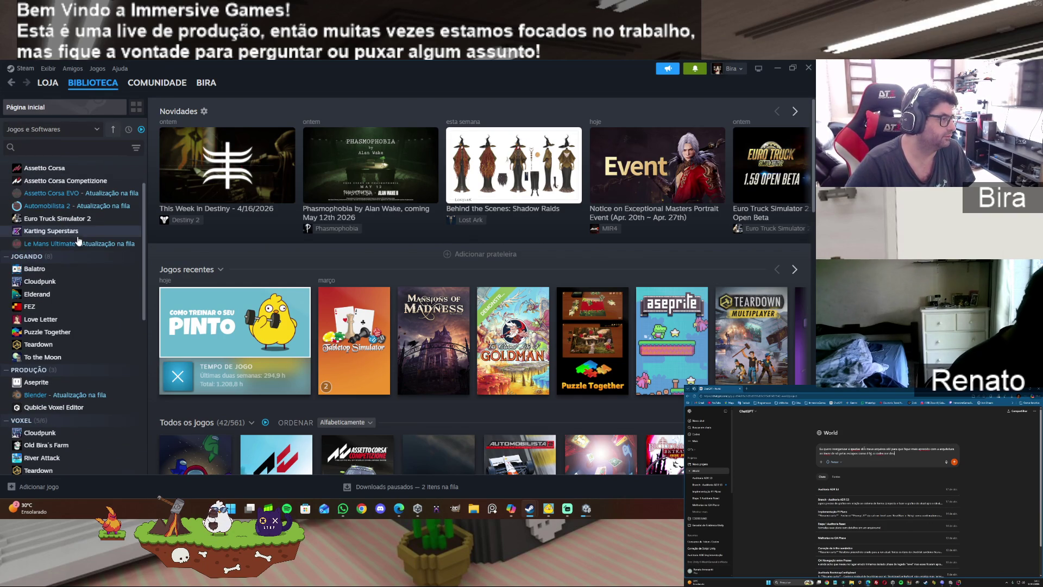
scroll(87, 304, "down", 1)
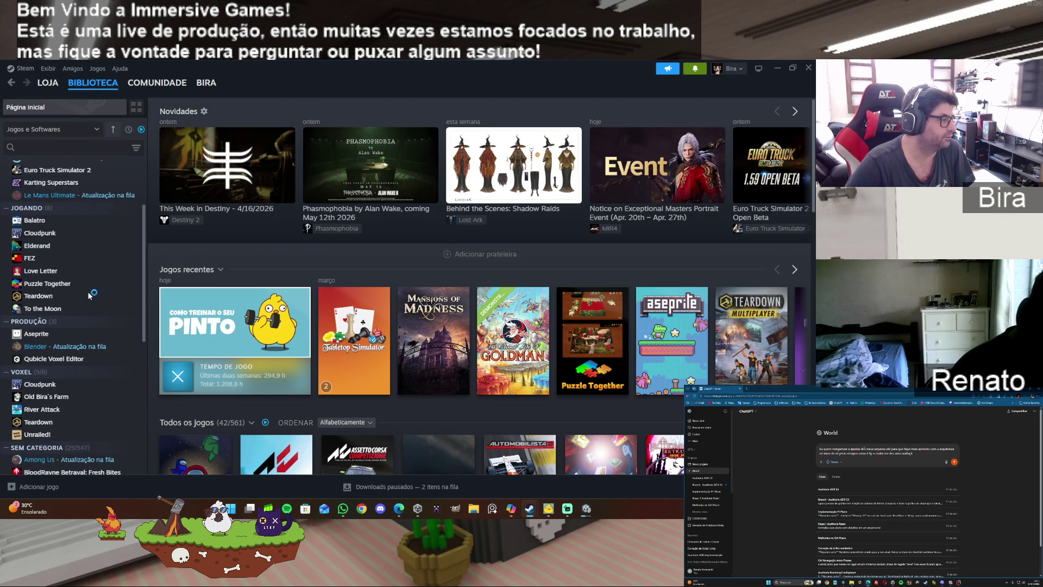
left_click(68, 349)
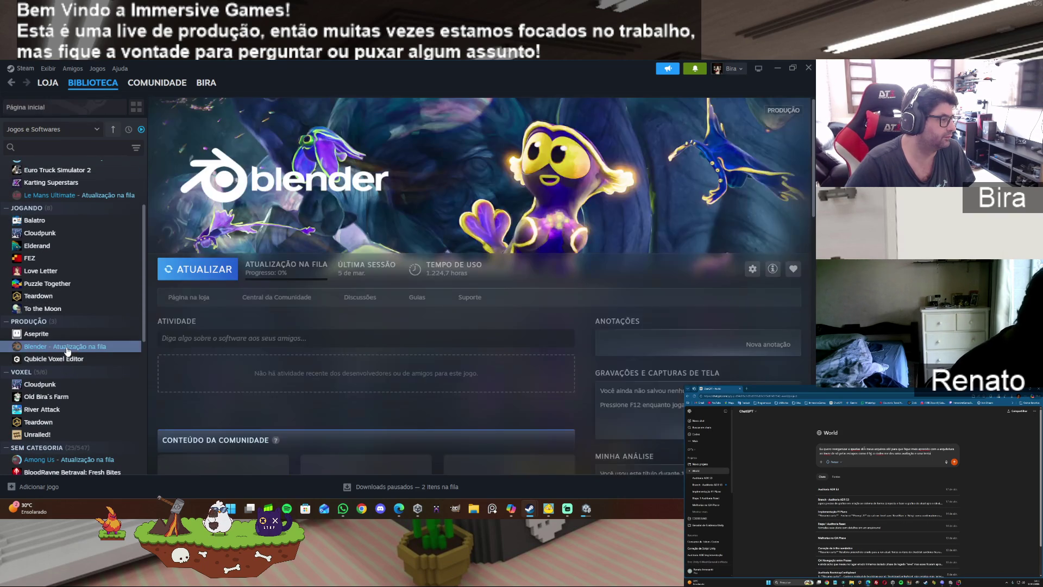
Step: Start Blender's pending update with ATUALIZAR and let it download and apply
left_click(188, 276)
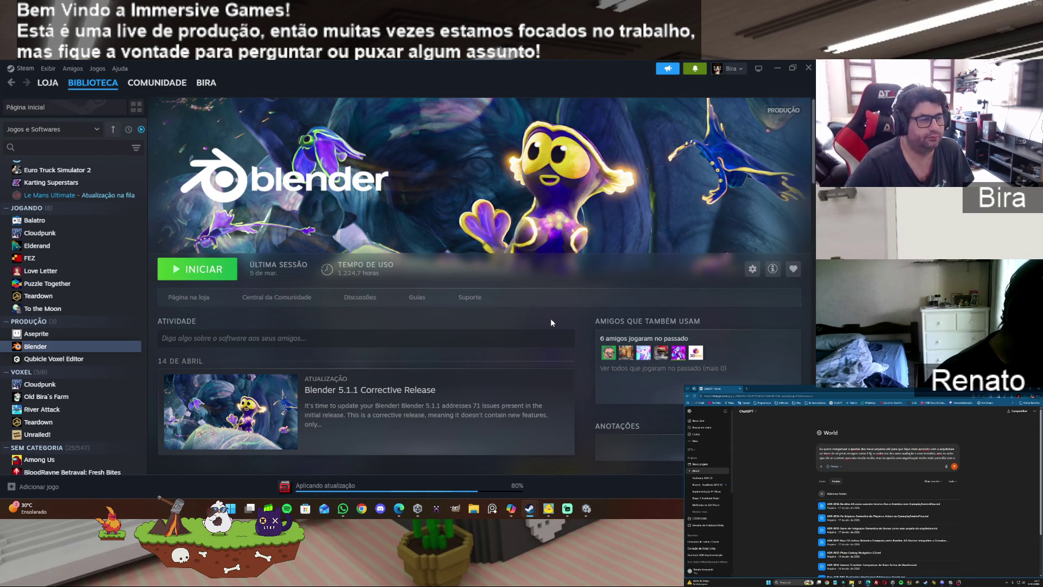
mouse_move(549, 499)
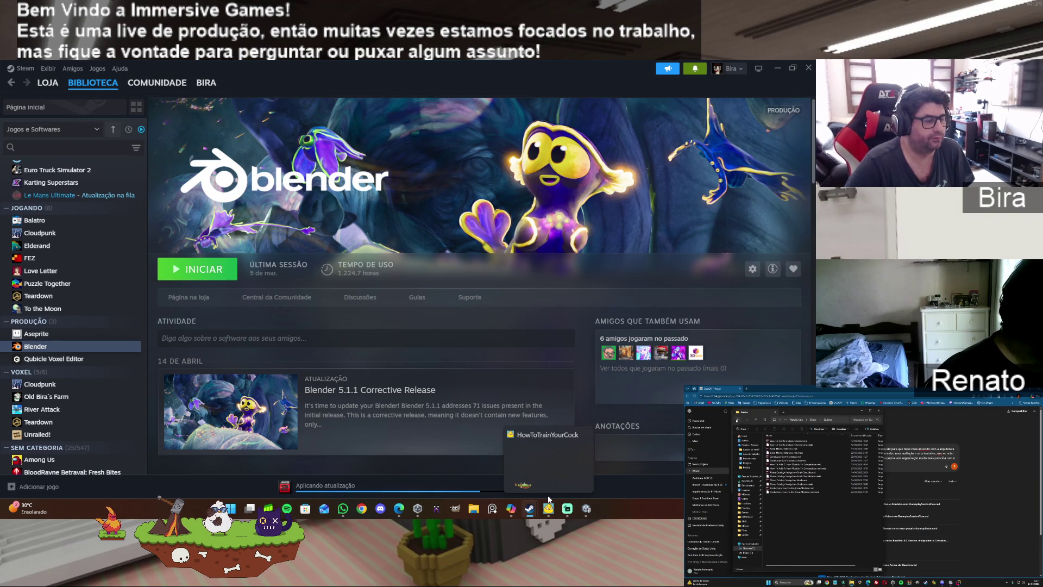
Step: Launch Aseprite from its library page and start a new sprite
left_click(46, 335)
left_click(227, 279)
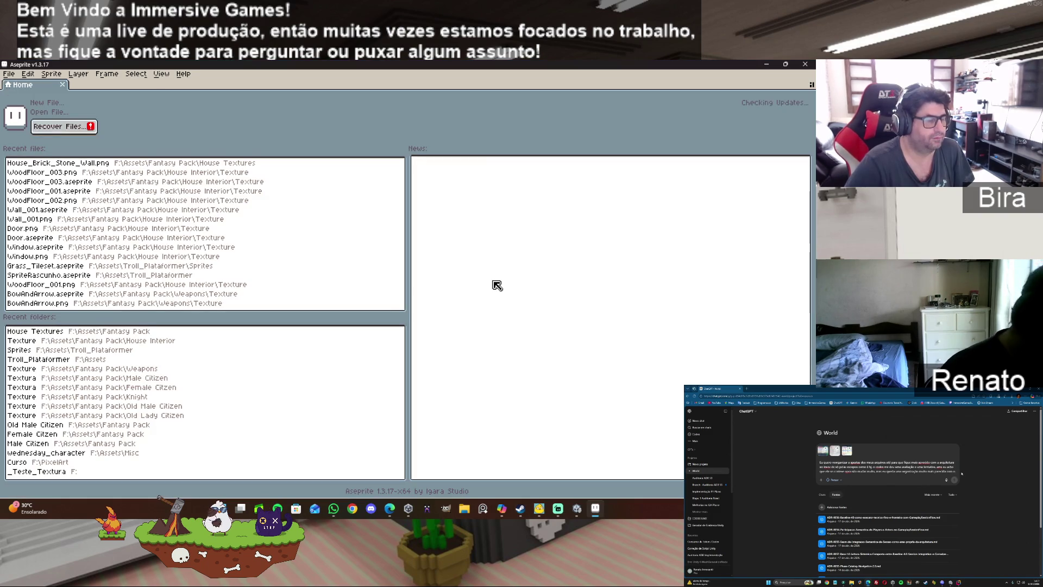
left_click(15, 74)
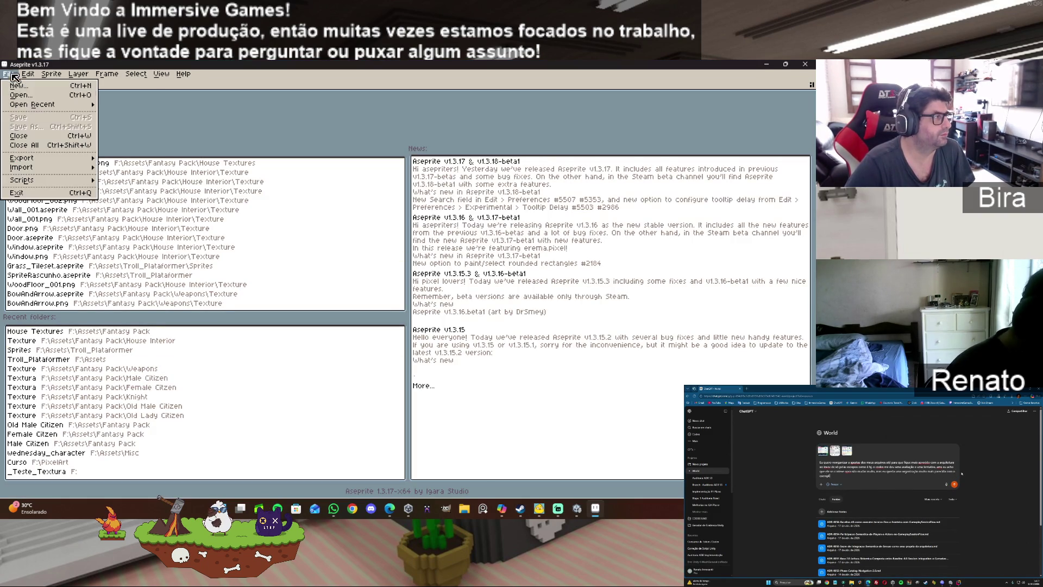
left_click(37, 93)
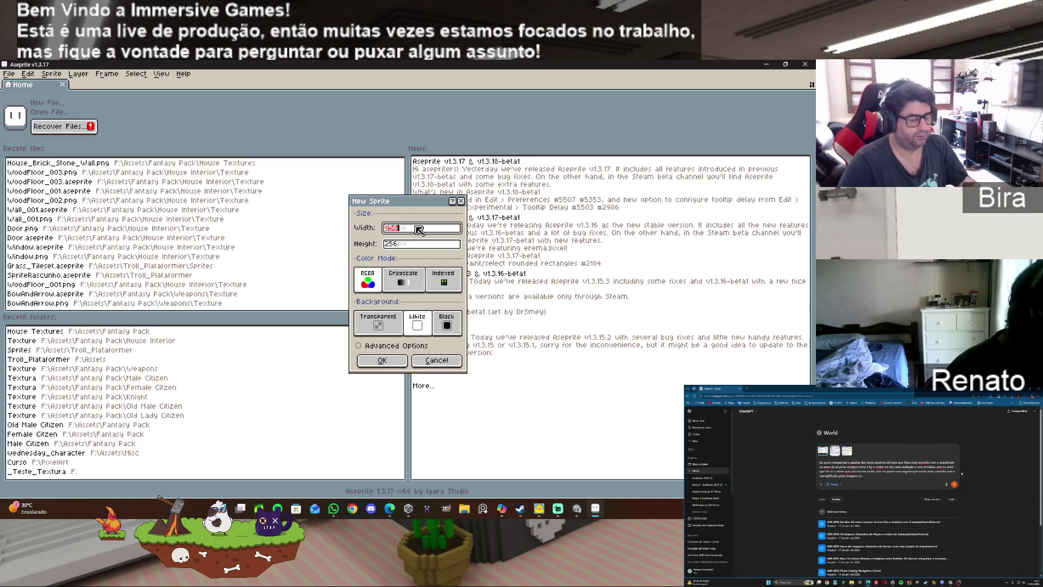
Step: Create a 10×10 RGBA sprite with a white background
type("40")
left_click(426, 244)
type("40")
left_click_drag(429, 249, 362, 248)
type("40")
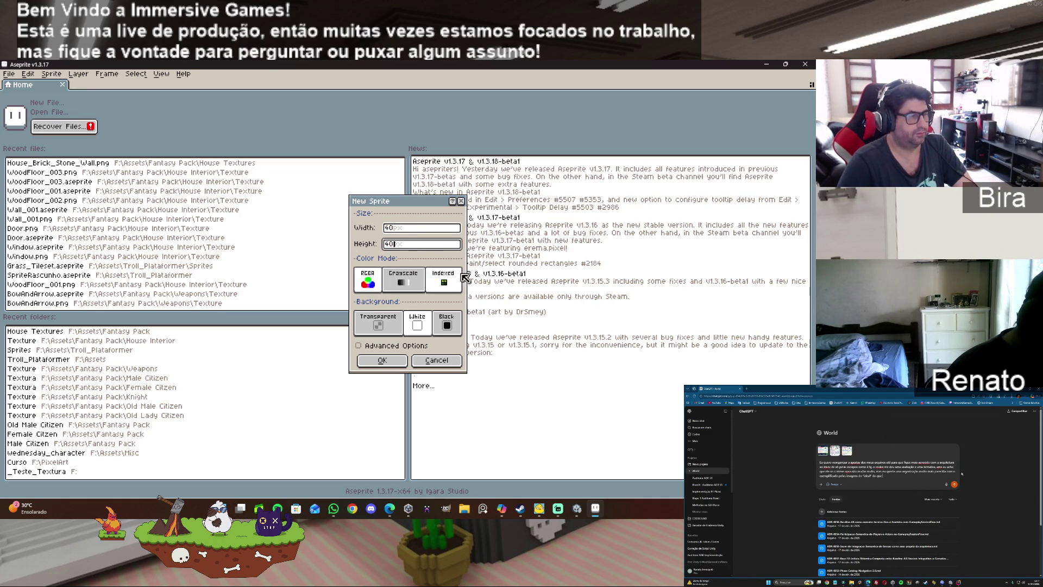
left_click_drag(422, 232, 381, 232)
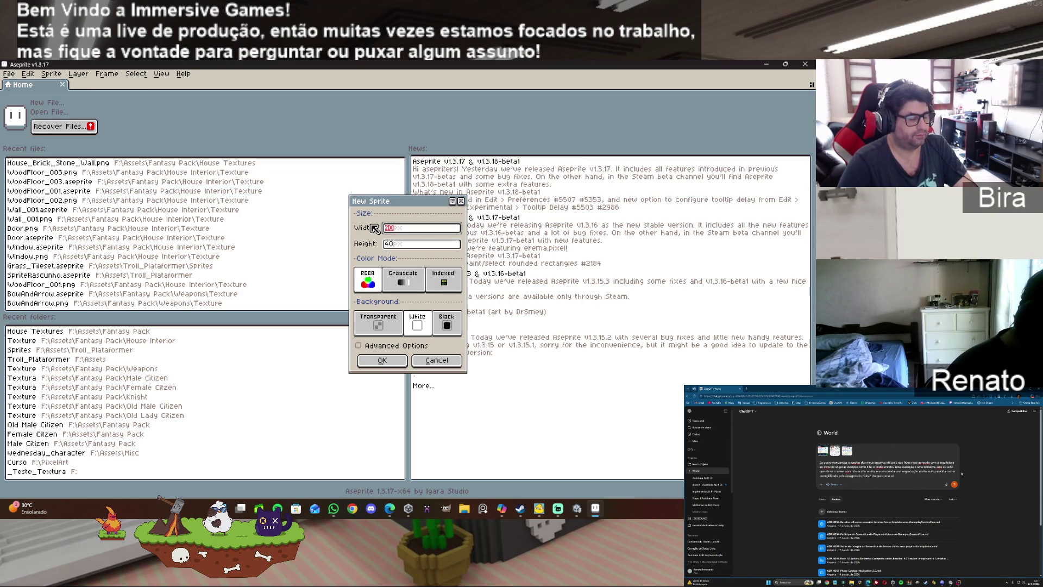
type("10")
left_click(411, 244)
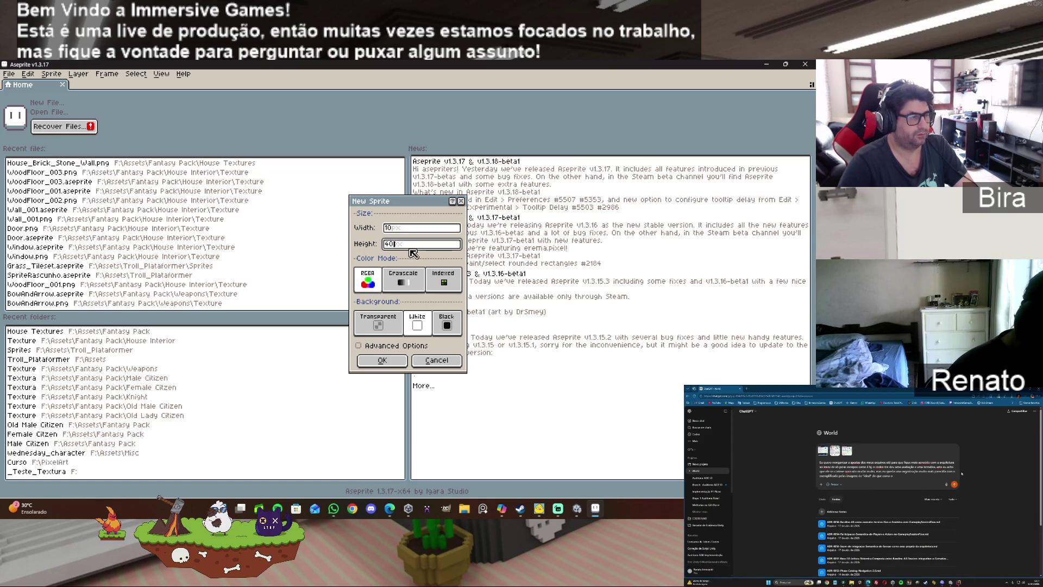
left_click_drag(405, 247, 375, 248)
type("10")
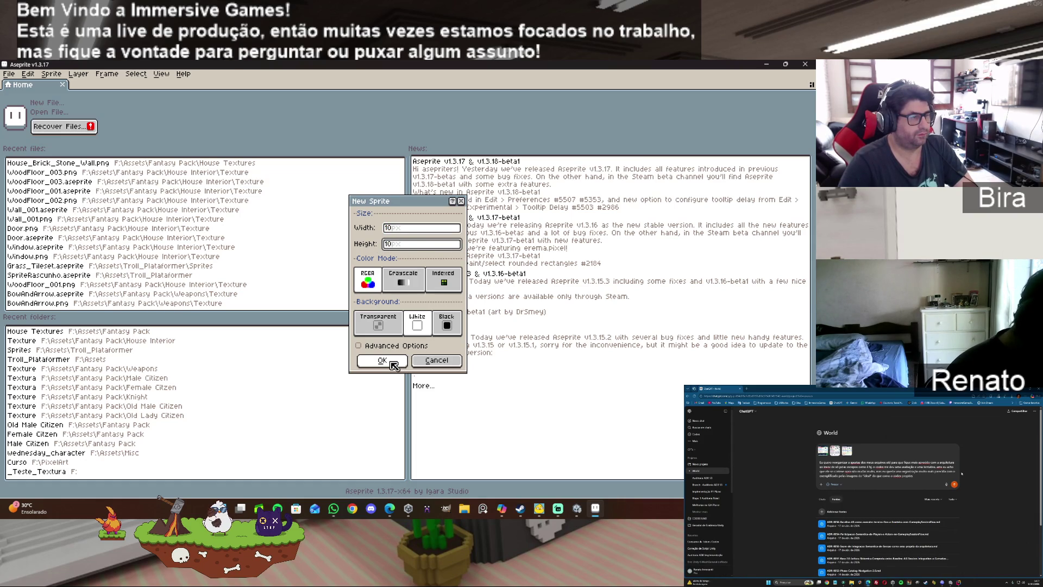
left_click(379, 324)
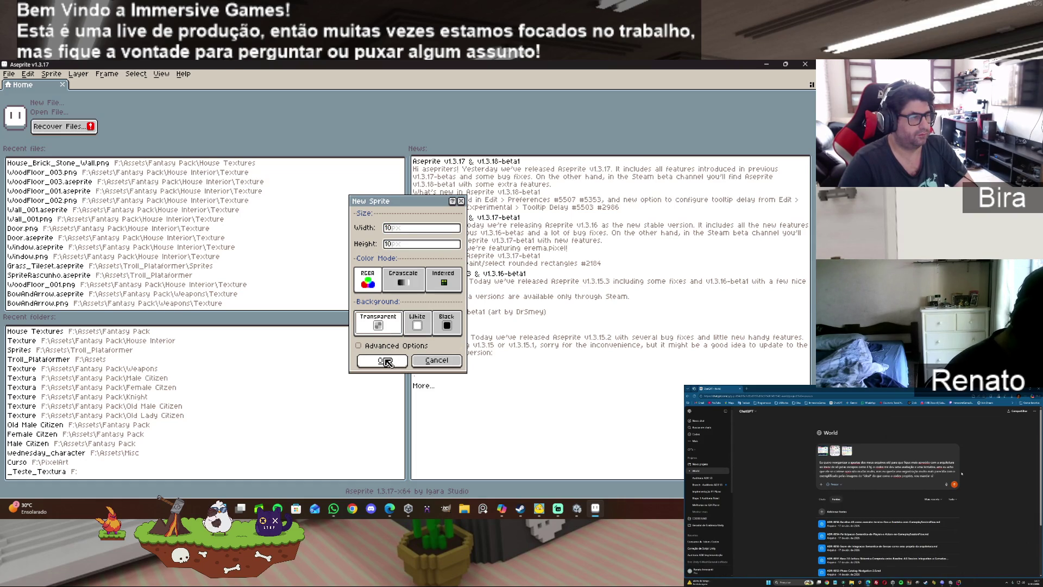
left_click(418, 324)
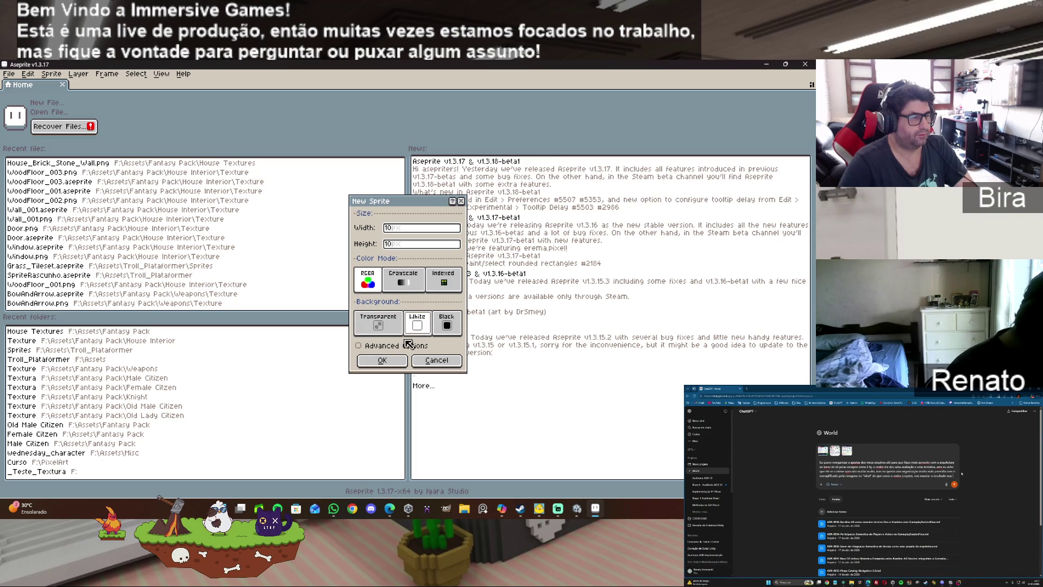
left_click(398, 364)
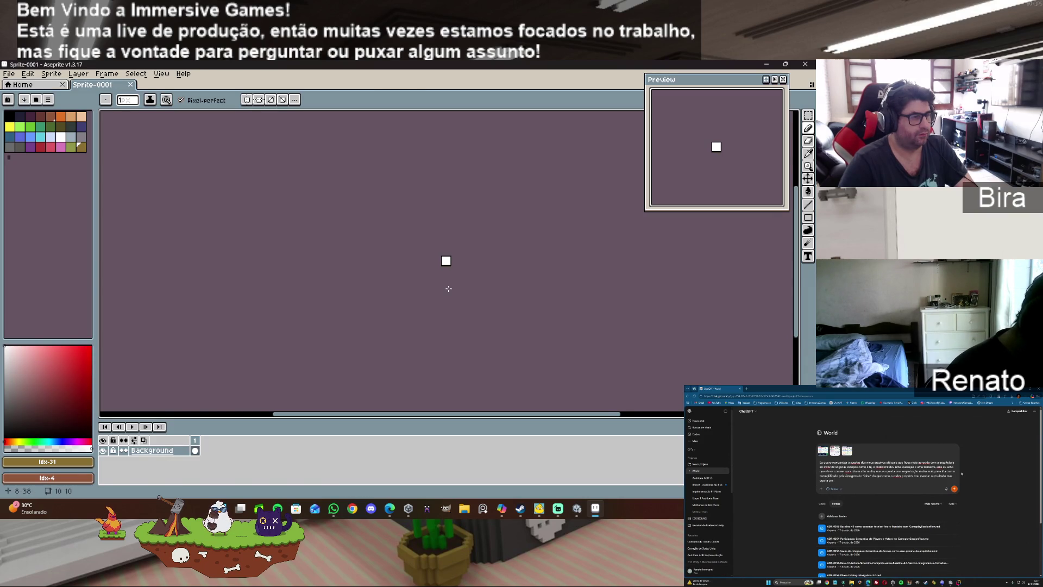
Step: Set the grid to 1×1 pixel cells so every canvas pixel is outlined
scroll(448, 289, "up", 5)
scroll(452, 266, "up", 3)
scroll(452, 266, "down", 1)
scroll(489, 244, "up", 3)
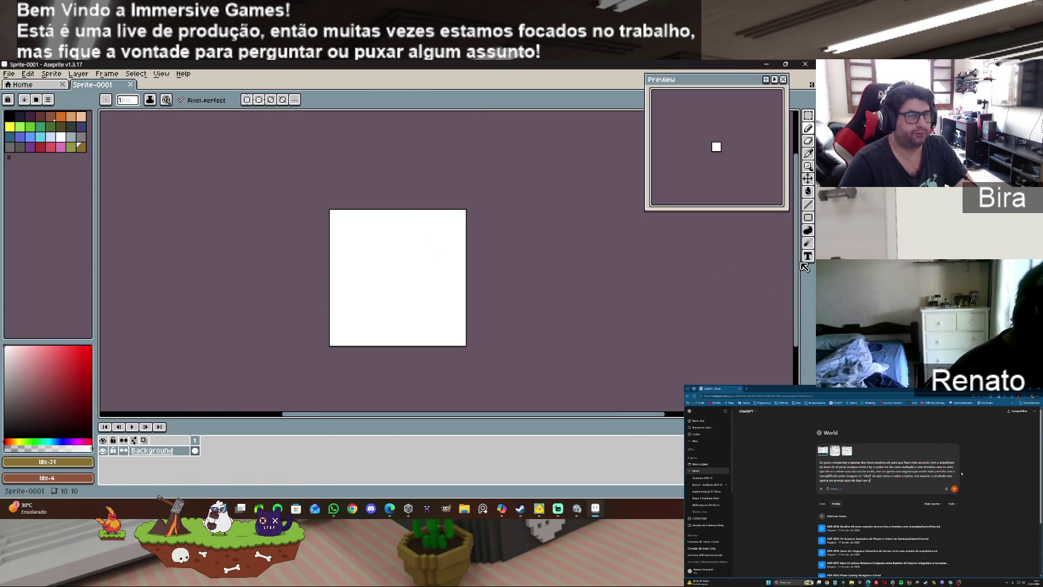
scroll(460, 245, "up", 1)
scroll(460, 245, "up", 1)
scroll(460, 245, "down", 1)
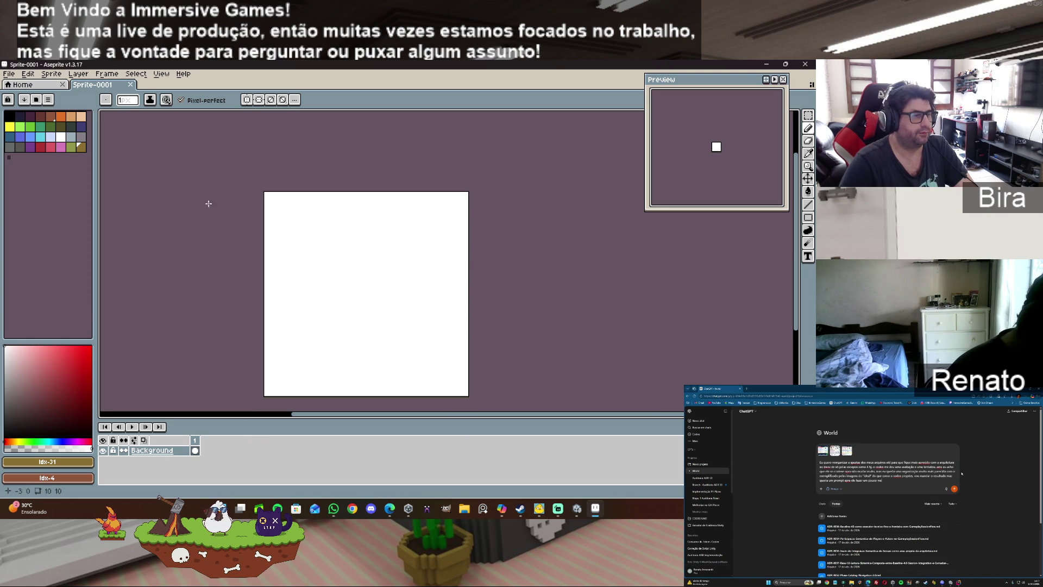
scroll(371, 248, "down", 1)
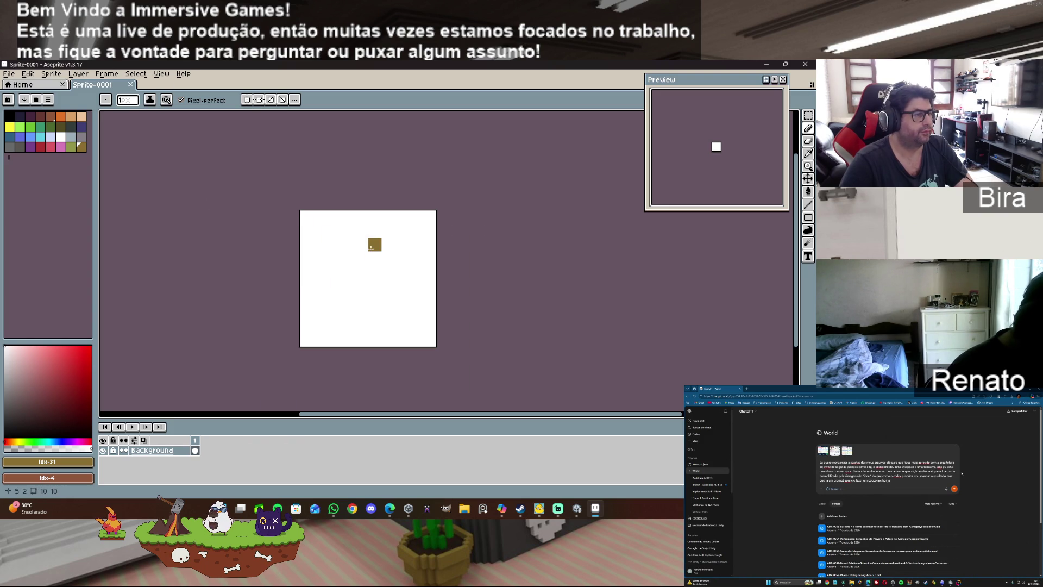
left_click(161, 76)
mouse_move(201, 142)
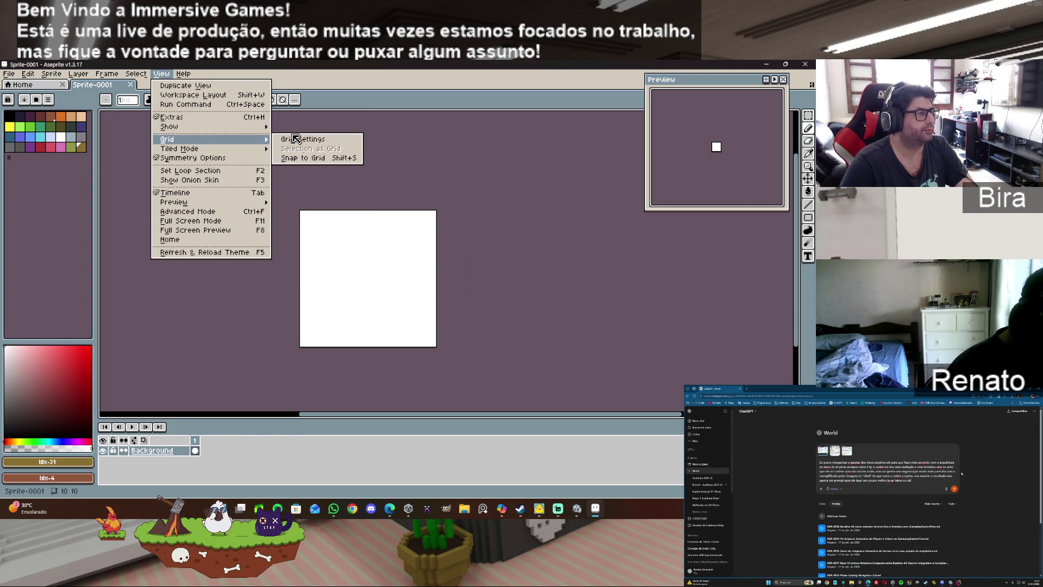
left_click(334, 140)
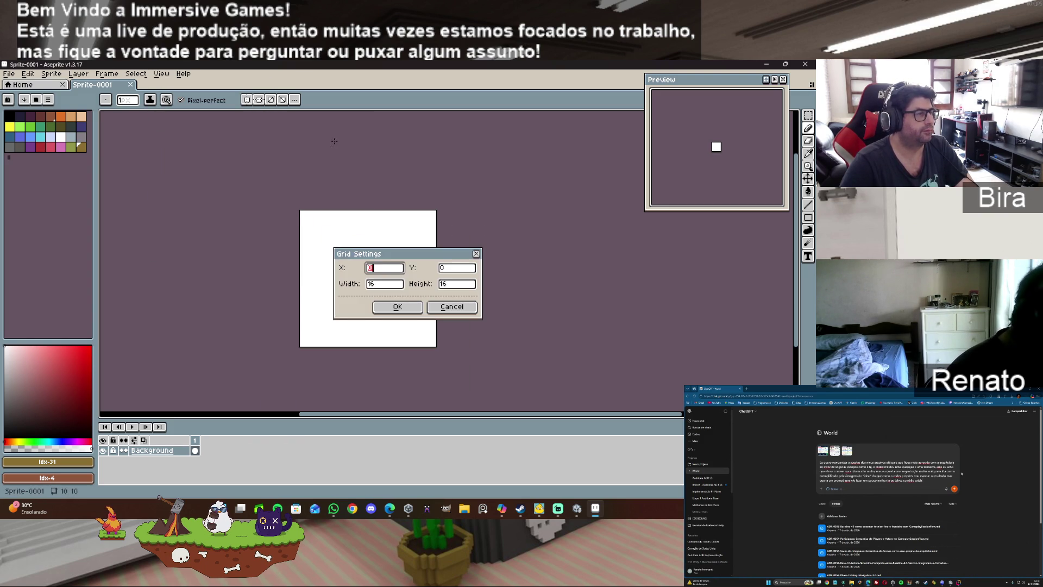
left_click(387, 285)
type("1")
left_click(456, 283)
type("1")
left_click(397, 306)
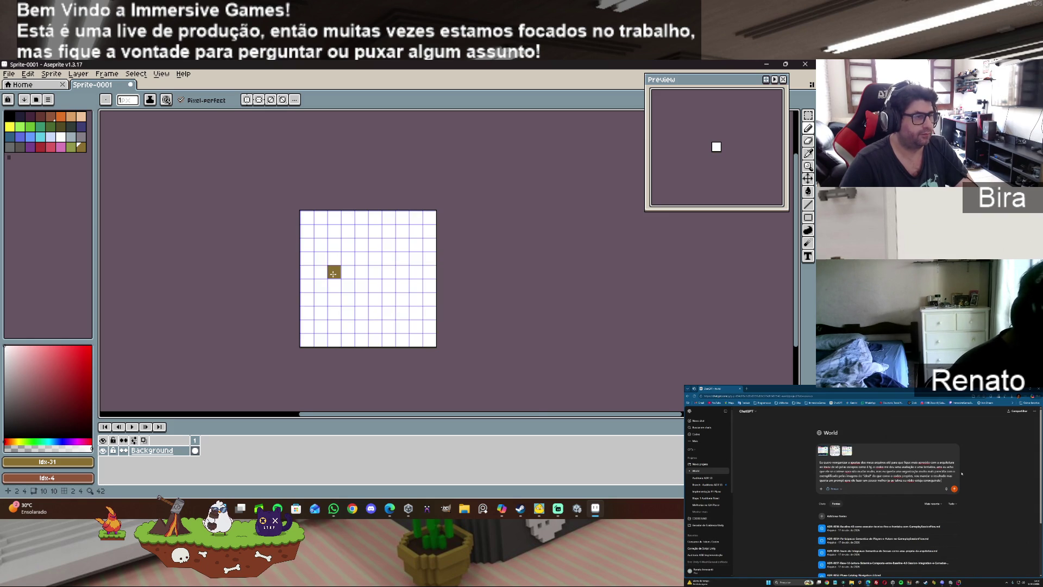
Step: Bring up the list of preset colour palettes
scroll(333, 274, "up", 2)
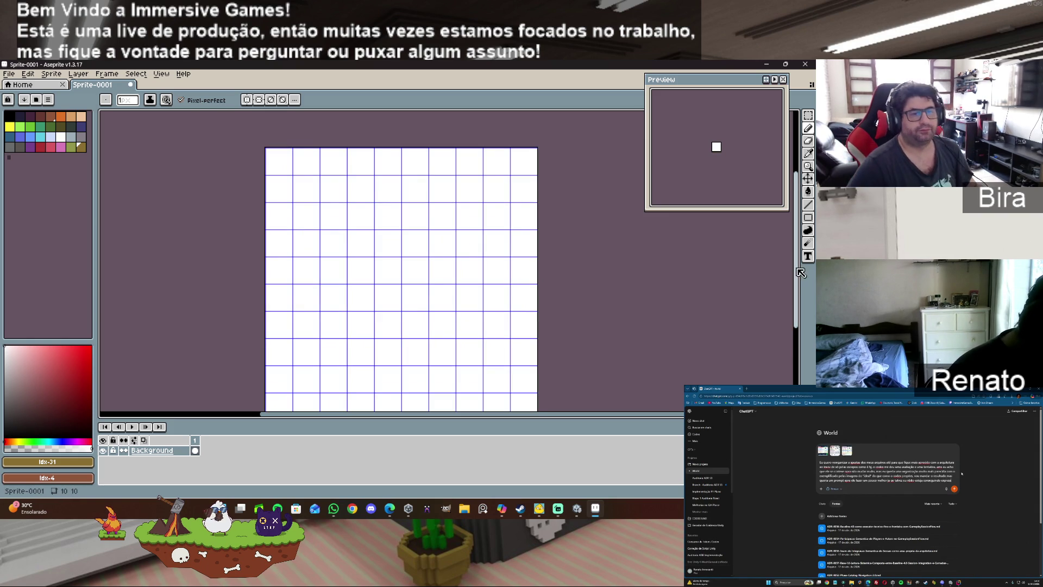
left_click_drag(801, 273, 799, 289)
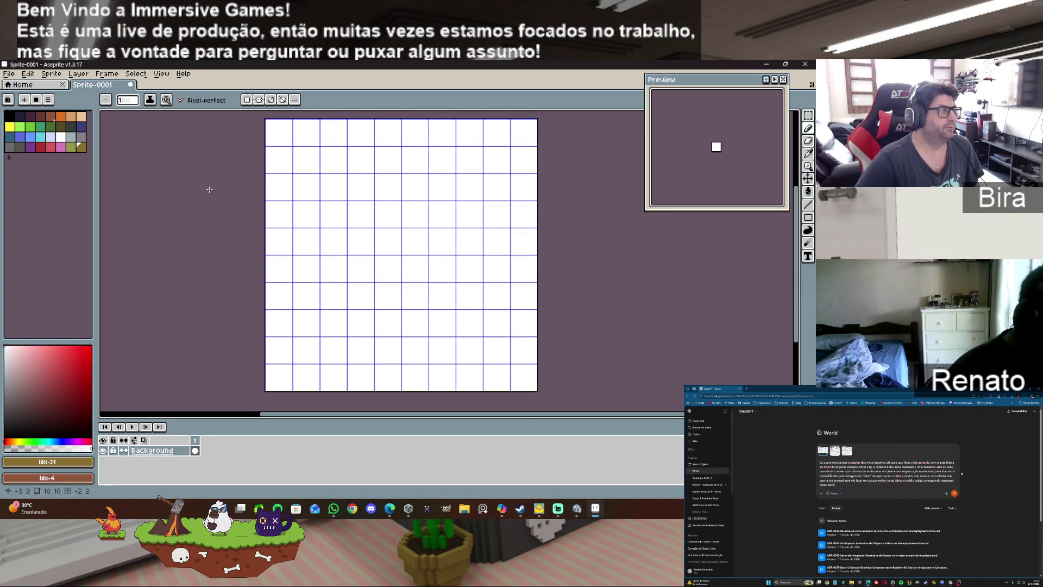
left_click(24, 100)
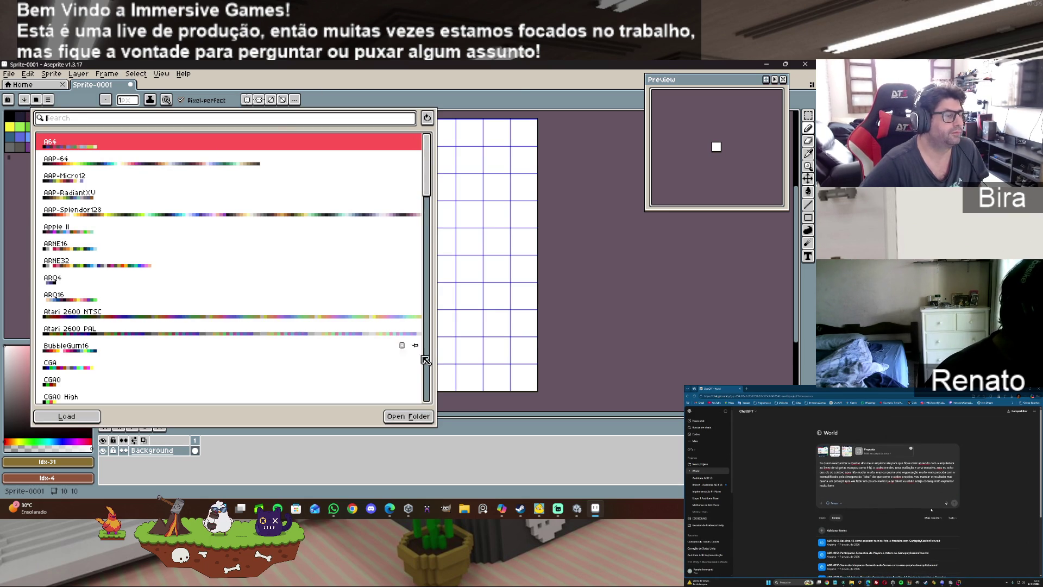
Step: Resize the canvas to 40×40 with a centre anchor, adding 15-pixel borders all round
key("Escape")
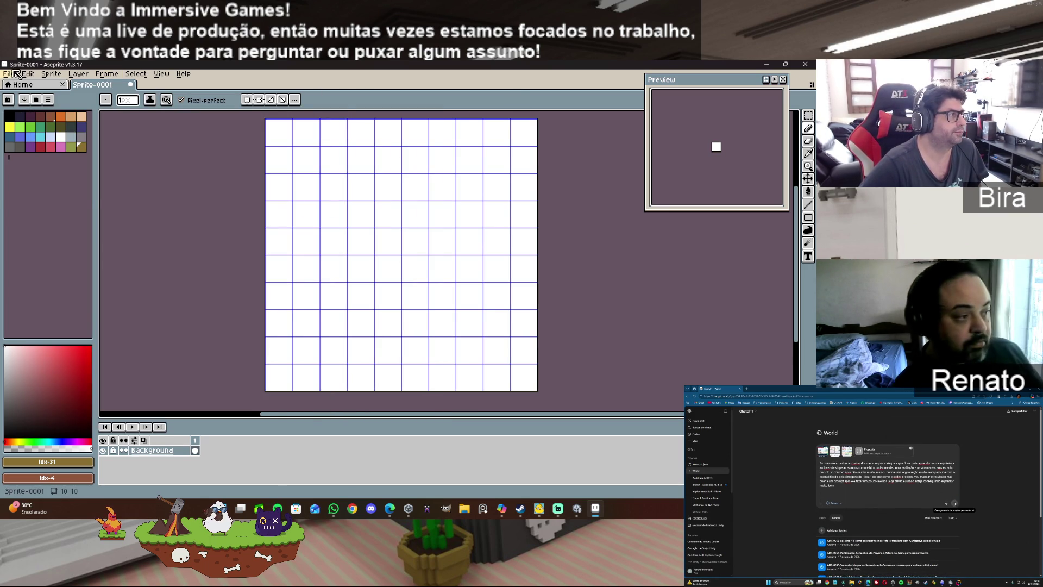
left_click(12, 75)
mouse_move(43, 74)
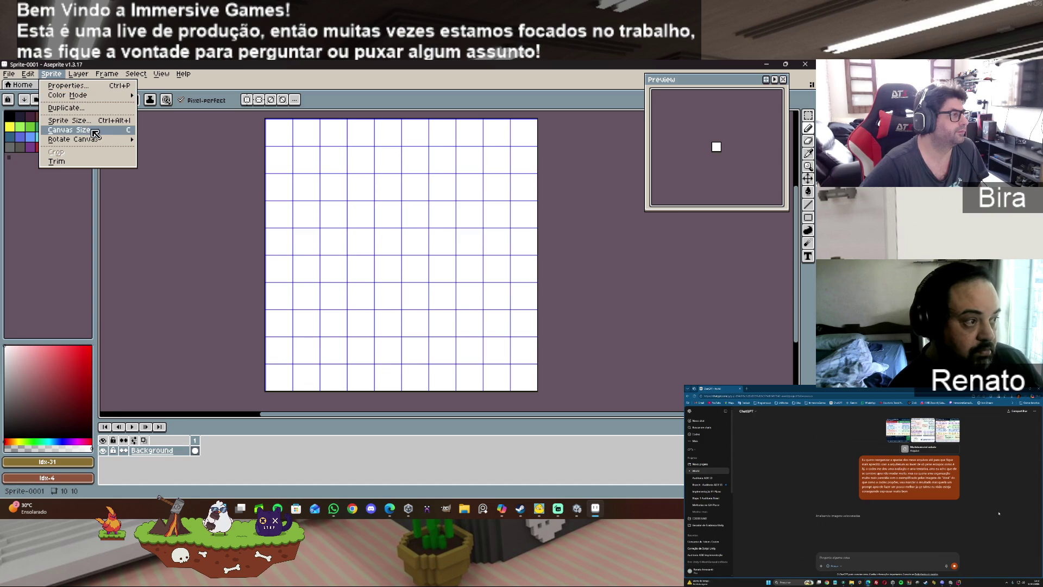
left_click(109, 133)
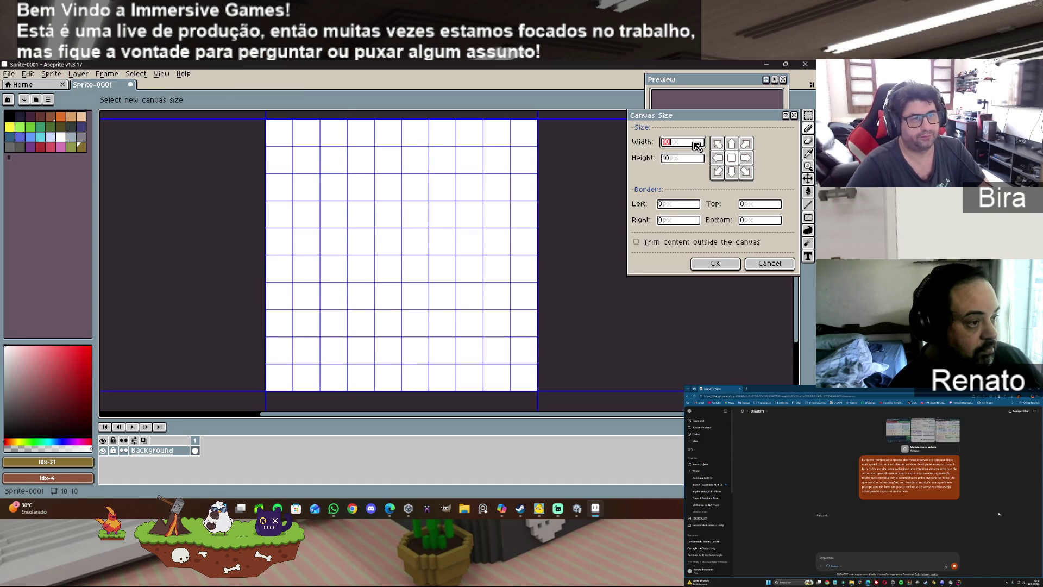
type("40")
left_click(683, 162)
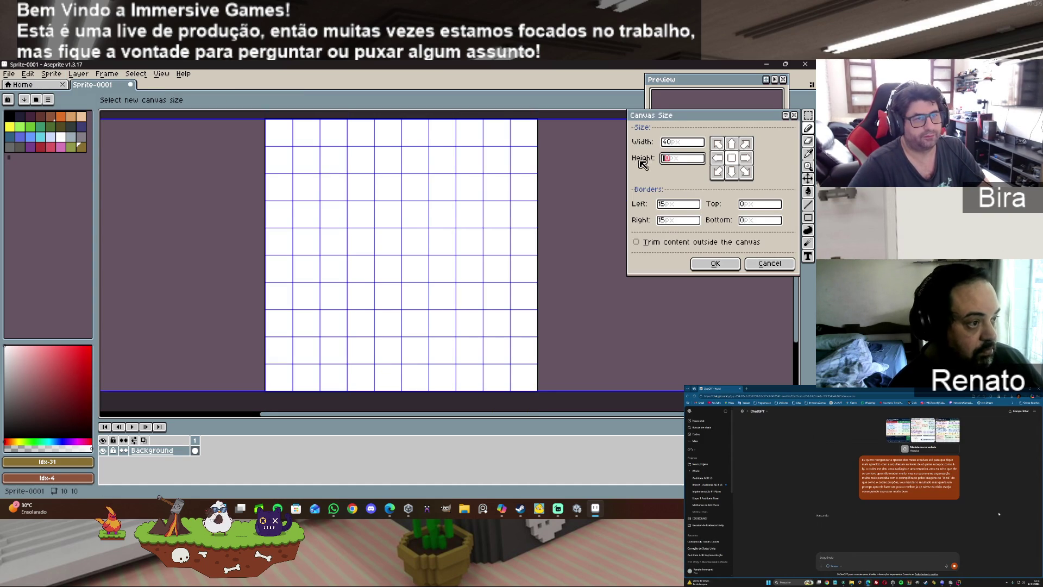
type("40")
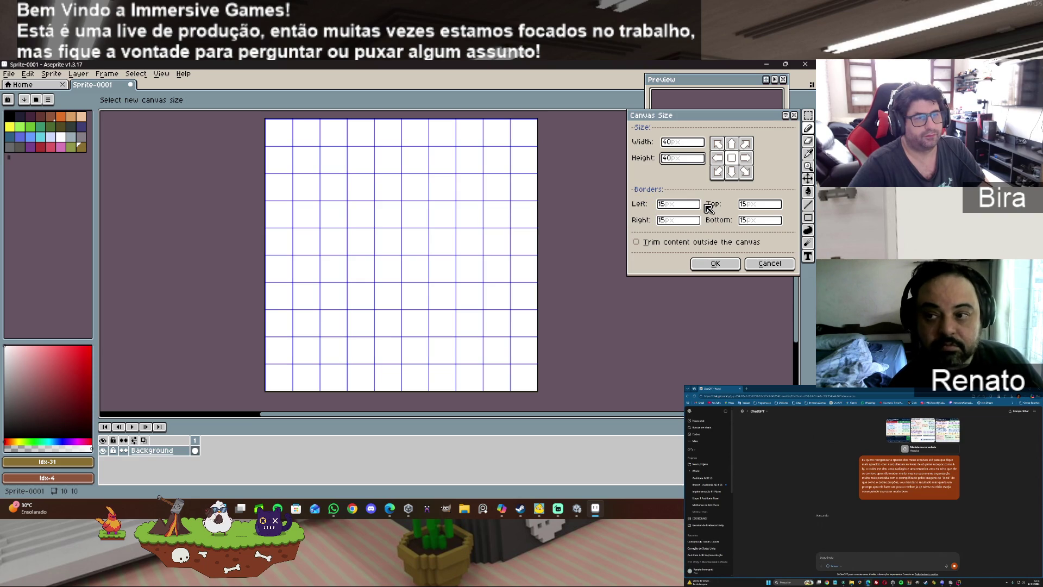
scroll(598, 291, "down", 1)
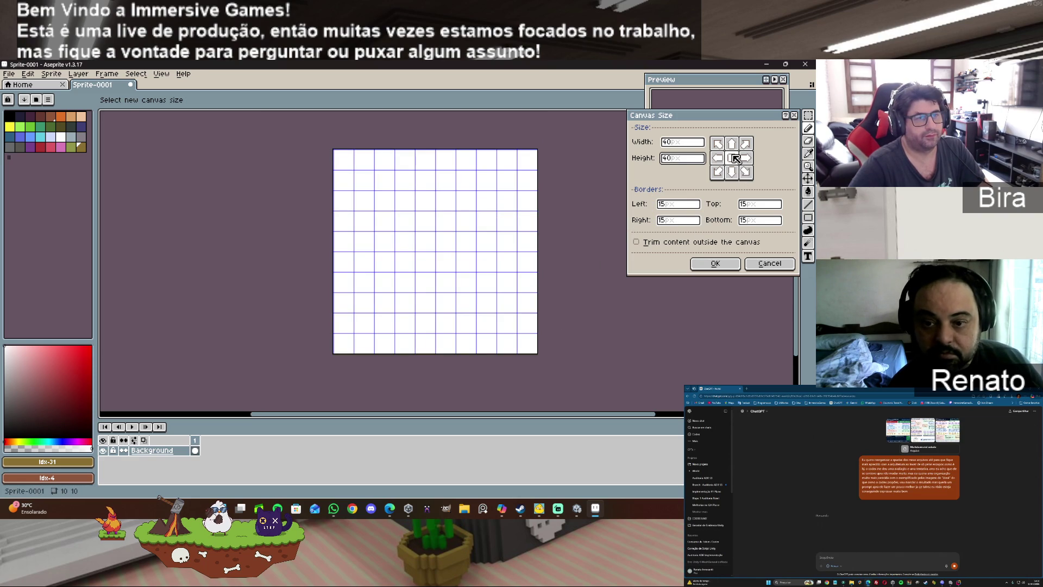
left_click(718, 144)
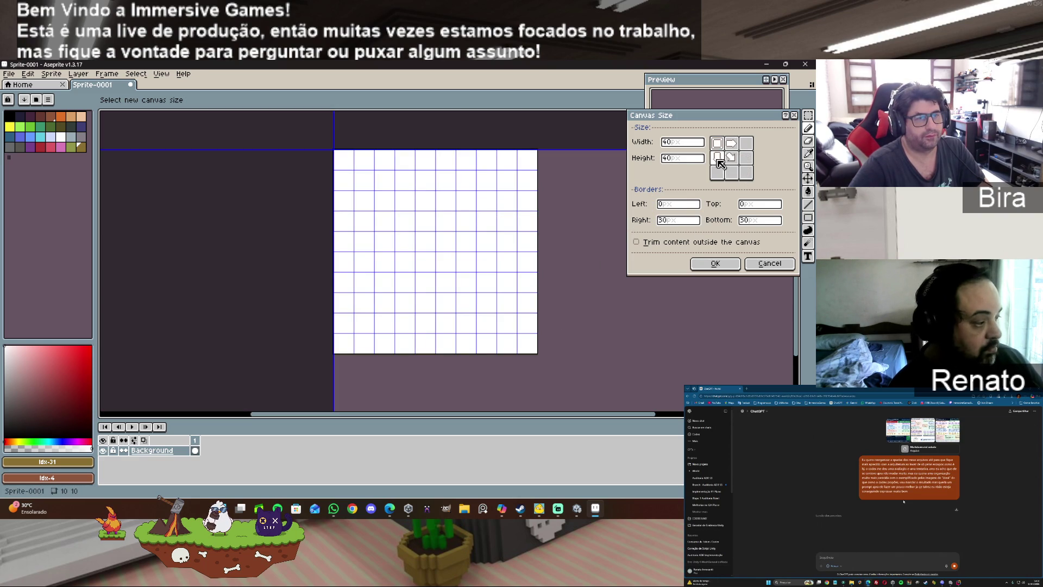
left_click(733, 157)
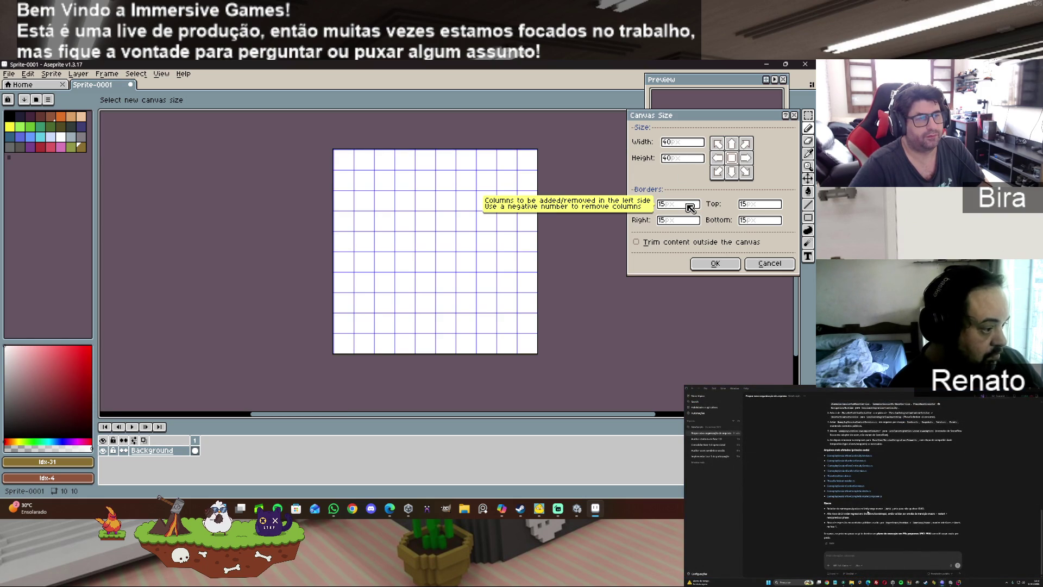
left_click(715, 264)
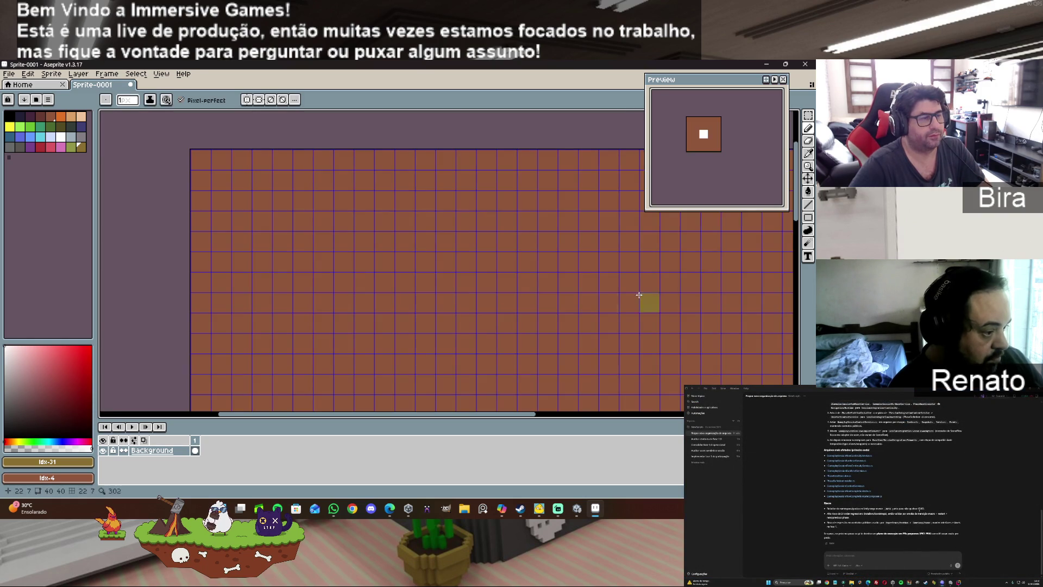
scroll(584, 308, "down", 3)
scroll(548, 364, "down", 3)
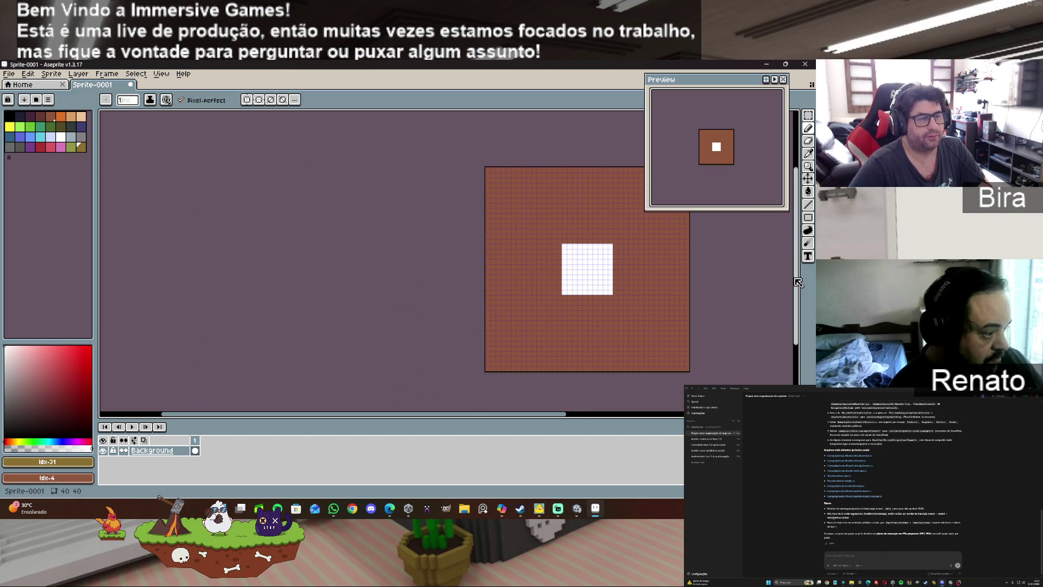
left_click_drag(510, 414, 578, 414)
scroll(581, 291, "up", 2)
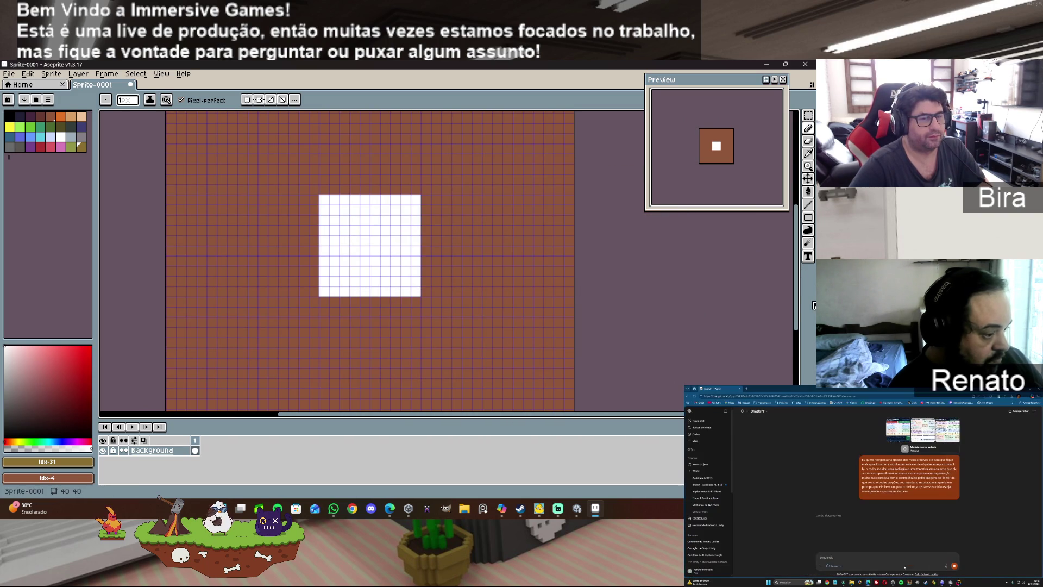
mouse_move(797, 307)
left_mouse_down()
mouse_move(798, 323)
mouse_move(801, 276)
mouse_move(801, 290)
left_mouse_up()
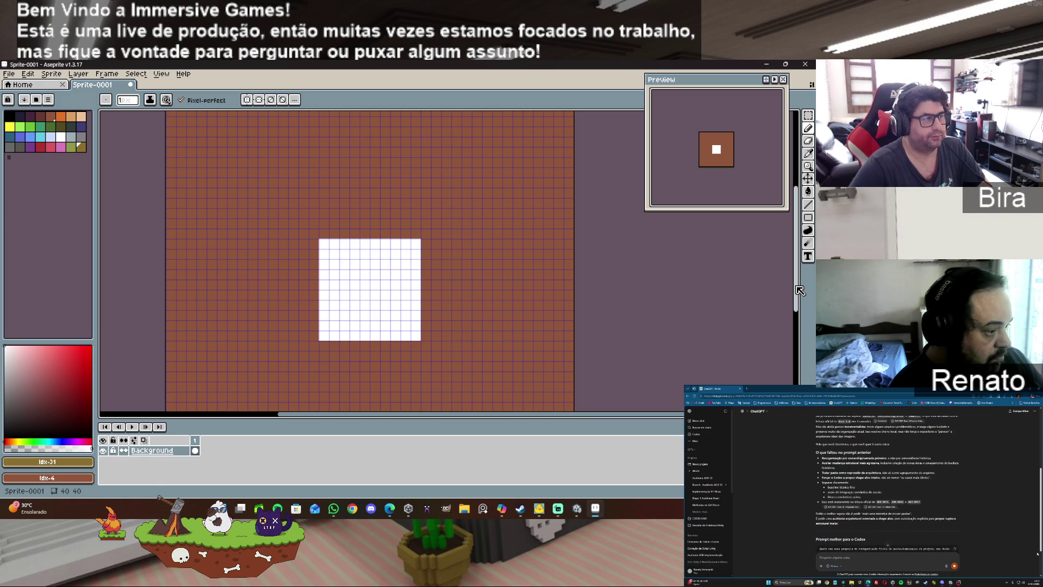
left_click_drag(797, 287, 800, 273)
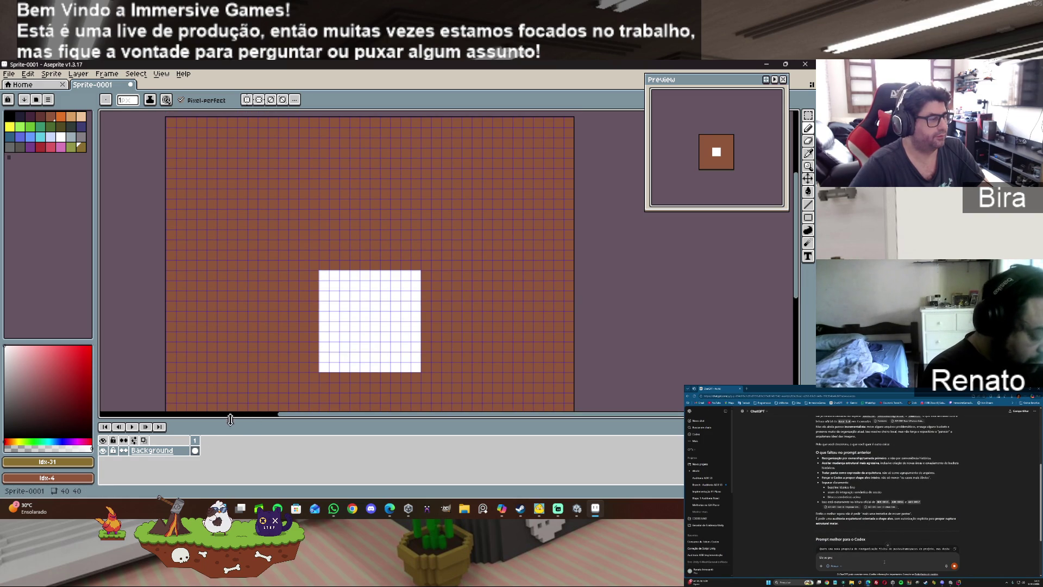
Step: Load the AAP-64 palette preset and choose its light peach swatch as foreground
left_click(34, 100)
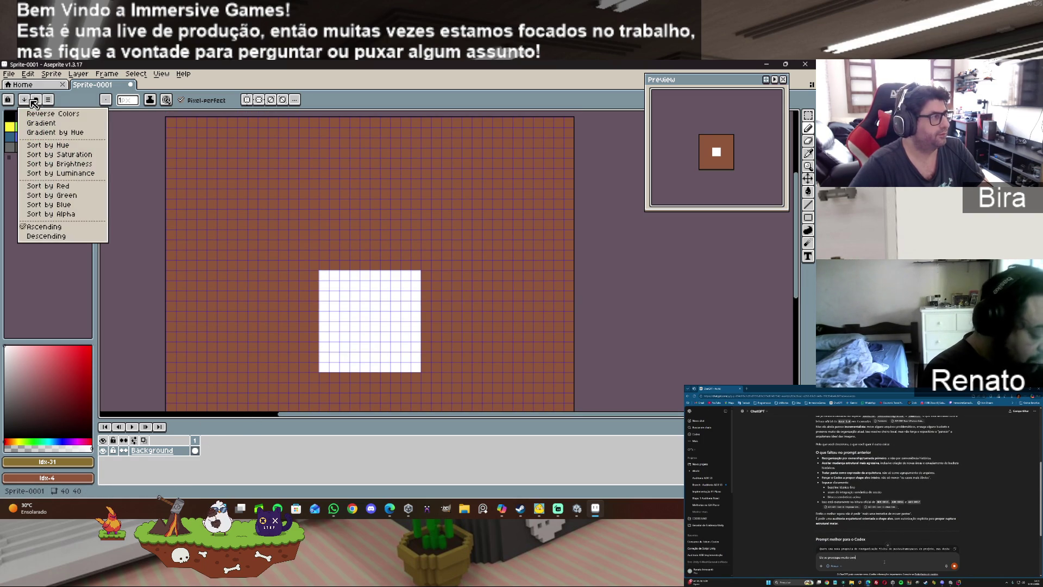
left_click(36, 100)
left_click(36, 100)
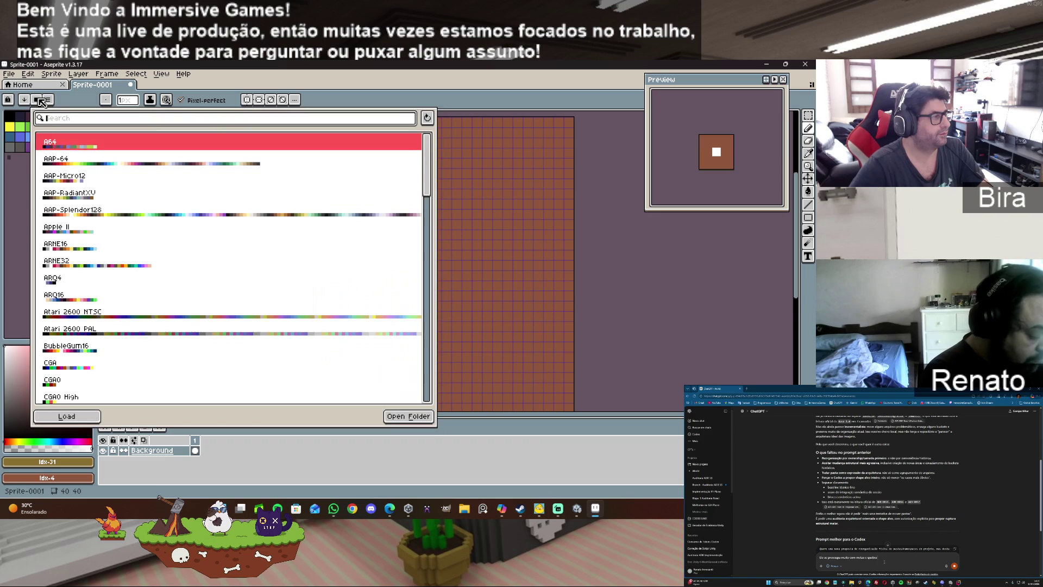
left_click(105, 165)
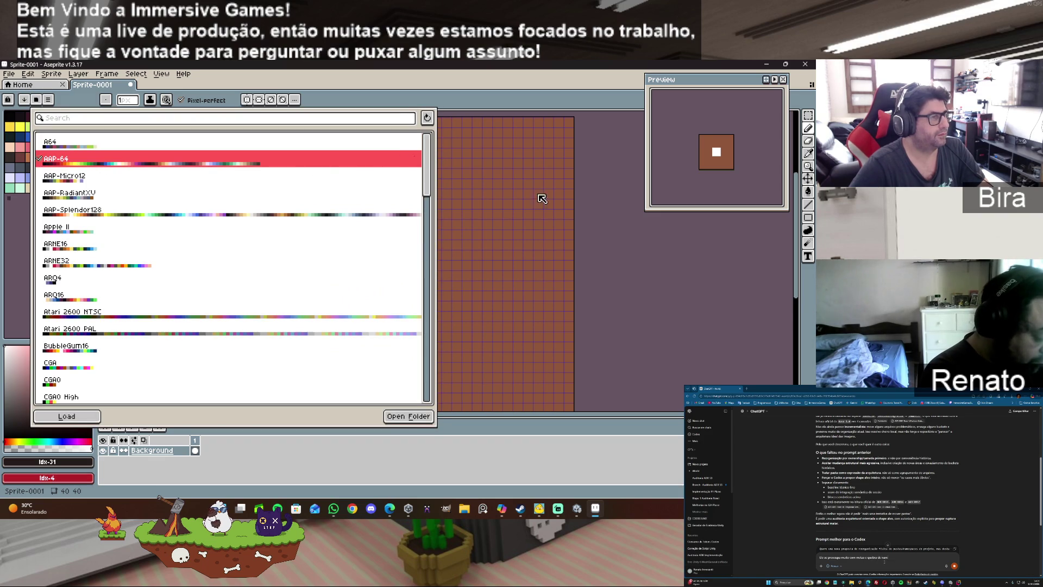
left_click(489, 158)
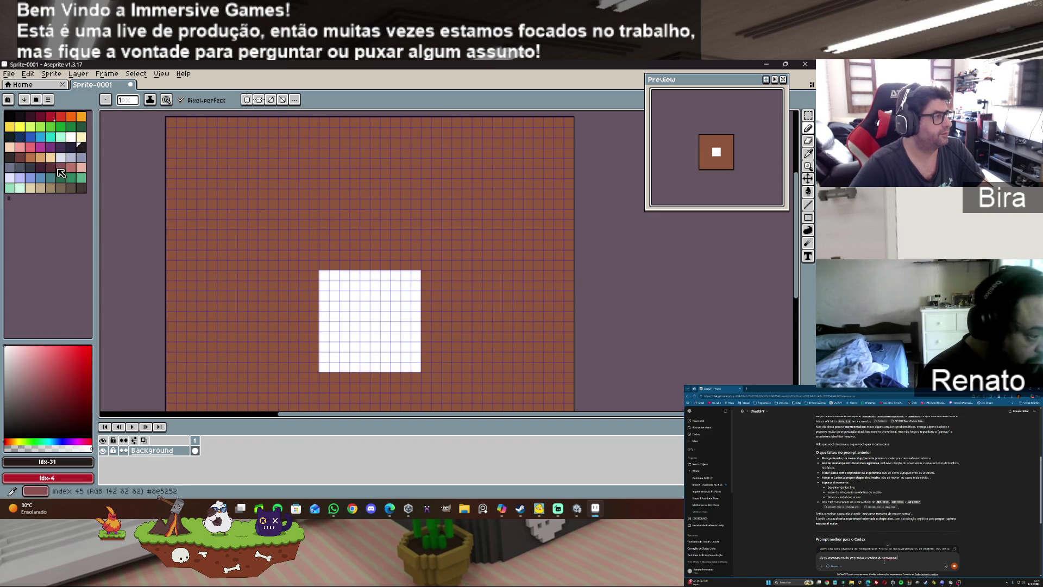
left_click(11, 147)
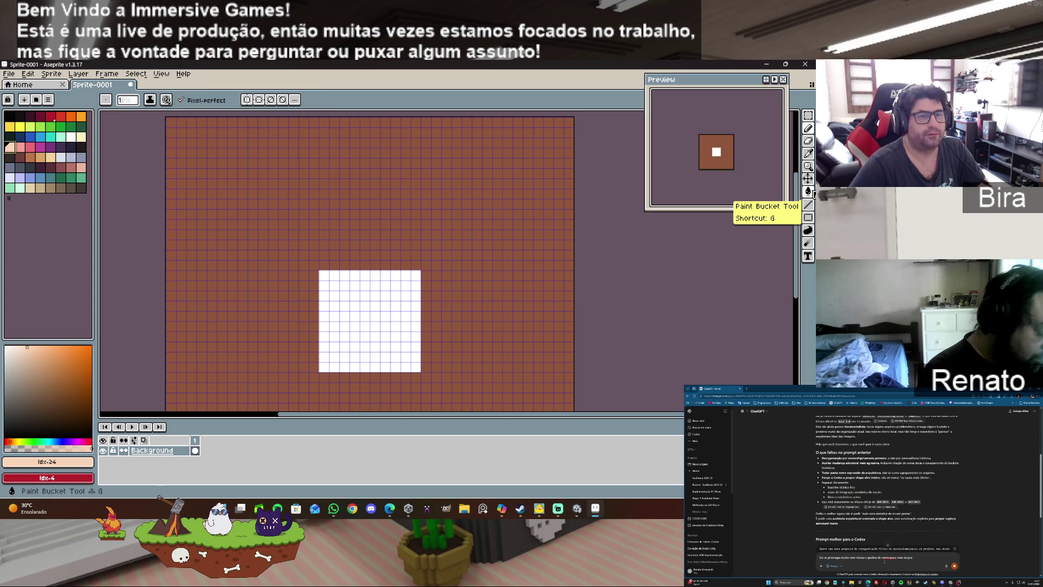
Step: Paint-bucket the brown borders and the white square with peach
left_click(812, 196)
left_click(487, 326)
left_click(394, 315)
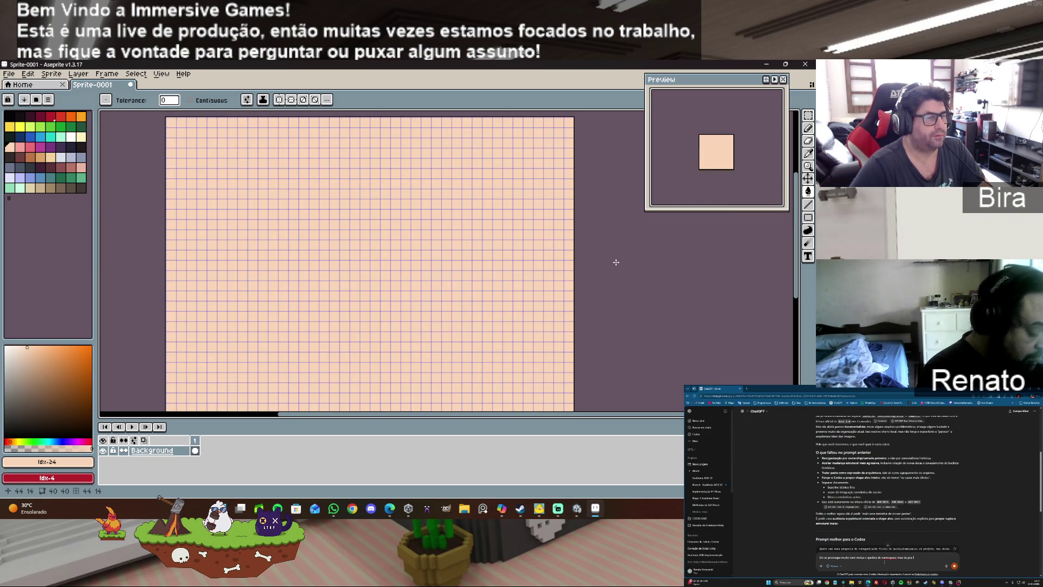
scroll(601, 310, "down", 1)
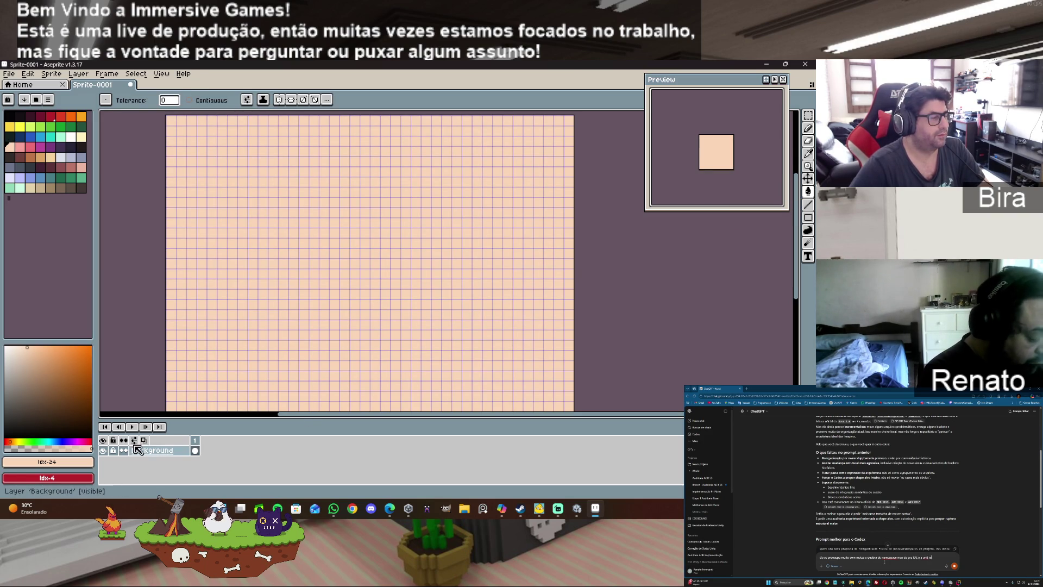
Step: Add a new layer above Background, undoing a stray dark fill on it
right_click(154, 456)
mouse_move(178, 431)
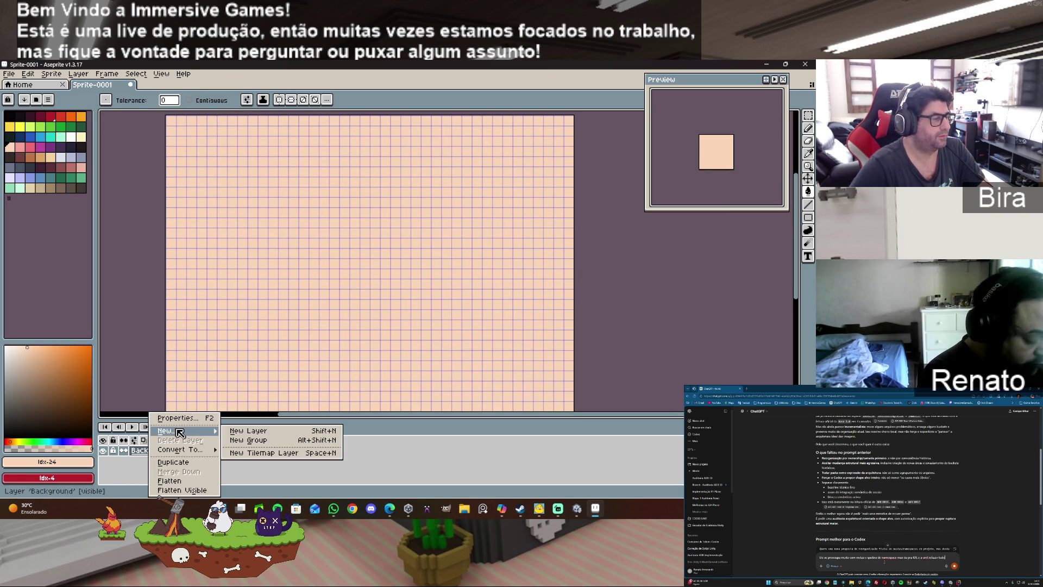
left_click(257, 431)
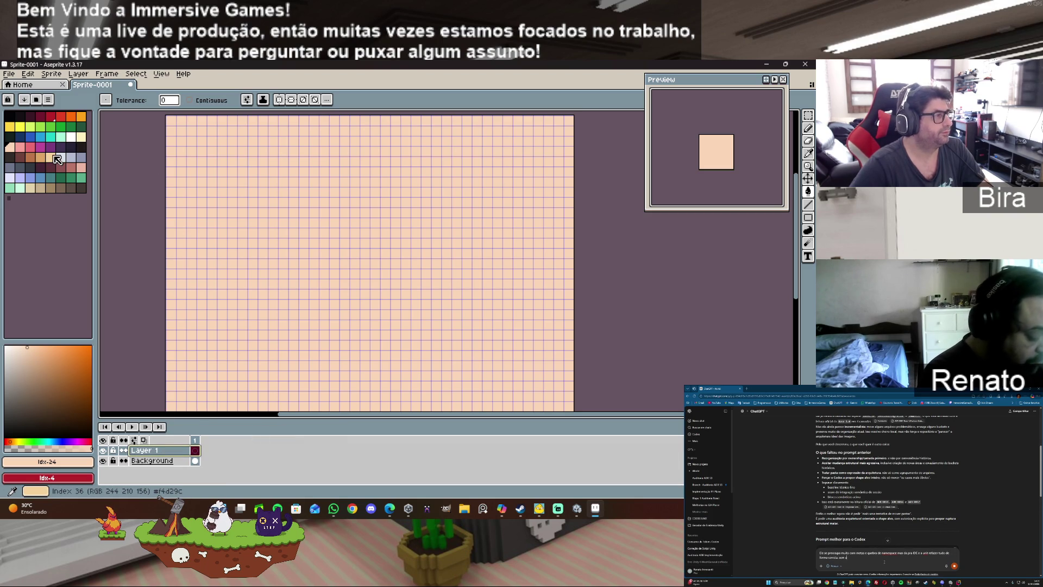
left_click(9, 157)
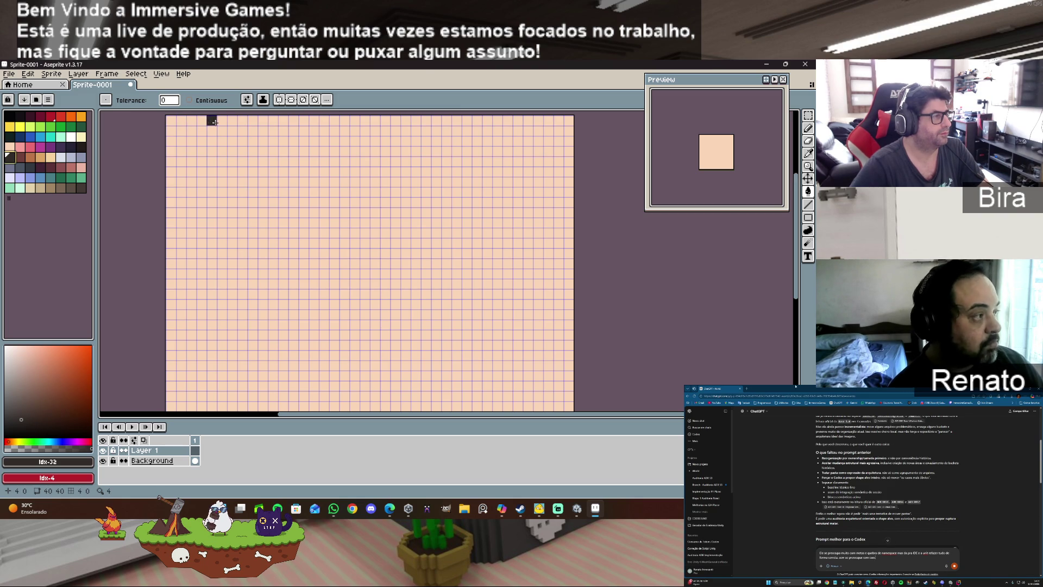
left_click(262, 118)
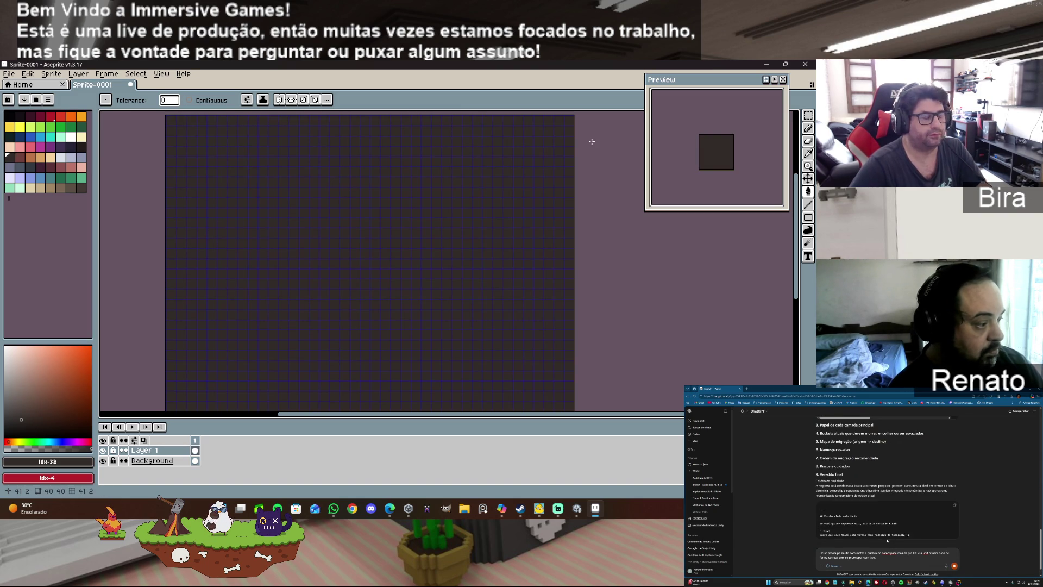
key("ctrl+z")
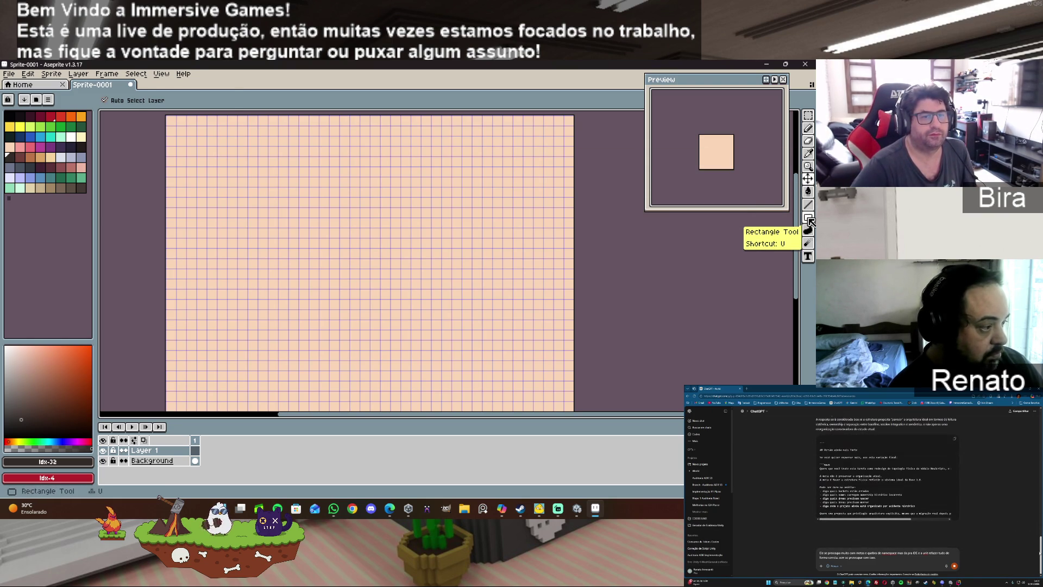
Step: Draw a thick dark rectangle frame in the canvas's top-left corner on Layer 1
left_click(808, 218)
mouse_move(173, 122)
left_mouse_down()
mouse_move(266, 193)
mouse_move(274, 267)
mouse_move(296, 256)
mouse_move(276, 250)
mouse_move(283, 226)
mouse_move(265, 216)
left_mouse_up()
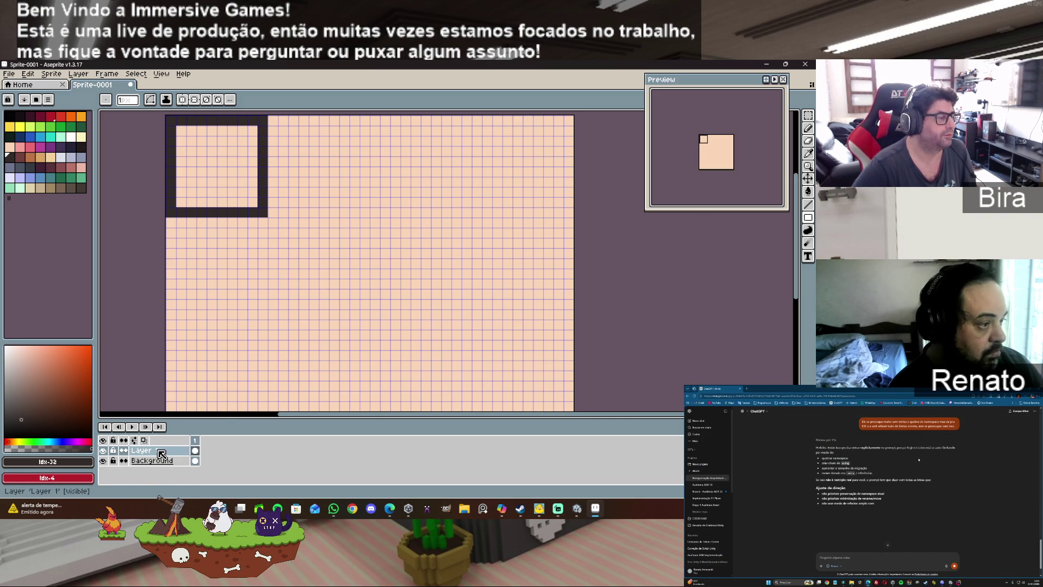
right_click(161, 454)
Step: Add Layer 2 and briefly hide Layer 1 to check its contents
mouse_move(199, 431)
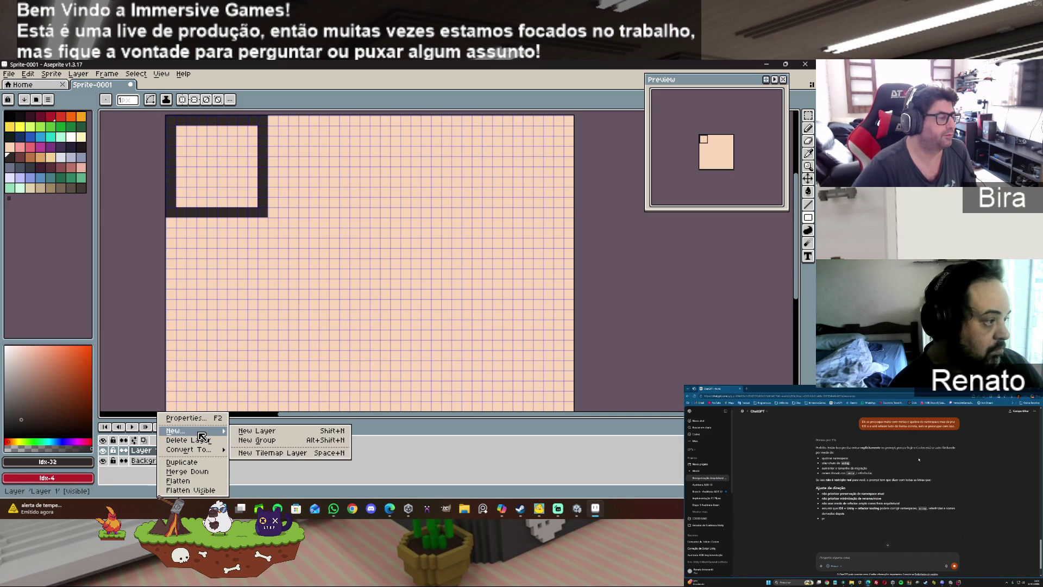
left_click(269, 433)
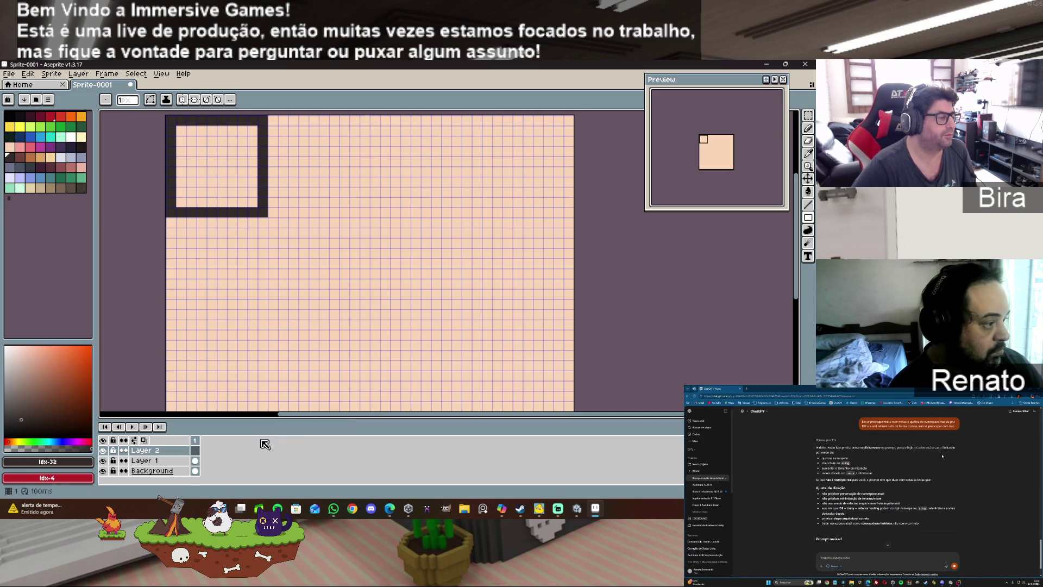
left_click(104, 461)
left_click(104, 460)
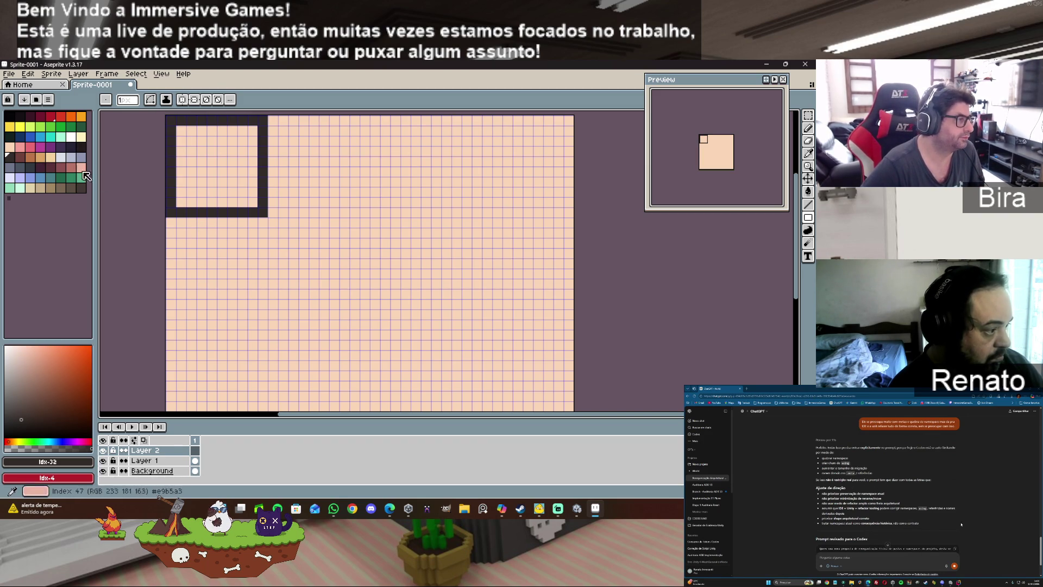
Step: With vertical symmetry on, paint mirrored white eyes and dark red-brown brows
left_click(71, 136)
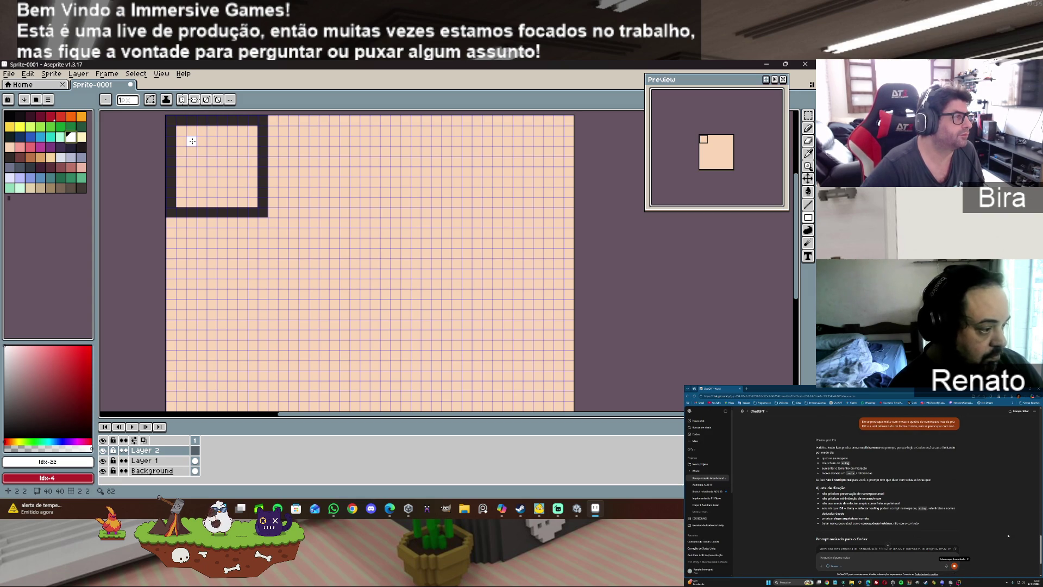
left_click(182, 99)
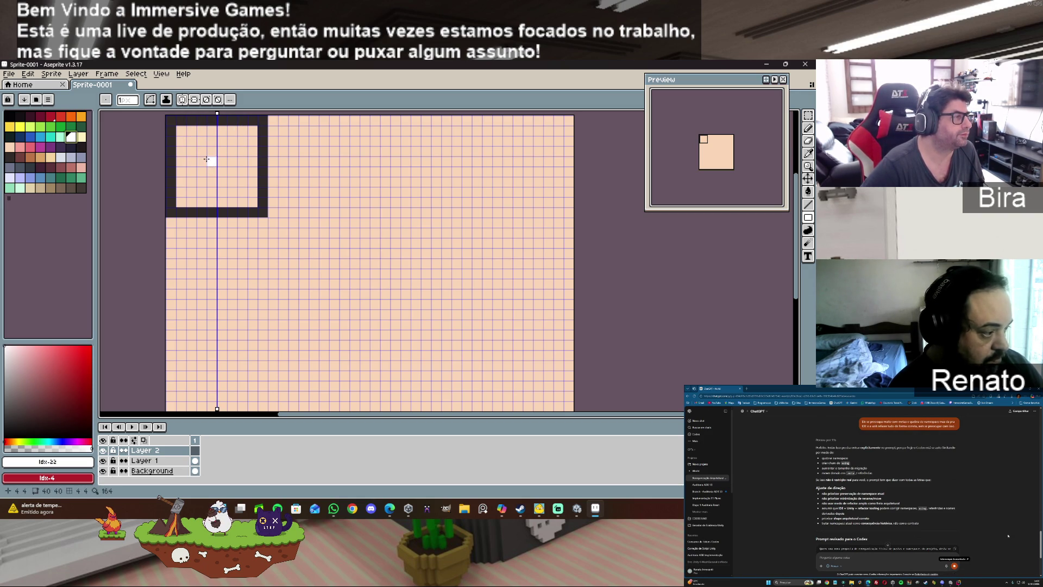
left_click_drag(202, 151, 203, 172)
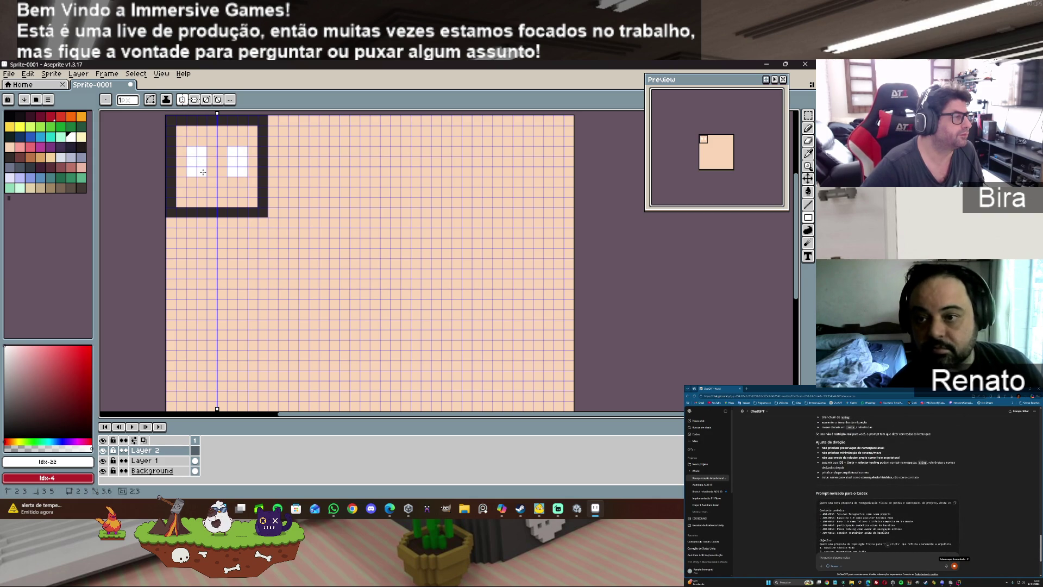
left_click(20, 157)
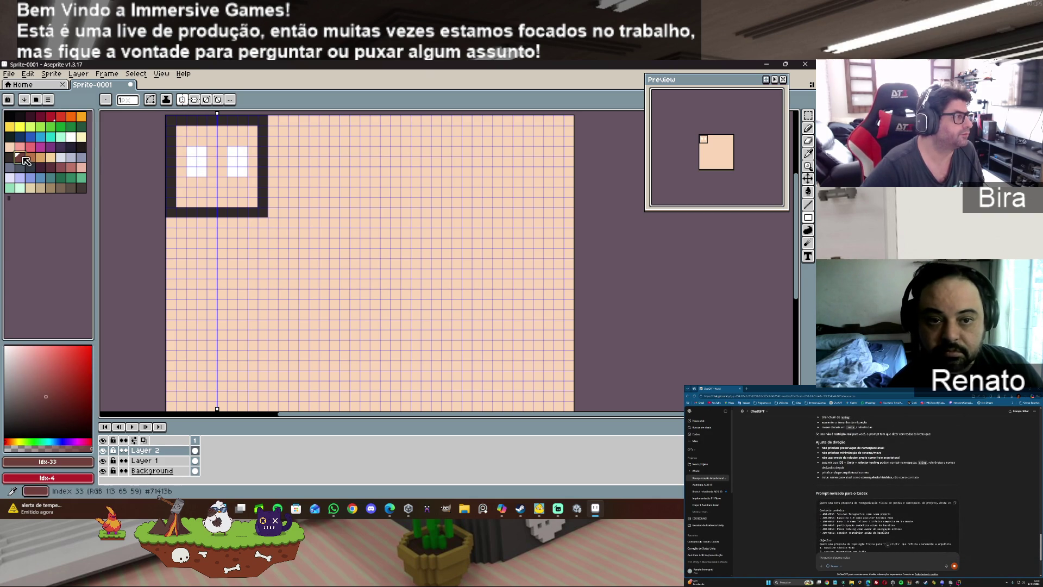
mouse_move(190, 141)
left_mouse_down()
mouse_move(202, 141)
mouse_move(189, 141)
left_mouse_up()
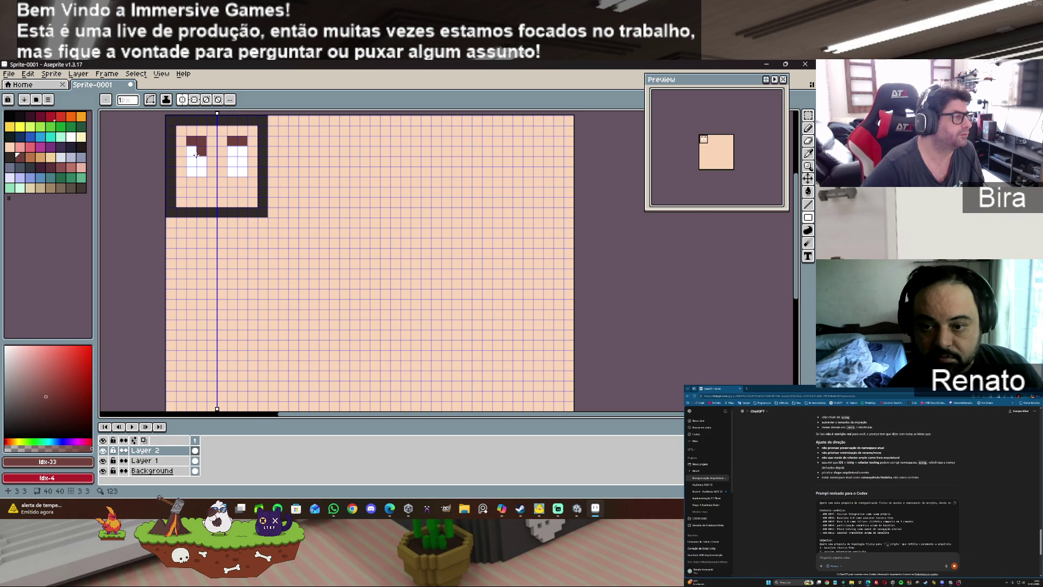
Step: Dot dark pupils into both eyes and draw a two-pixel dark mouth
left_click(10, 157)
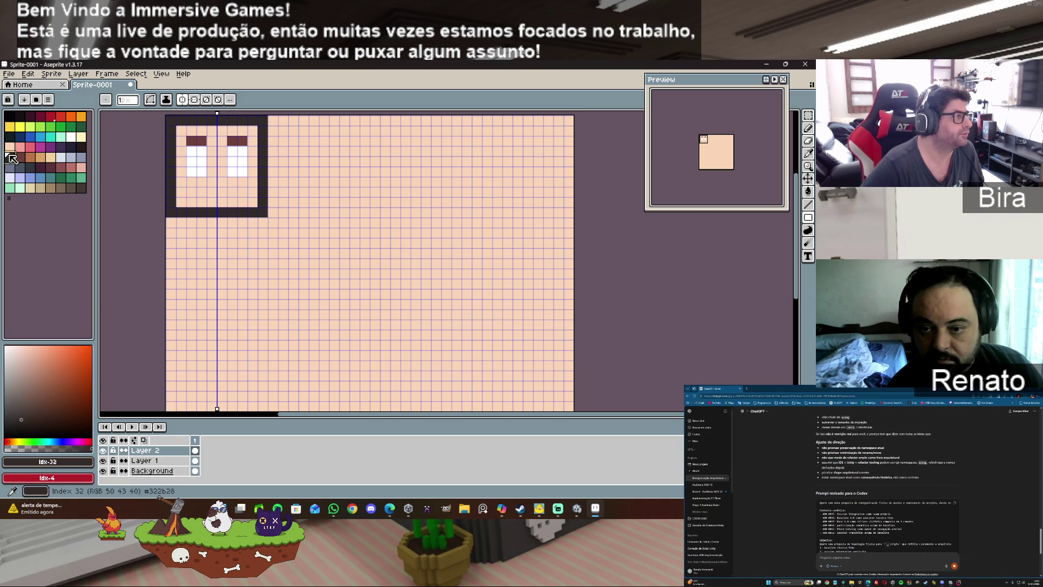
left_click(201, 191)
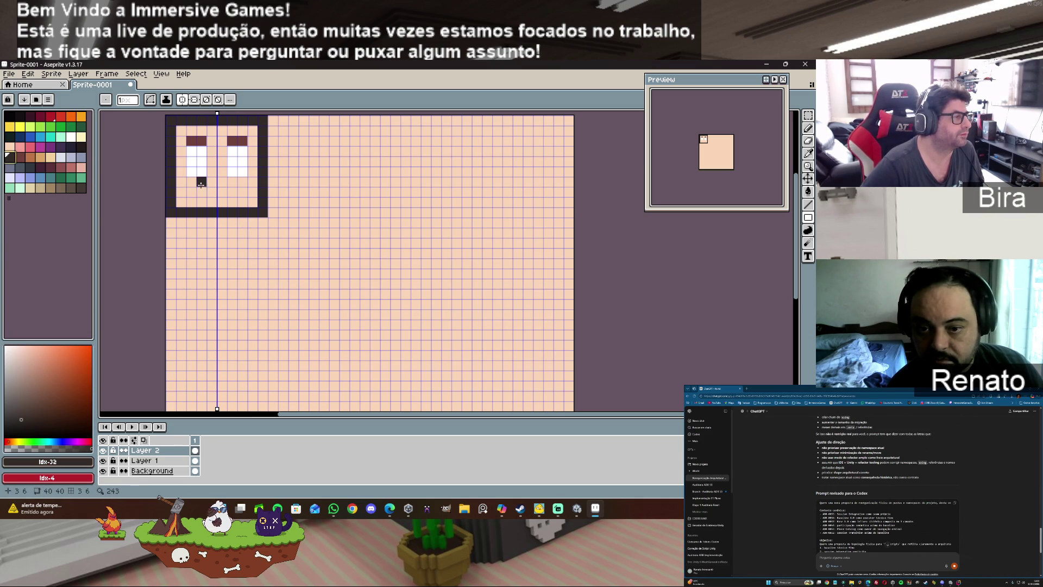
left_click(233, 192)
left_click(211, 202)
left_click(221, 201)
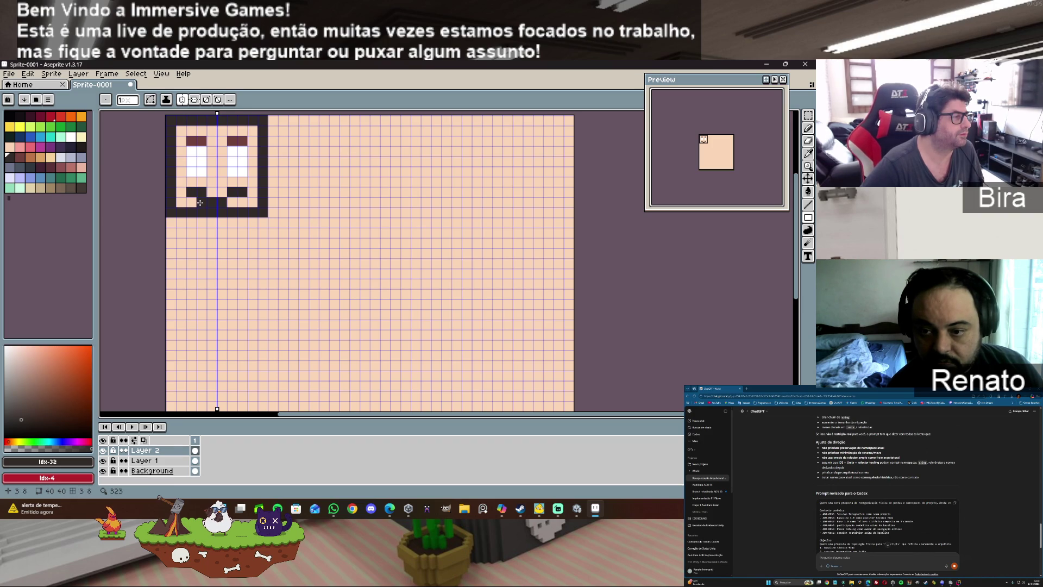
Step: Cover the extra mouth-corner pixels with peach skin colour and hide Layer 1
left_click(10, 147)
left_click(204, 192)
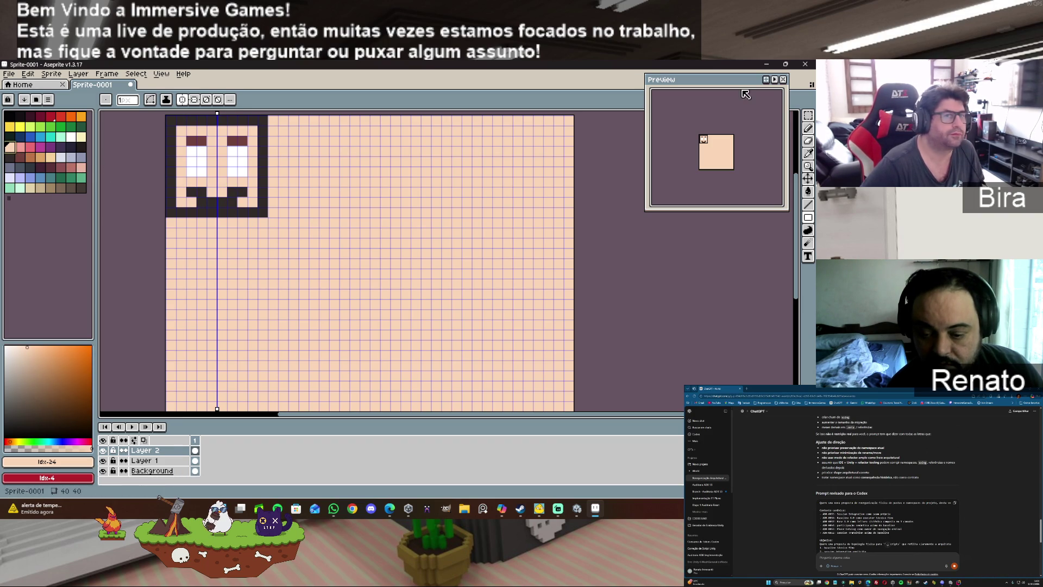
left_click(808, 128)
left_click(202, 191)
left_click(232, 191)
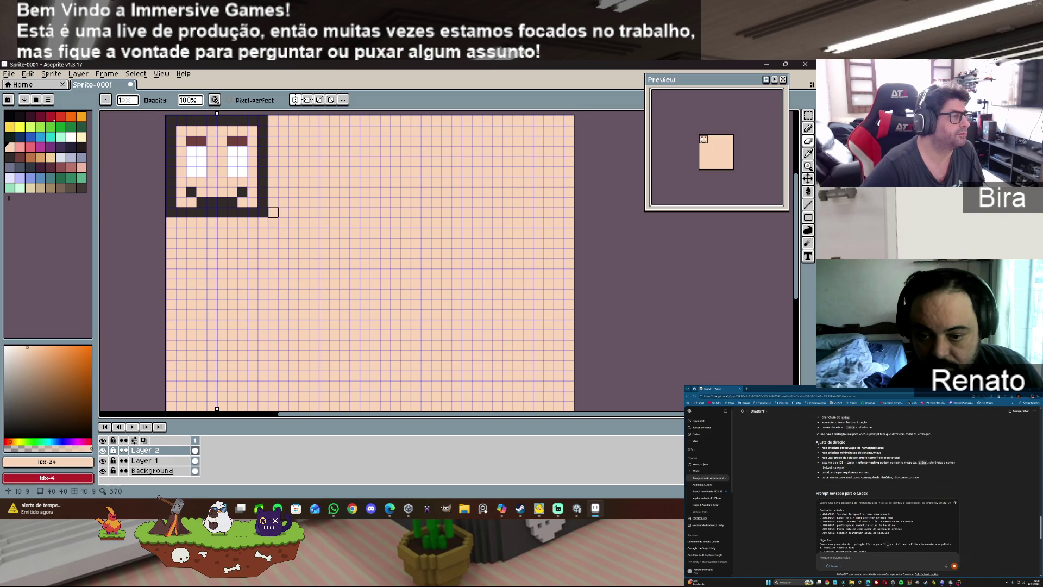
left_click(102, 460)
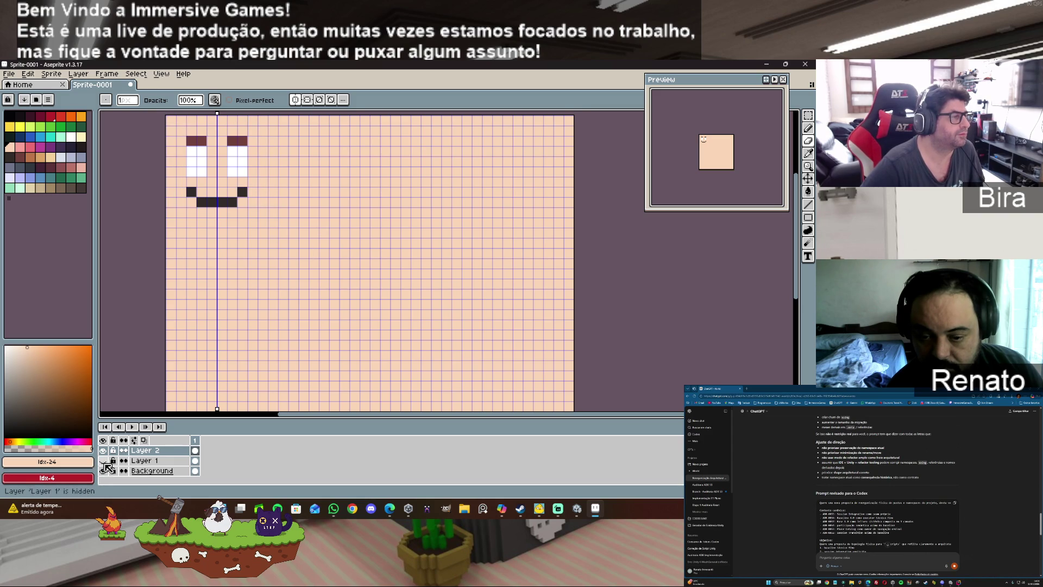
Step: Draw two-pixel blue pupils in both eyes and show Layer 1's frame again
left_click(40, 137)
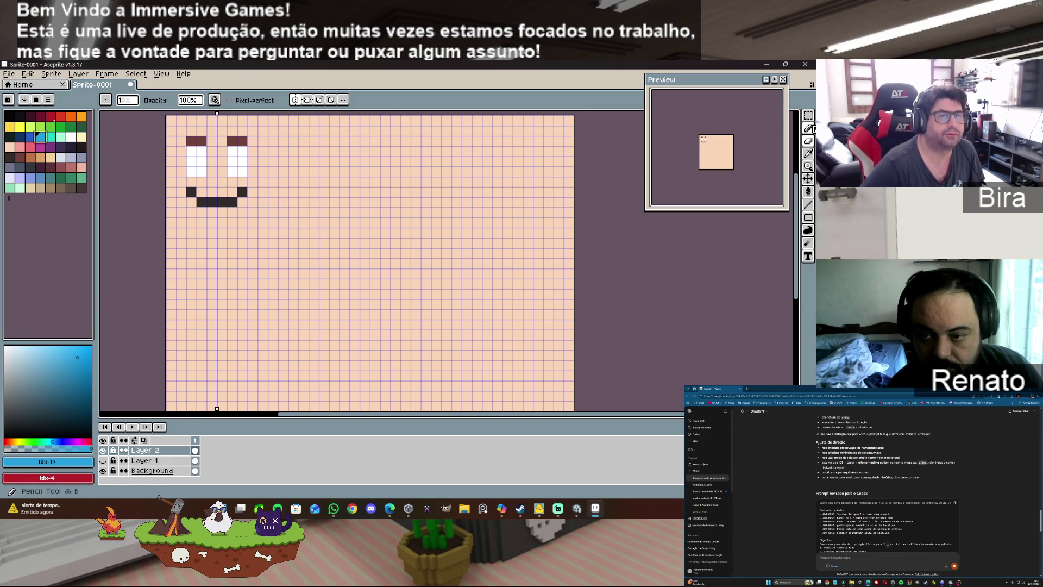
left_click(808, 128)
left_click_drag(202, 161, 202, 172)
left_click_drag(232, 161, 232, 171)
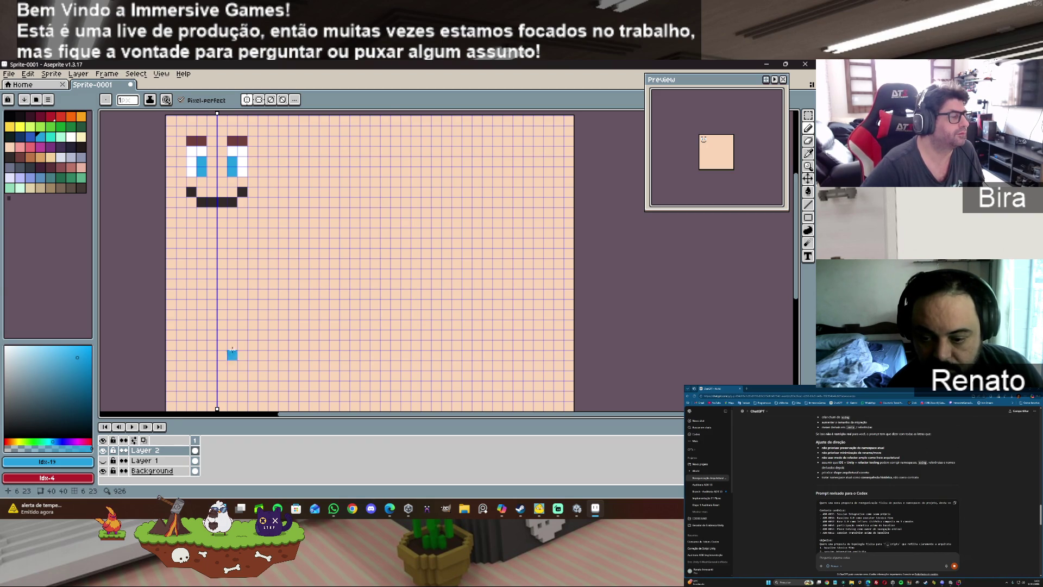
left_click(103, 460)
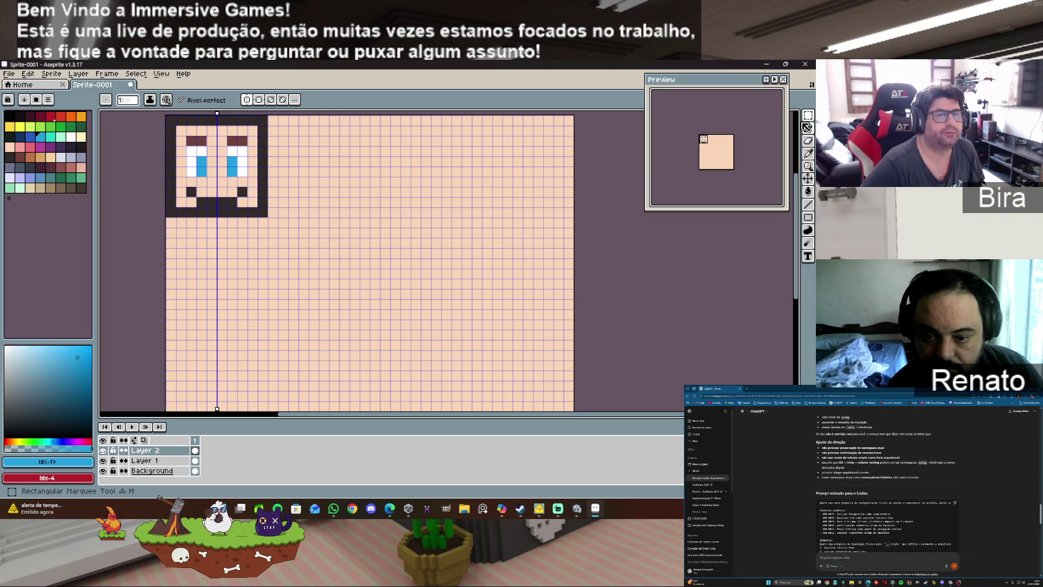
left_click(808, 115)
Step: Copy the face beside the original and erase the copy's smiling mouth
mouse_move(166, 115)
left_mouse_down()
mouse_move(218, 217)
mouse_move(270, 219)
mouse_move(237, 189)
mouse_move(351, 188)
mouse_move(335, 186)
left_mouse_up()
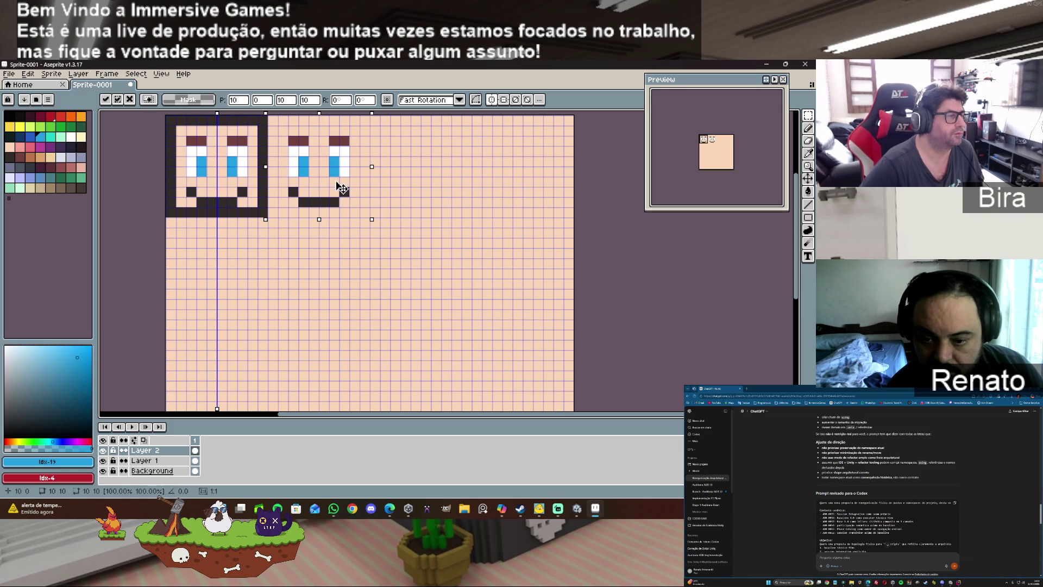
left_click(609, 252)
left_click(813, 142)
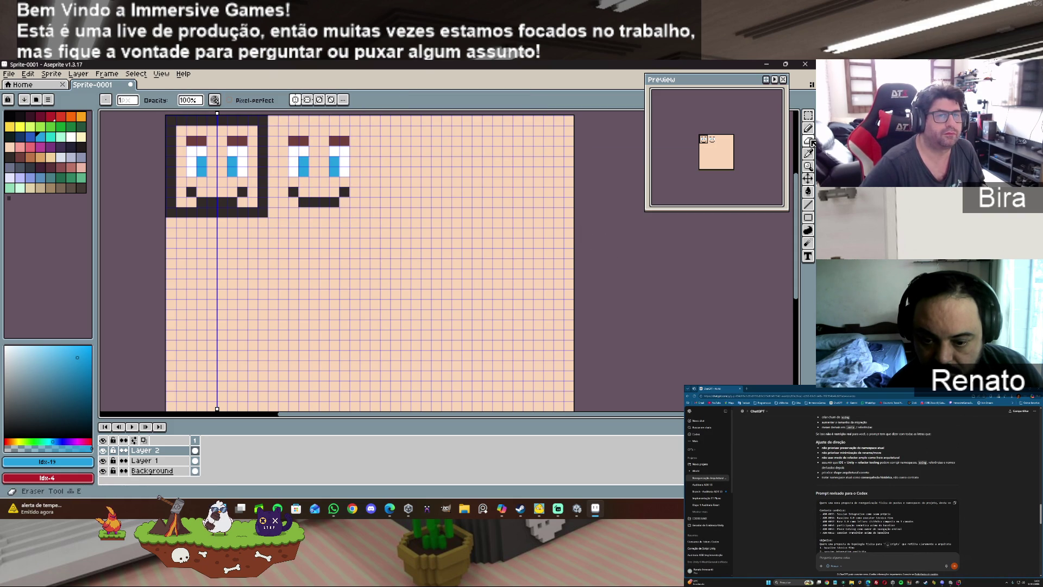
mouse_move(294, 192)
left_mouse_down()
mouse_move(297, 202)
mouse_move(345, 192)
left_mouse_up()
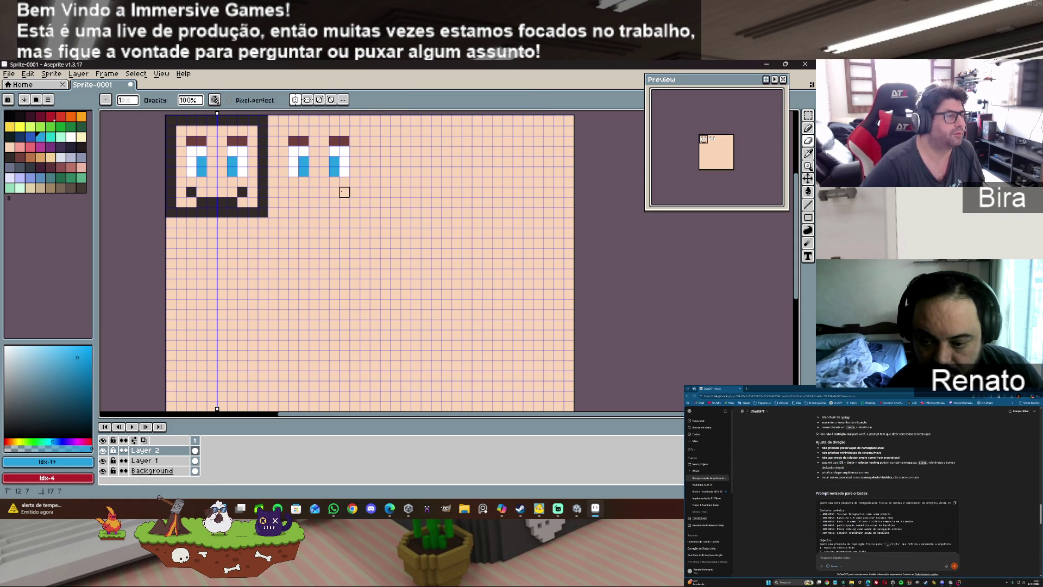
Step: Draw a dark brown frown with downturned corners on the copied face
left_click(11, 157)
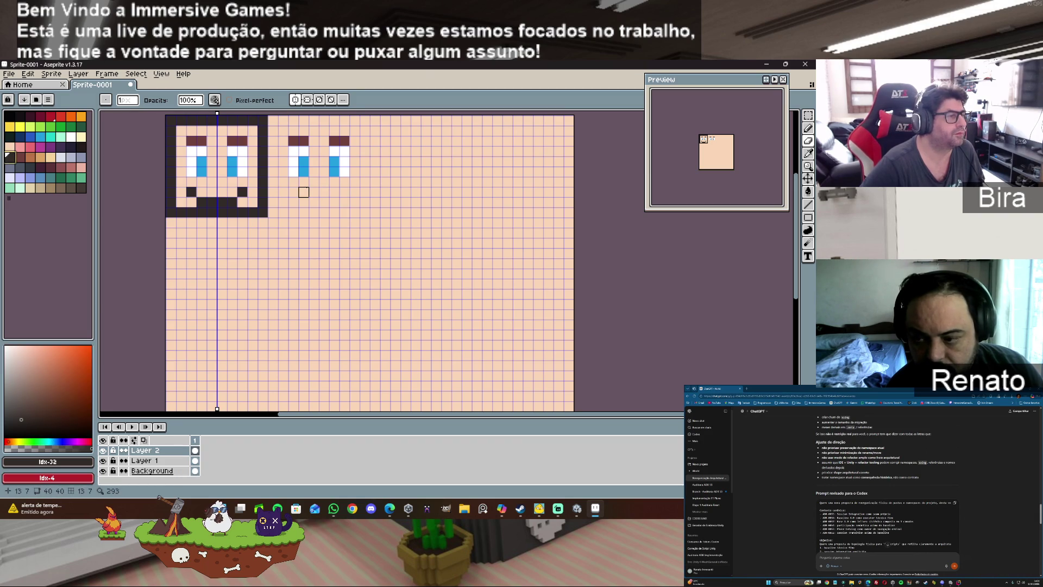
left_click(808, 128)
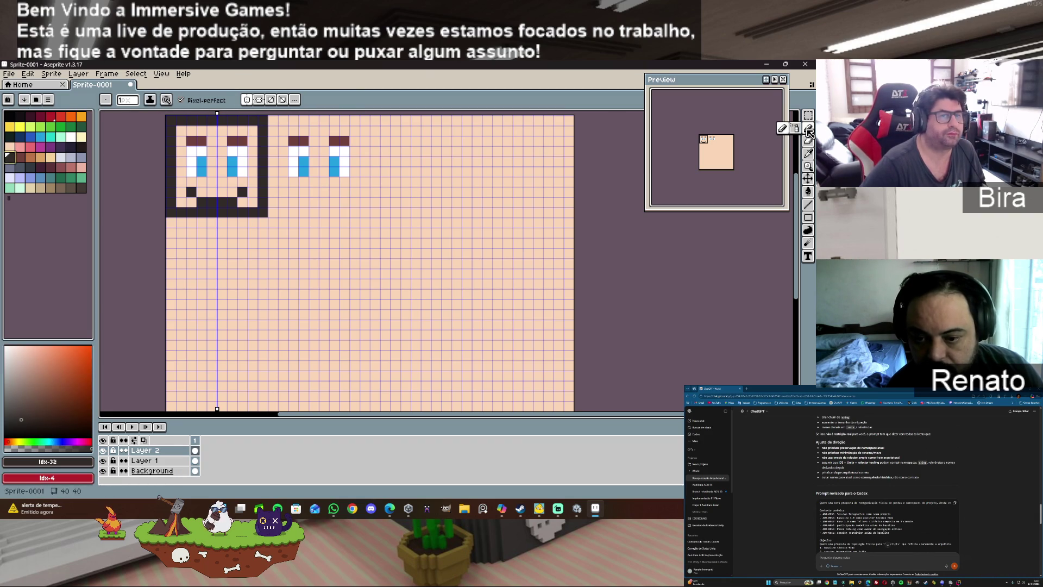
left_click(367, 202)
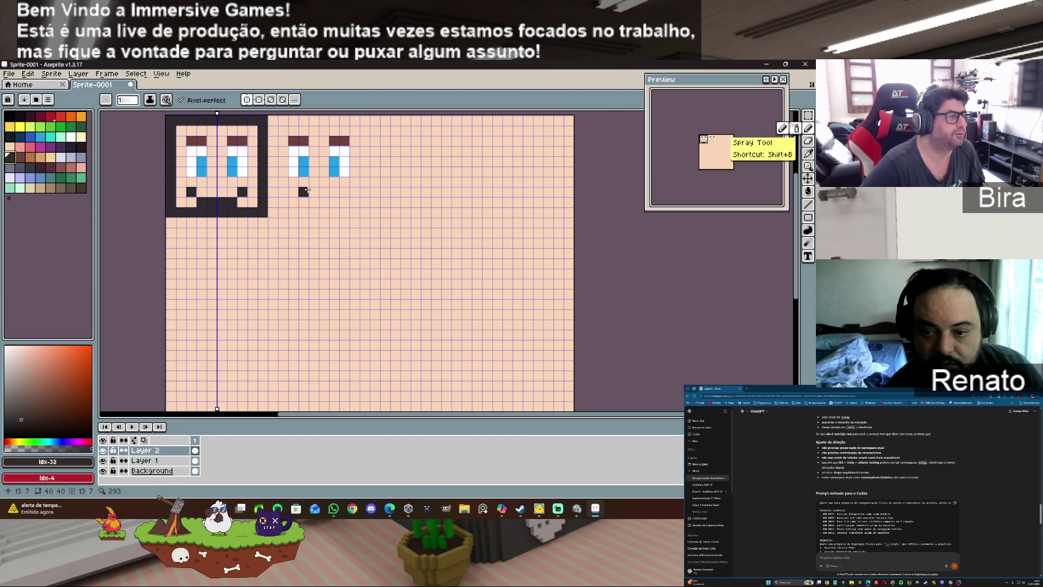
left_click_drag(307, 191, 325, 191)
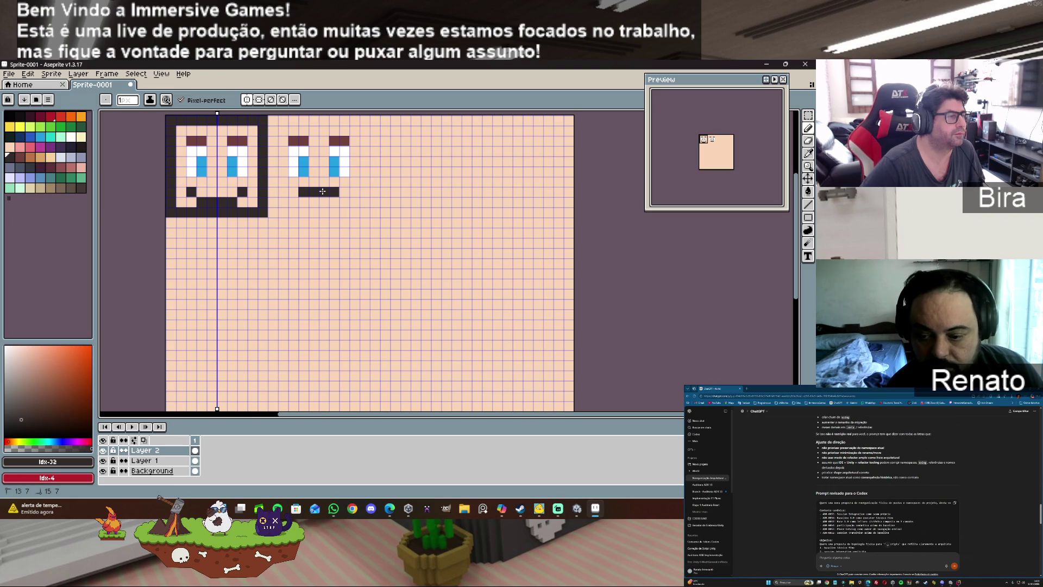
key("ctrl+z")
left_click(304, 191)
left_click_drag(306, 190, 316, 191)
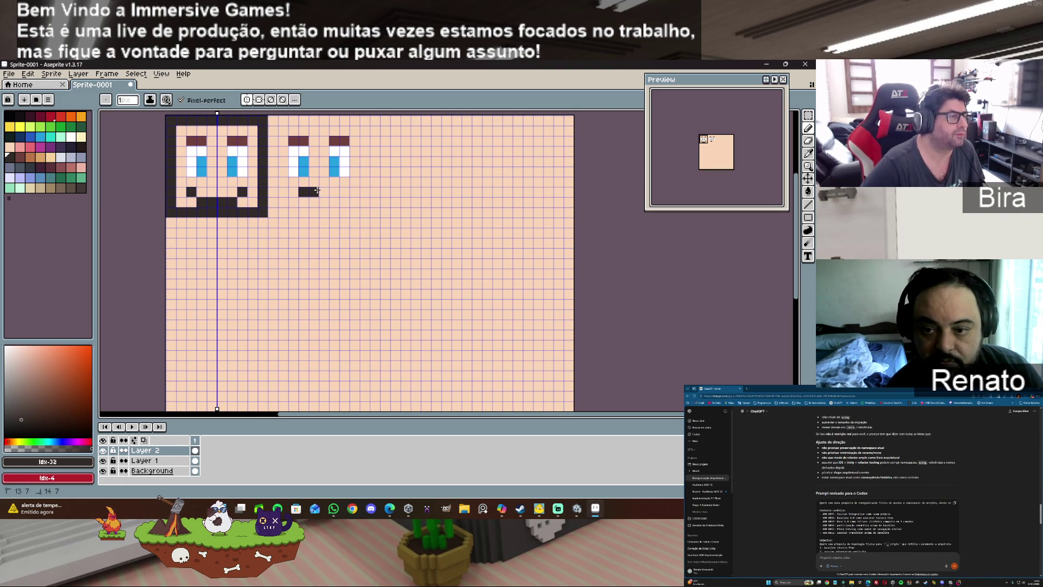
left_click(293, 202)
left_click(344, 201)
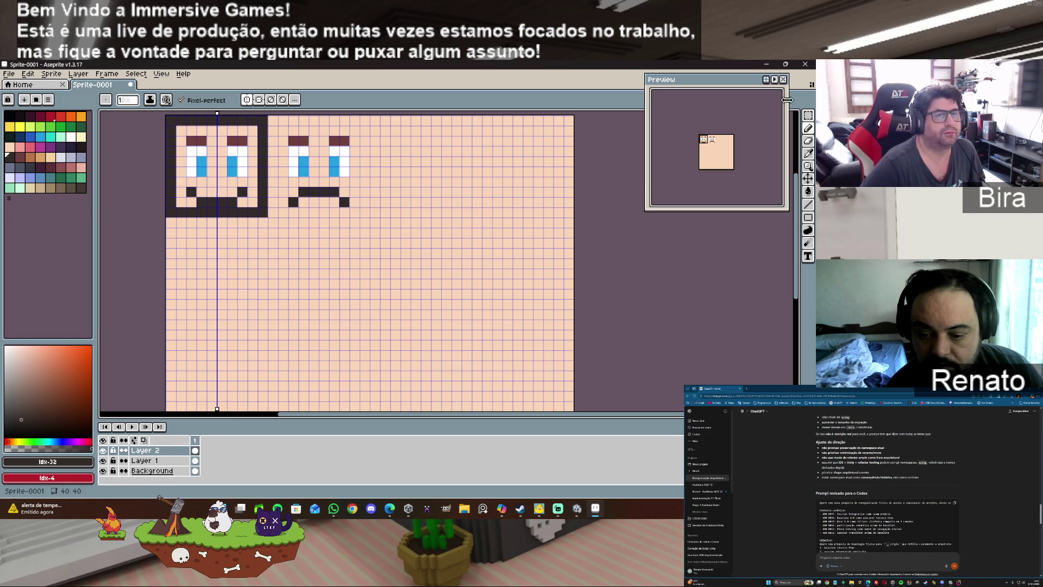
left_click(809, 130)
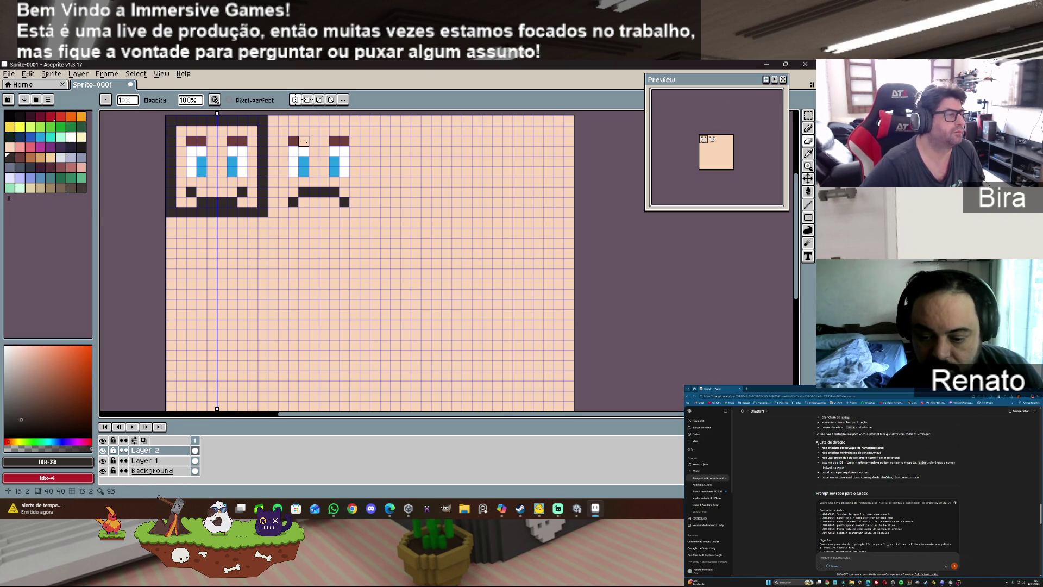
Step: Replace the copy's brows with slanted, mirrored brown strokes centred on the second face
left_click_drag(334, 141, 345, 141)
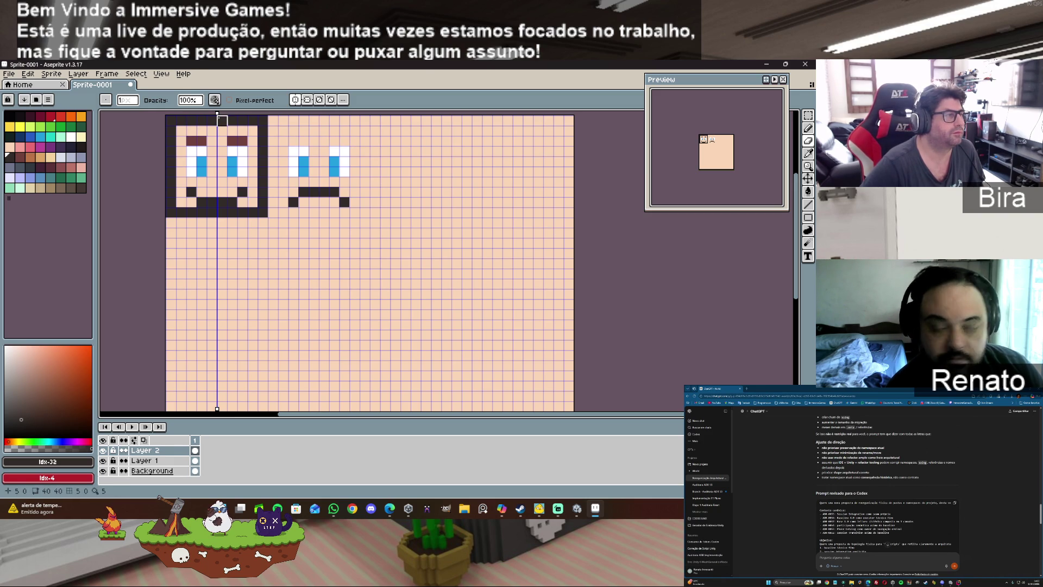
left_click_drag(217, 114, 319, 114)
left_click(233, 141, "alt")
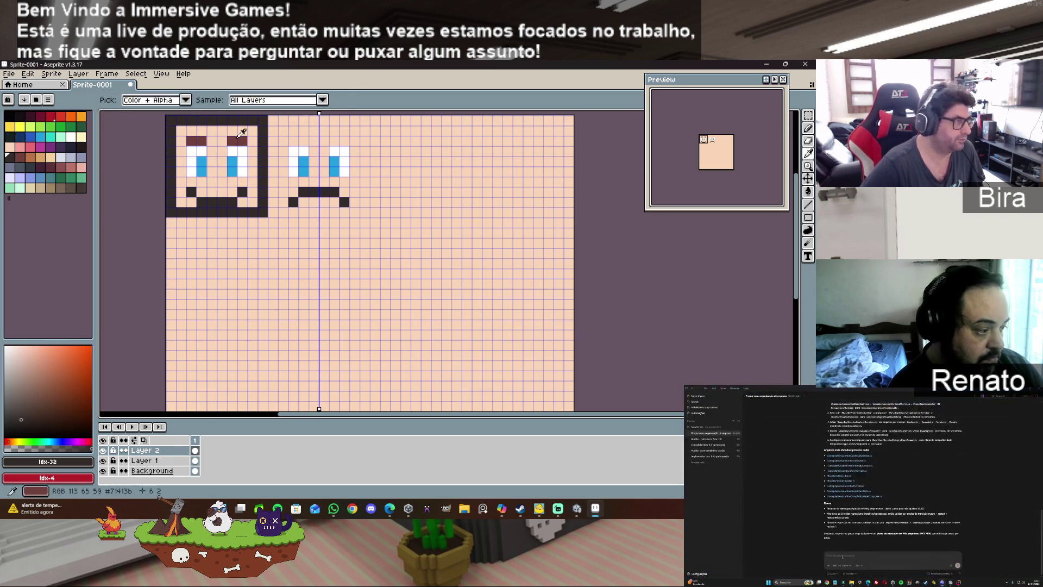
left_click(808, 128)
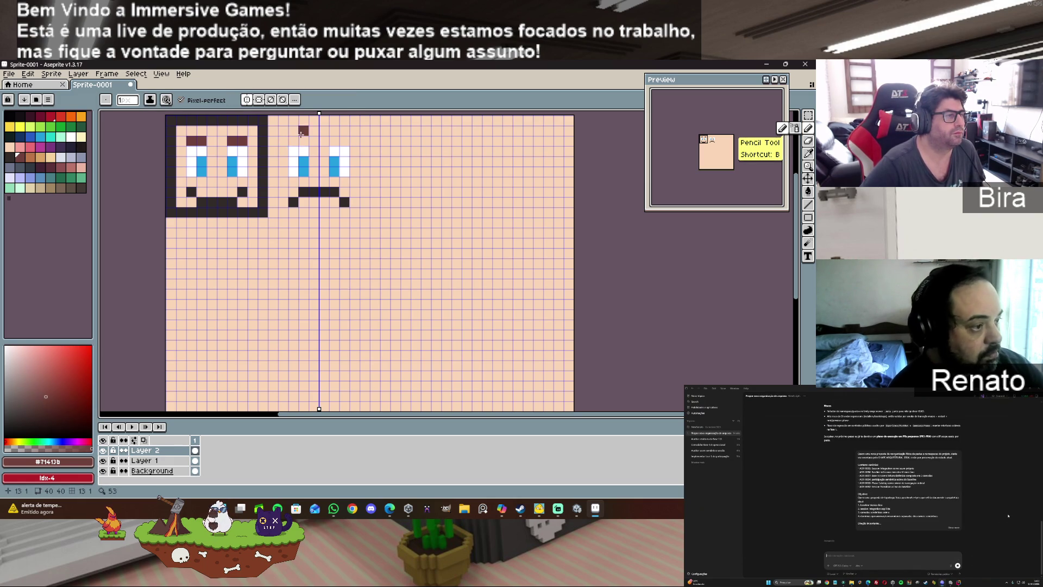
left_click(293, 141)
left_click(304, 130)
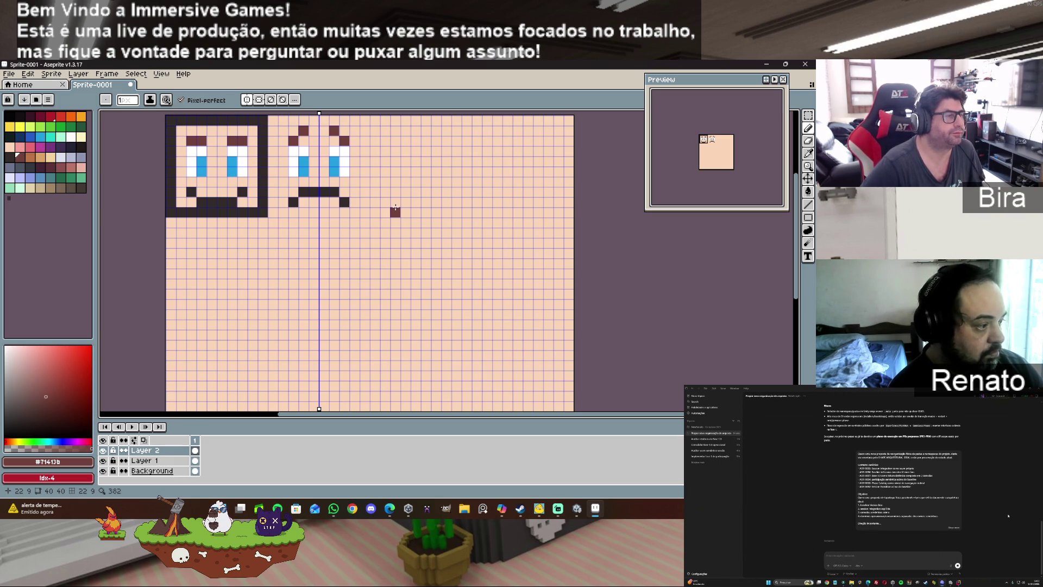
left_click(103, 460)
left_click(104, 460)
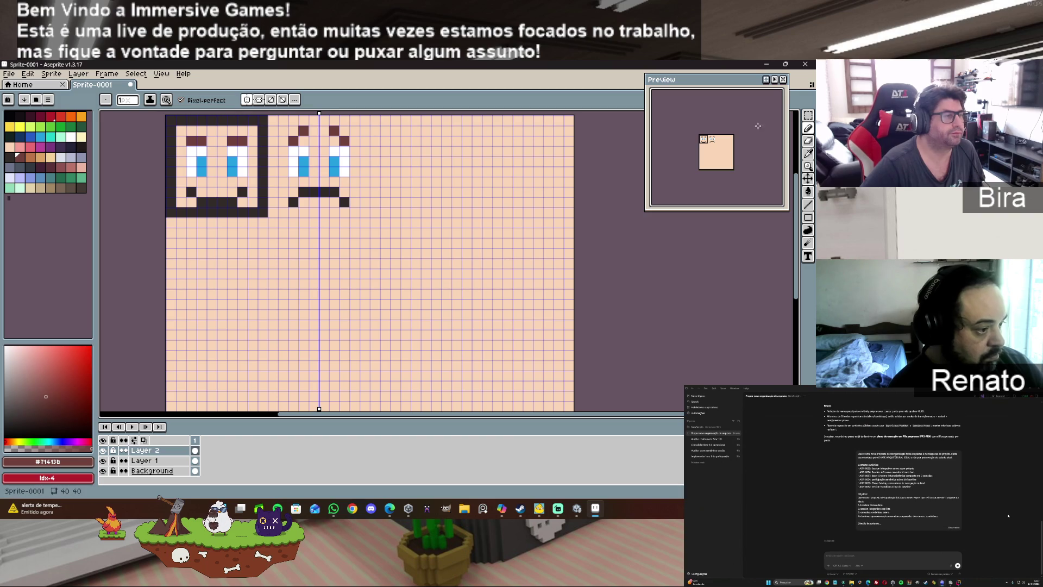
left_click(809, 116)
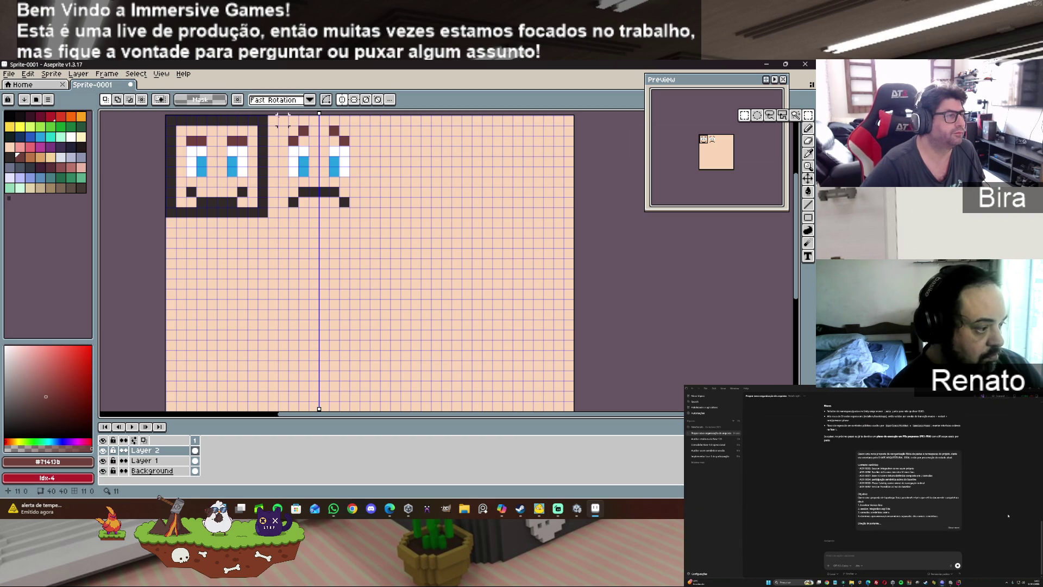
Step: Duplicate the sad face 10 pixels to its right as a third face and commit the copy
mouse_move(266, 116)
left_mouse_down()
mouse_move(371, 173)
mouse_move(371, 218)
left_mouse_up()
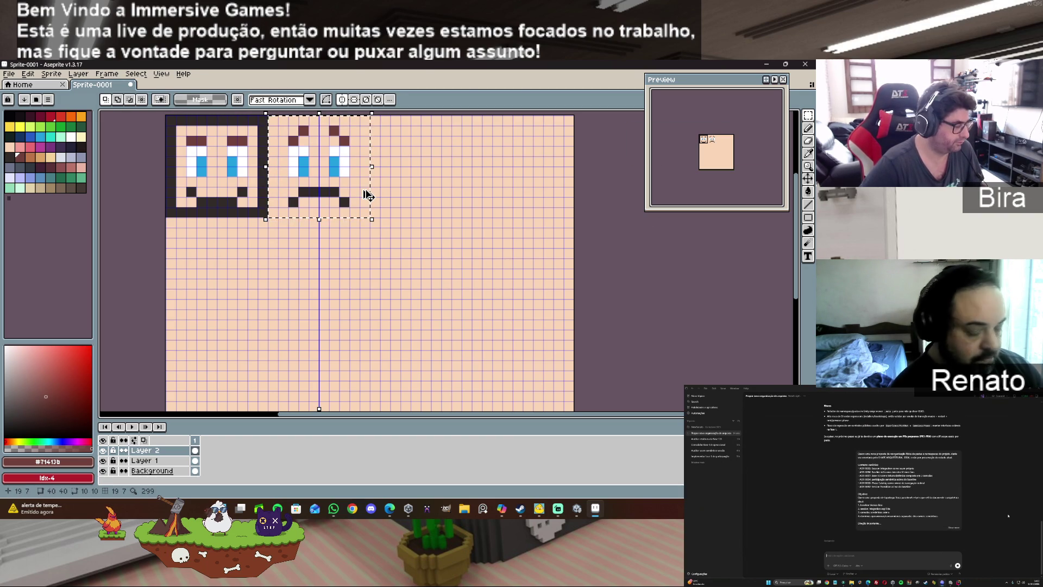
left_click(303, 191)
left_click_drag(303, 192, 406, 184)
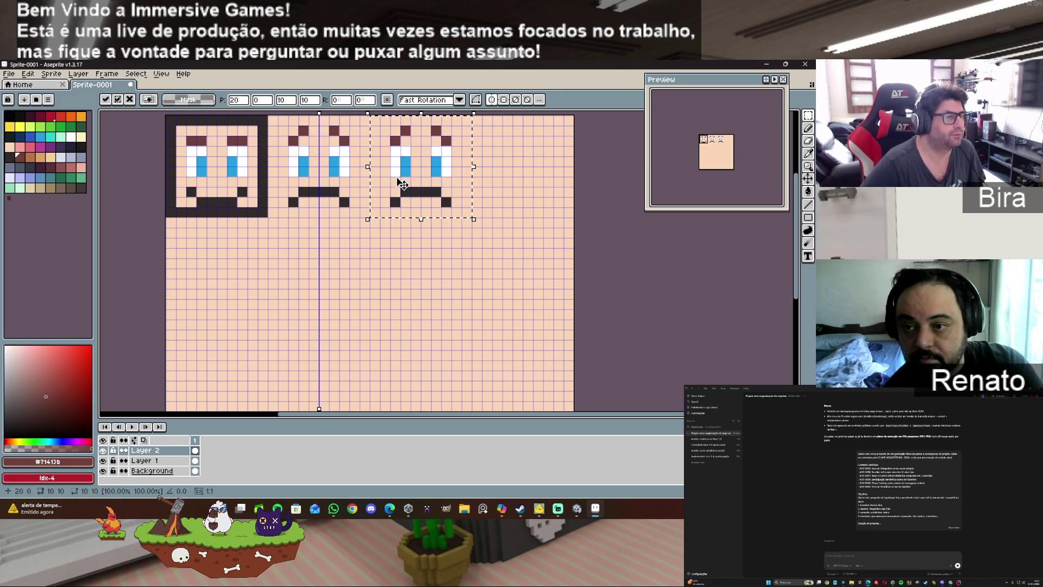
left_click(487, 242)
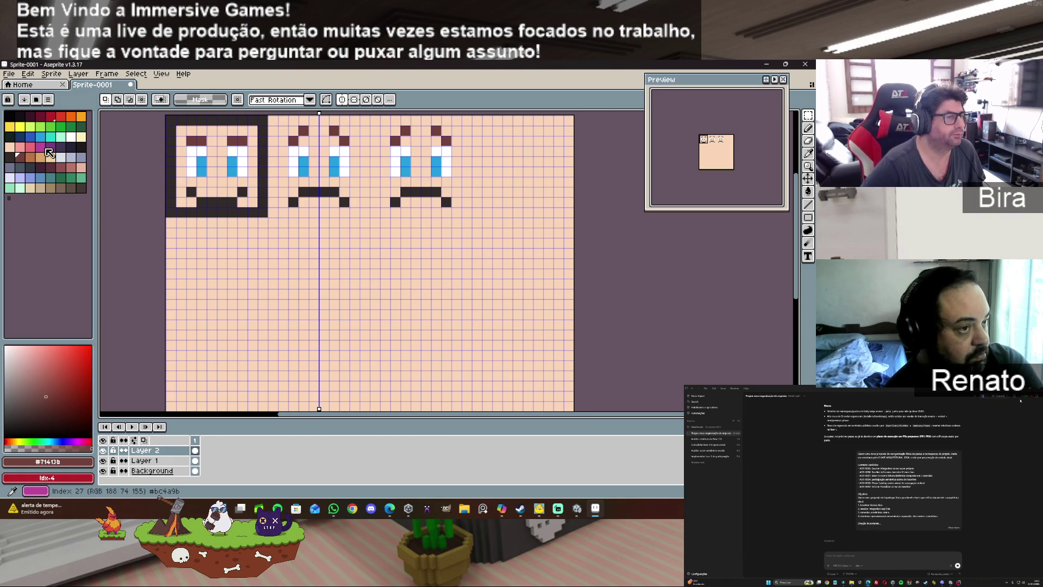
Step: Undo a trial eyebrow erase, centre the mirror axis, and select the third face's area
left_click(810, 151)
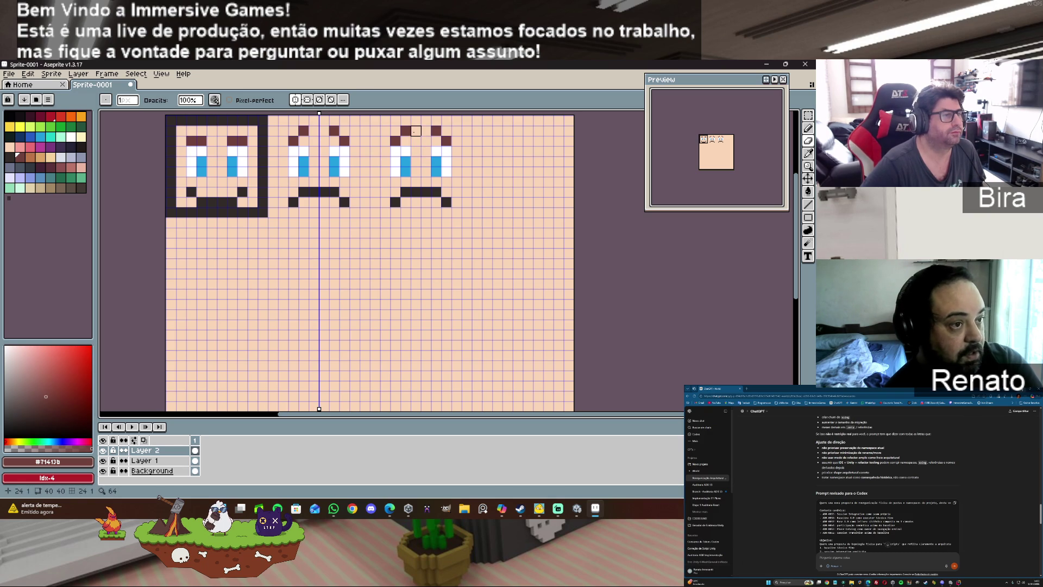
mouse_move(416, 131)
left_mouse_down()
mouse_move(395, 131)
mouse_move(456, 141)
left_mouse_up()
key("ctrl+z")
key("ctrl+z")
key("ctrl+z")
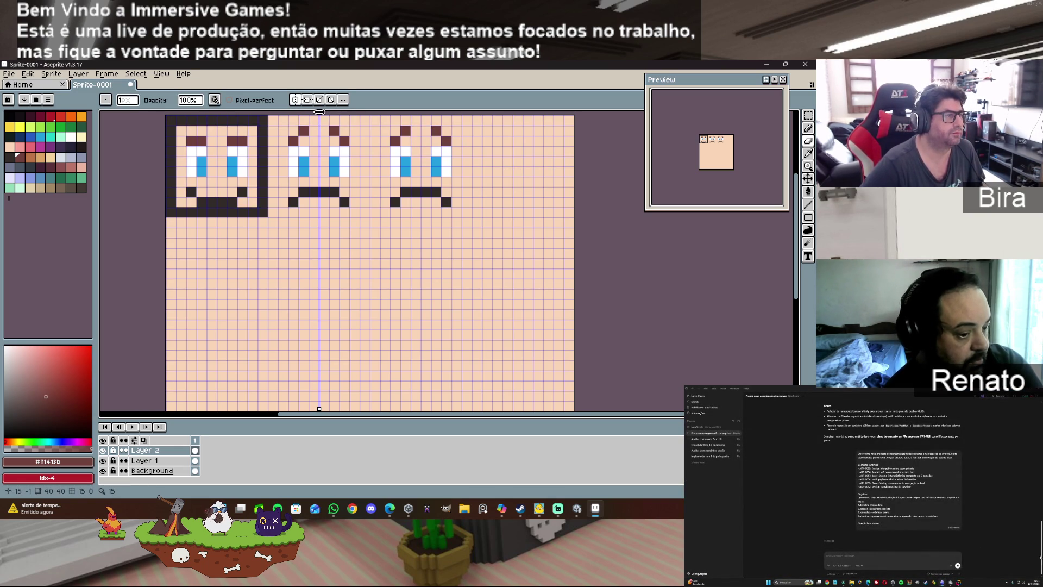
left_click_drag(320, 112, 421, 112)
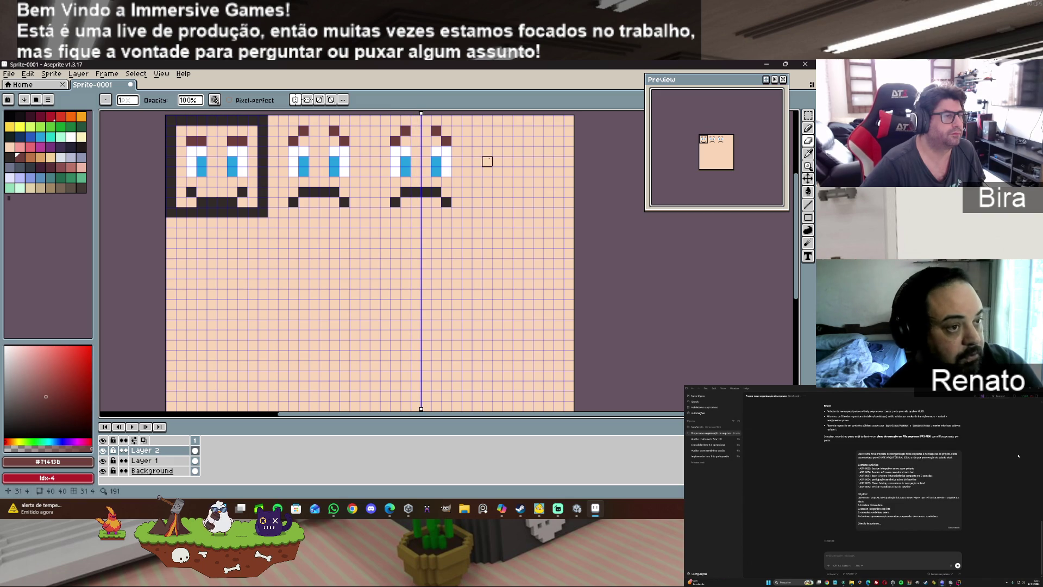
left_click(808, 116)
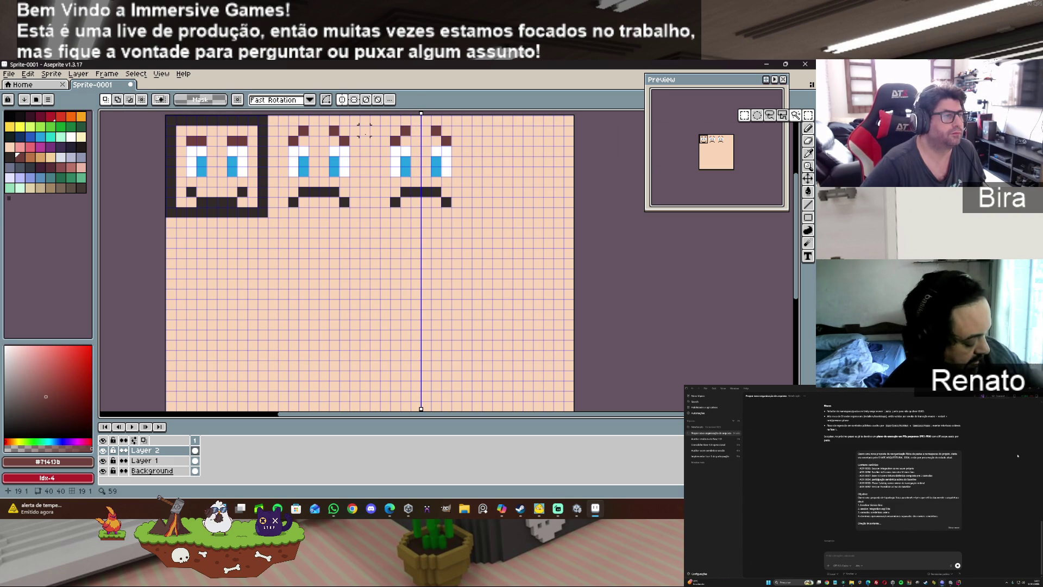
left_click_drag(375, 118, 410, 205)
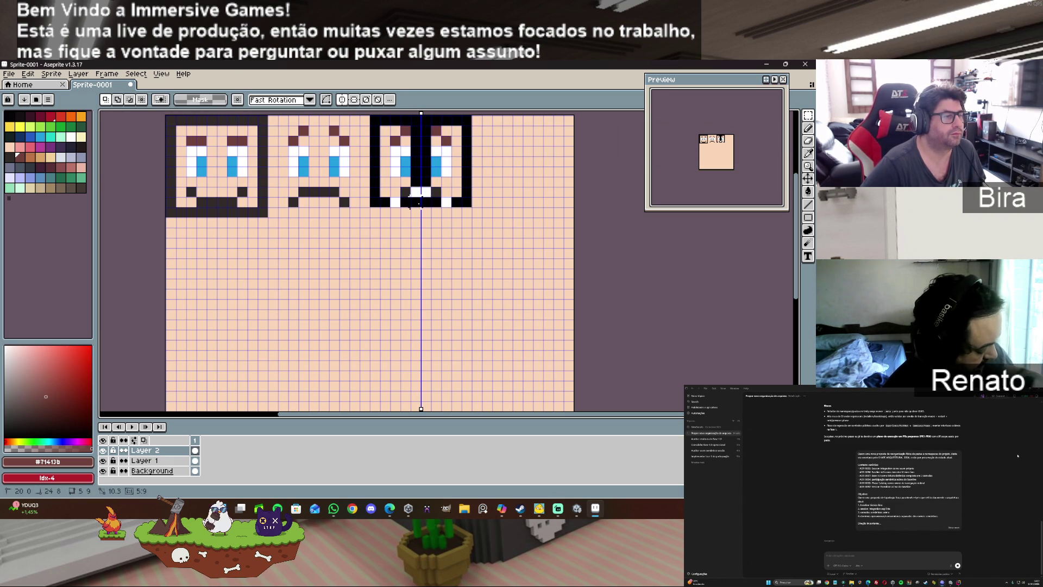
Step: Pencil angry V-shaped brows over the third face's eyes
left_click(809, 129)
key("e")
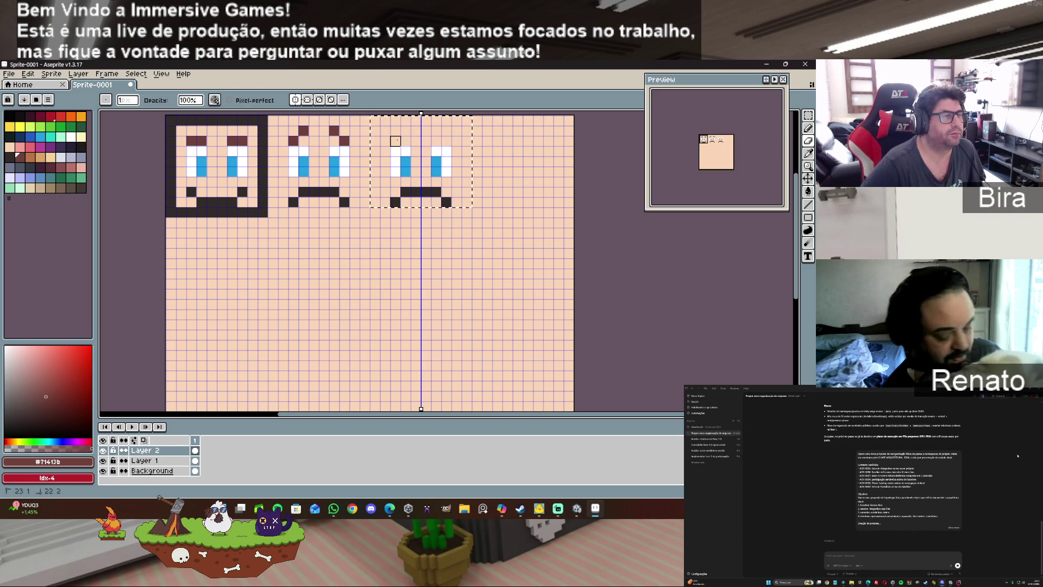
key("b")
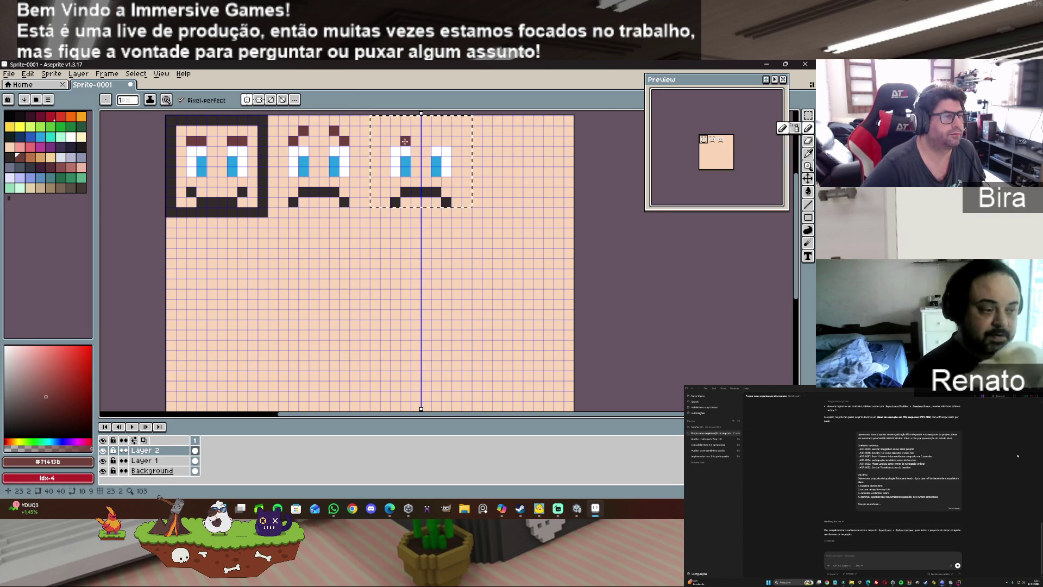
left_click_drag(404, 141, 436, 142)
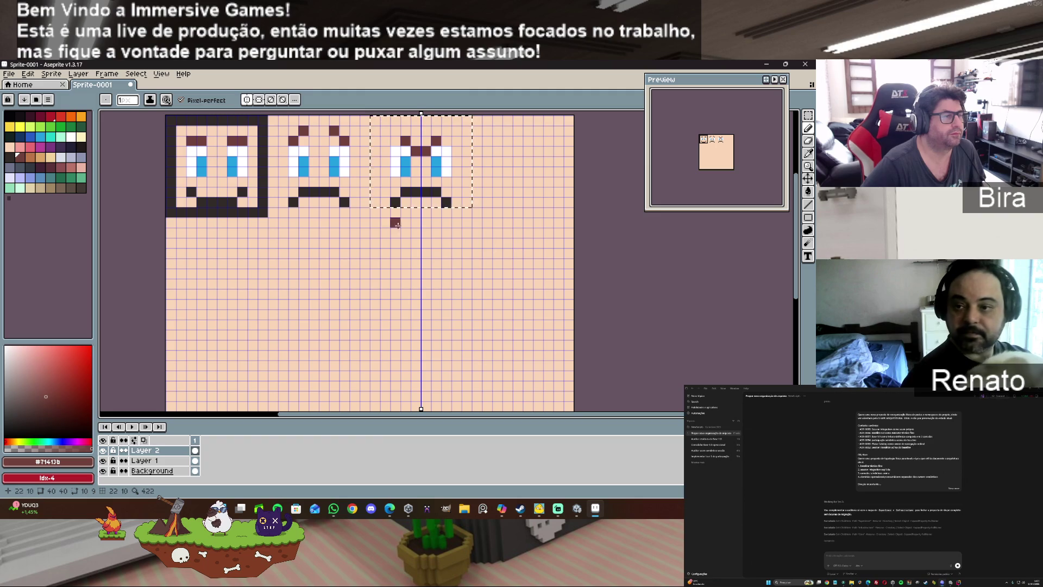
Step: Erase the frown's corners and draw a flat dark mouth on the third face
left_click(808, 140)
left_click(395, 202)
left_click(446, 203)
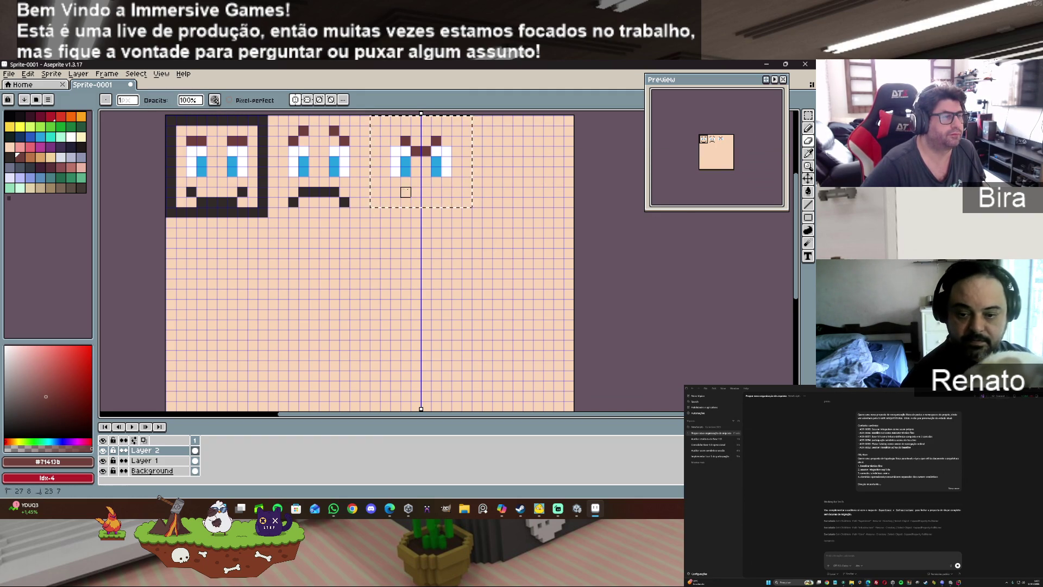
left_click(808, 128)
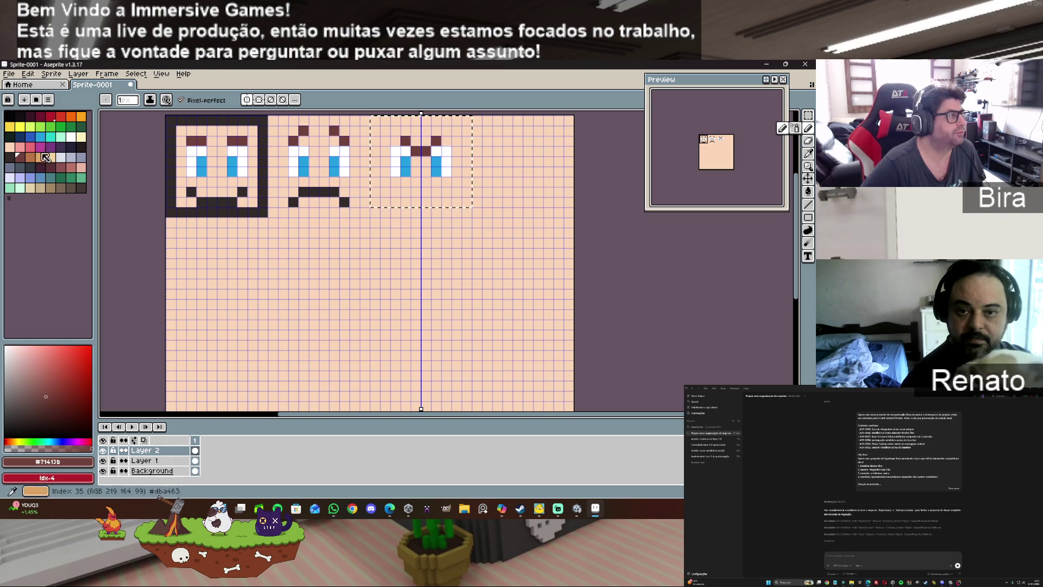
left_click(9, 158)
left_click(416, 202)
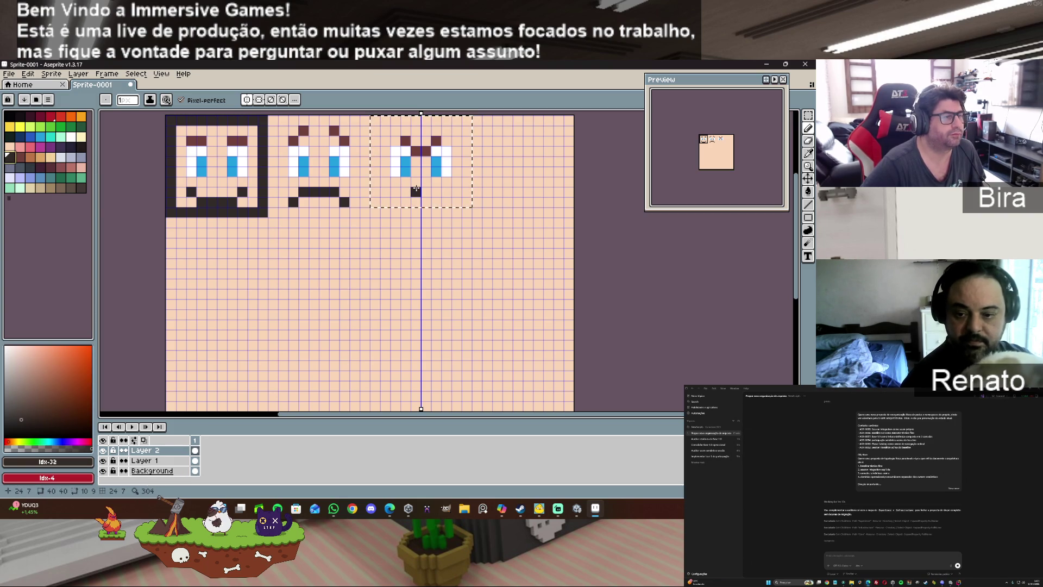
left_click_drag(416, 191, 426, 190)
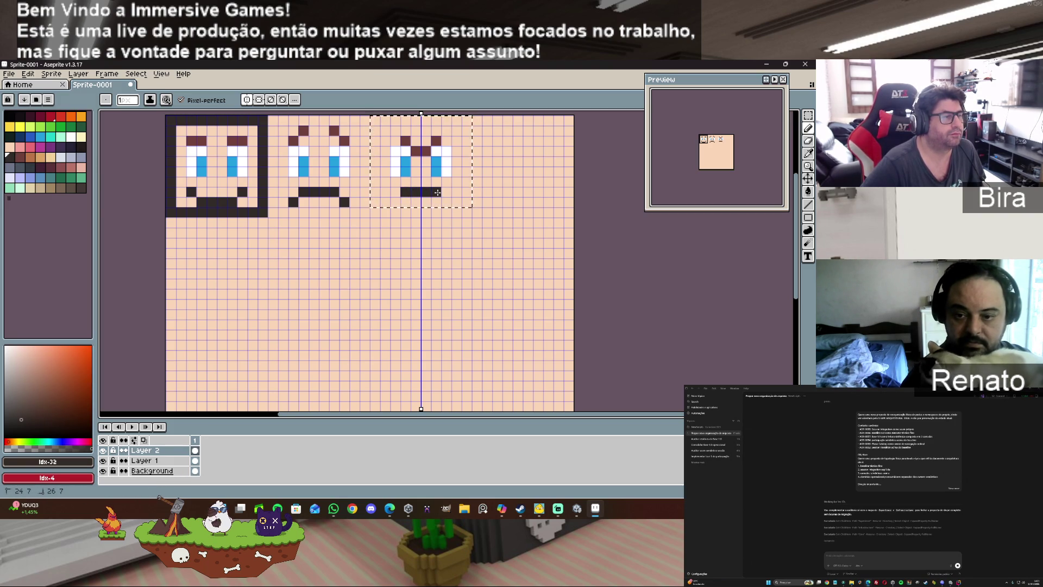
key("ctrl+z")
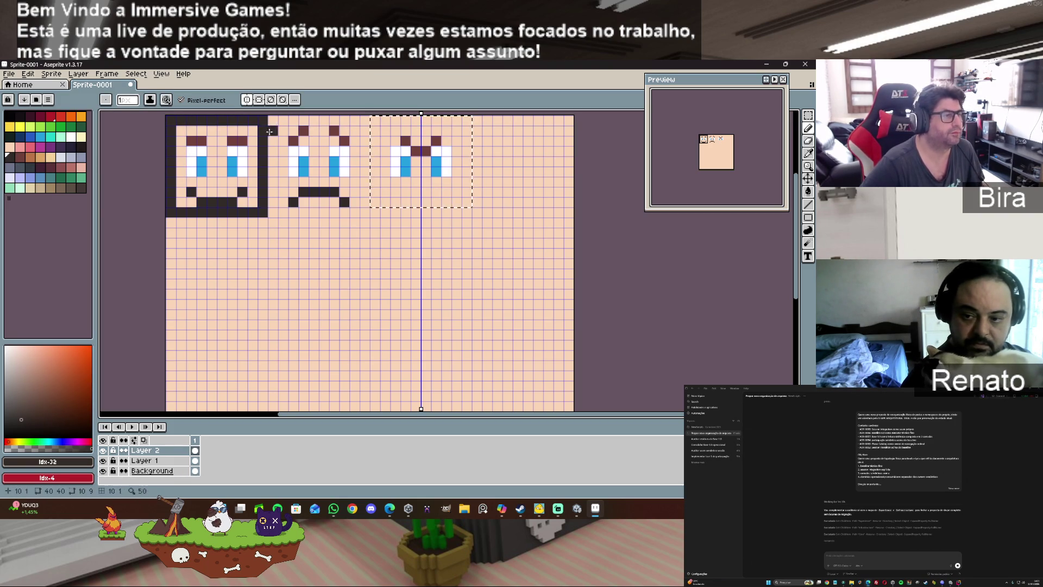
left_click(413, 193)
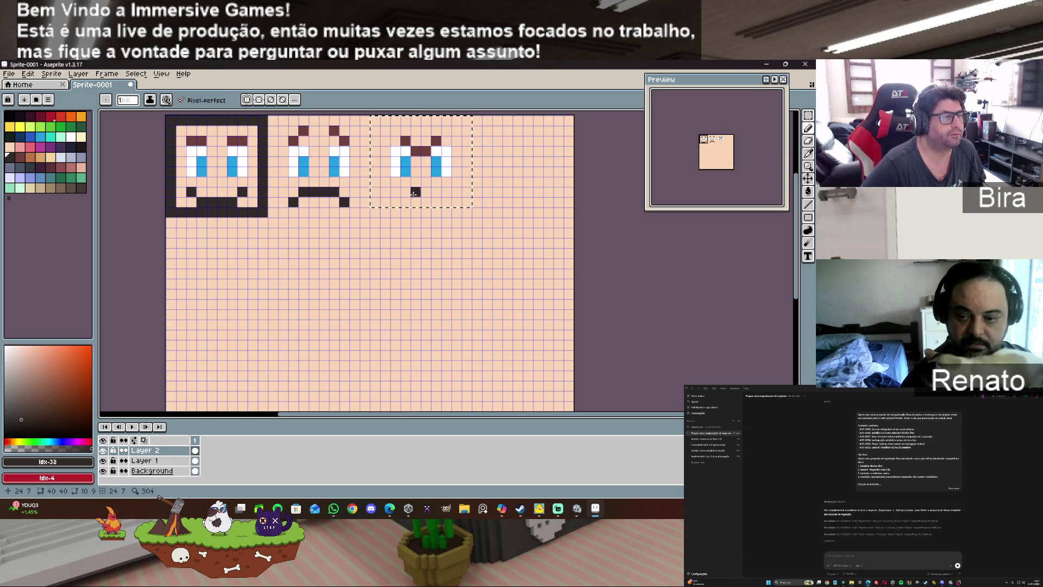
left_click_drag(416, 193, 430, 194)
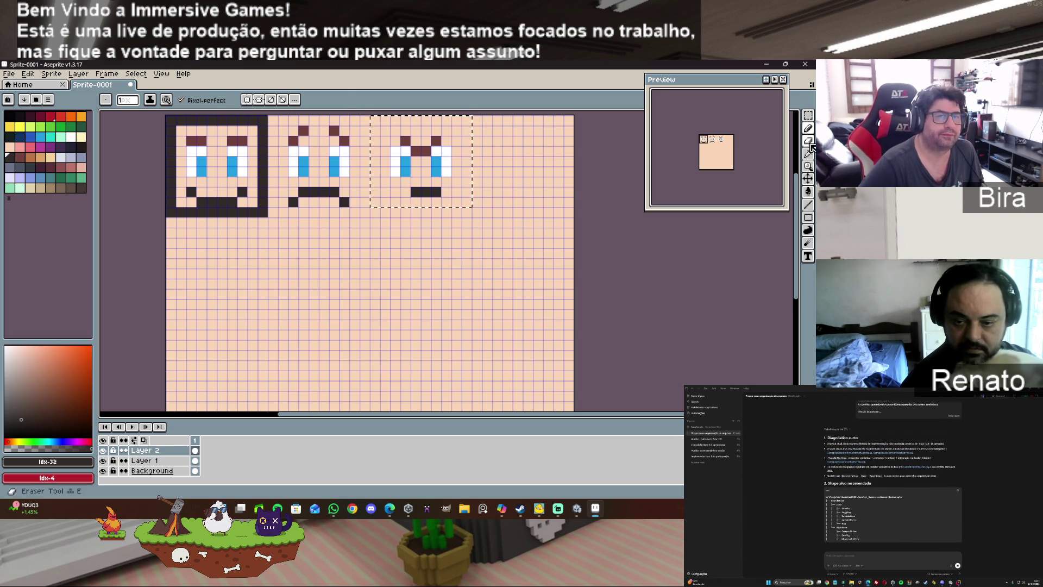
Step: Undo the joined brows and pencil separate diagonal brown eyebrows above each eye of the third face
left_click(807, 217)
key("ctrl+z")
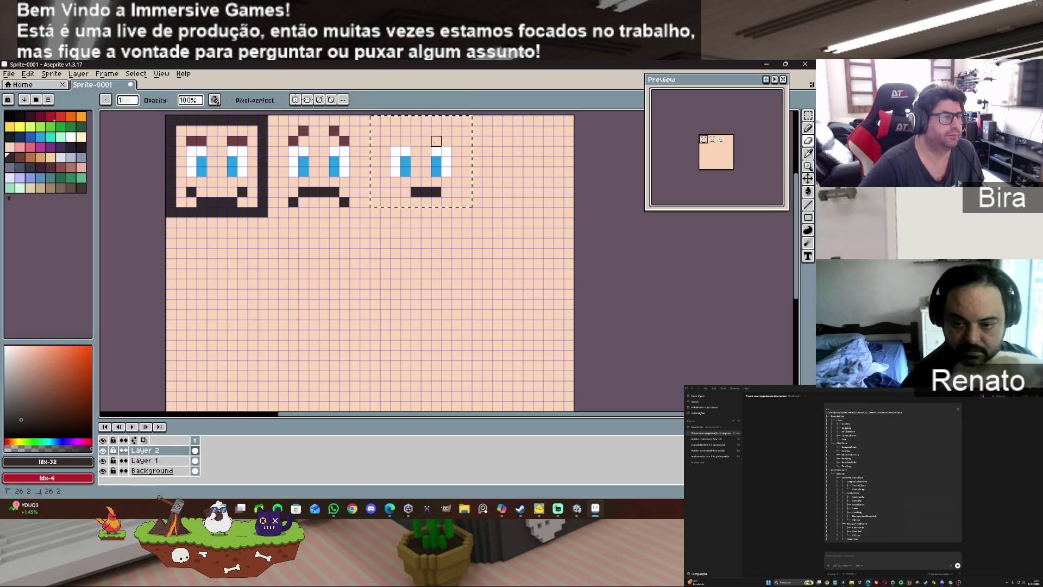
left_click(335, 131, "alt")
key("b")
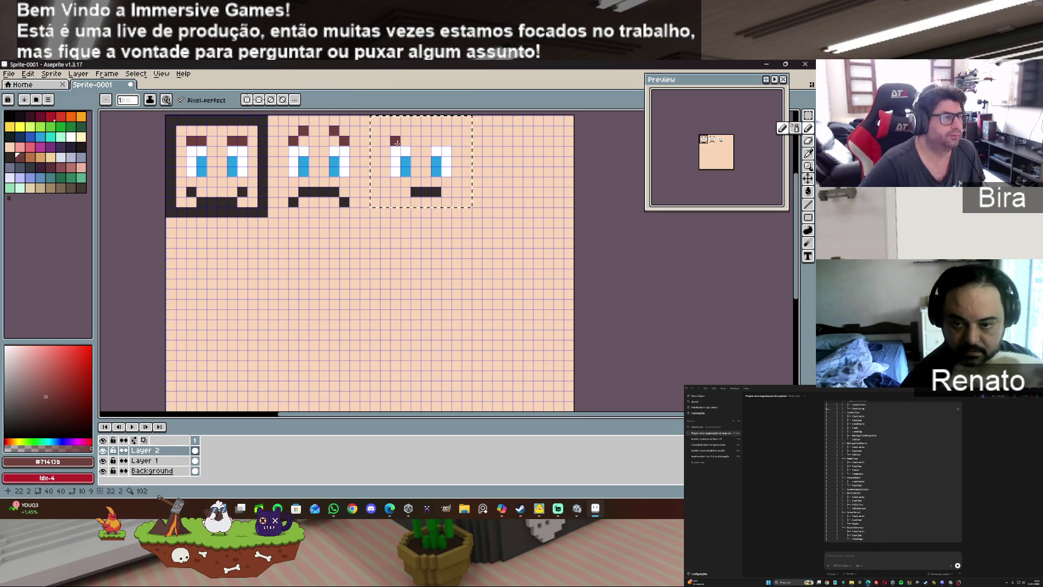
left_click_drag(396, 140, 406, 151)
left_click(463, 159)
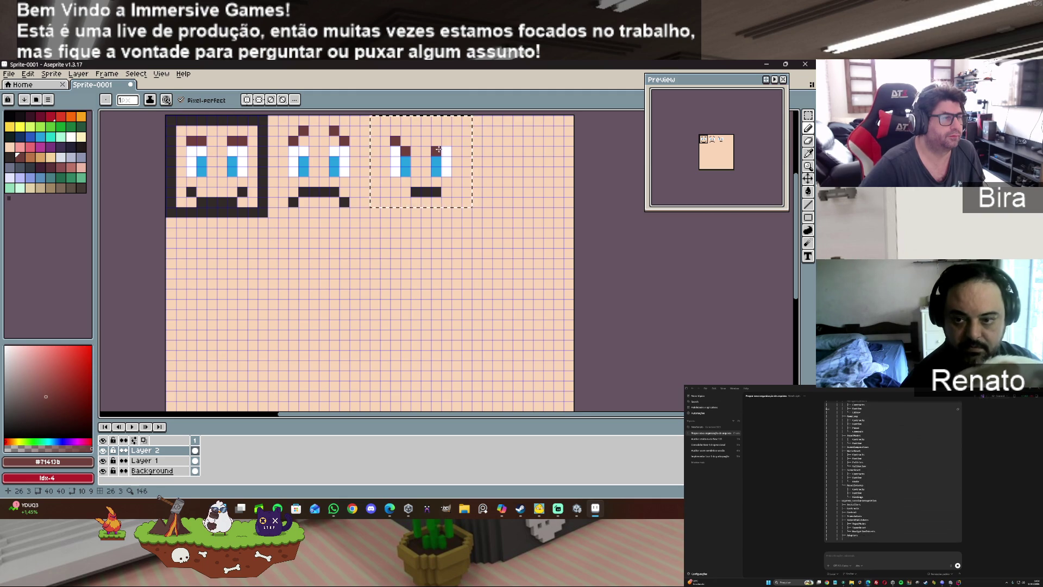
left_click(447, 141)
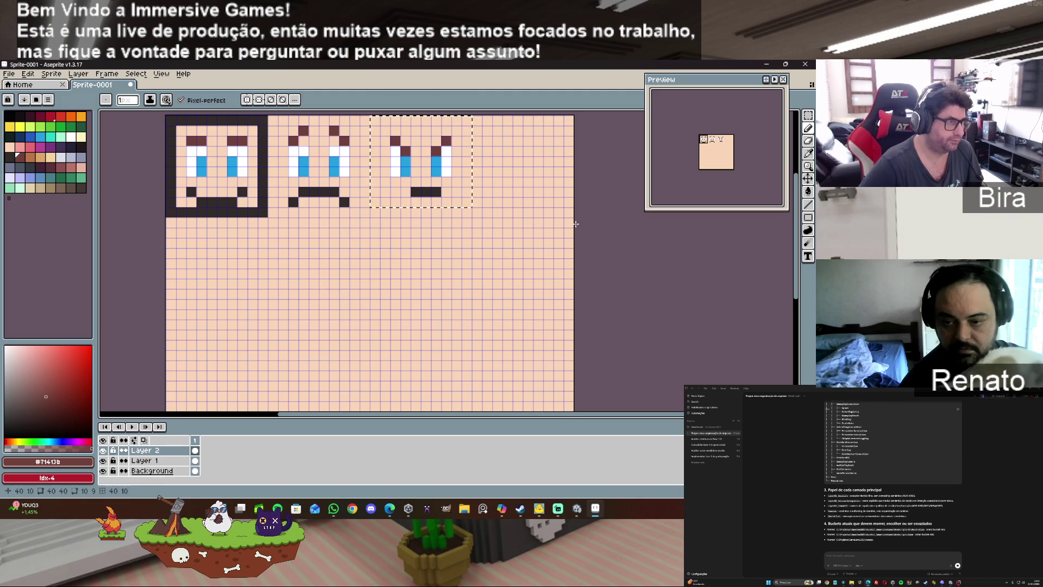
left_click(808, 115)
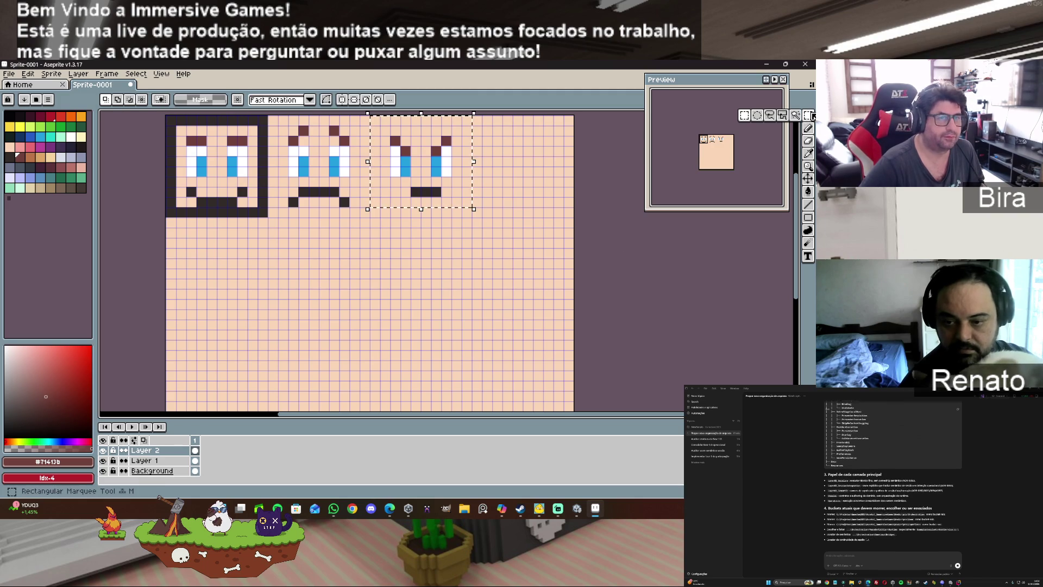
Step: Copy the angry third face into the empty space on its right as a fourth face
left_click(380, 126)
left_click(375, 121)
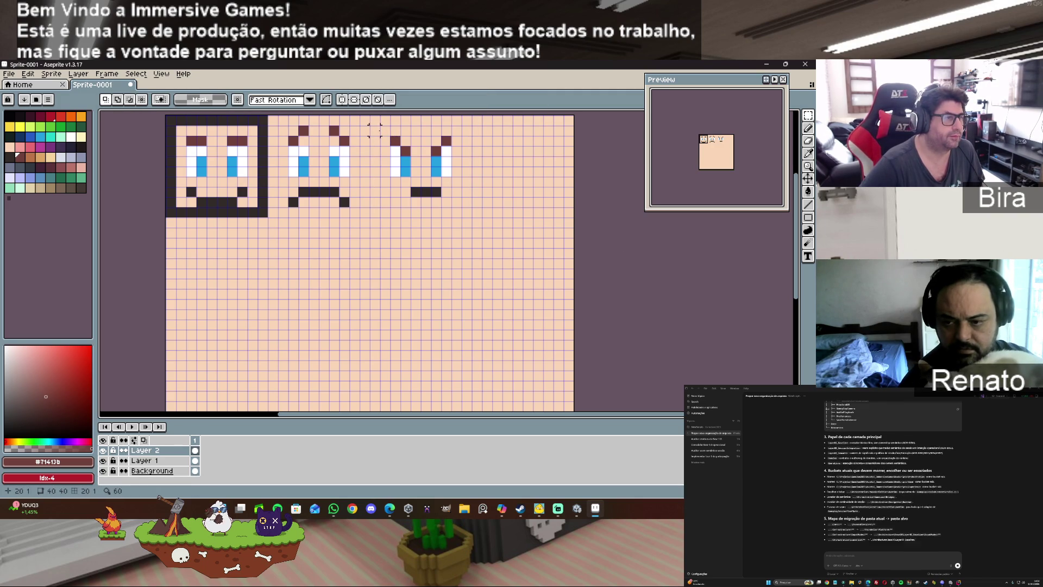
left_click_drag(369, 115, 471, 220)
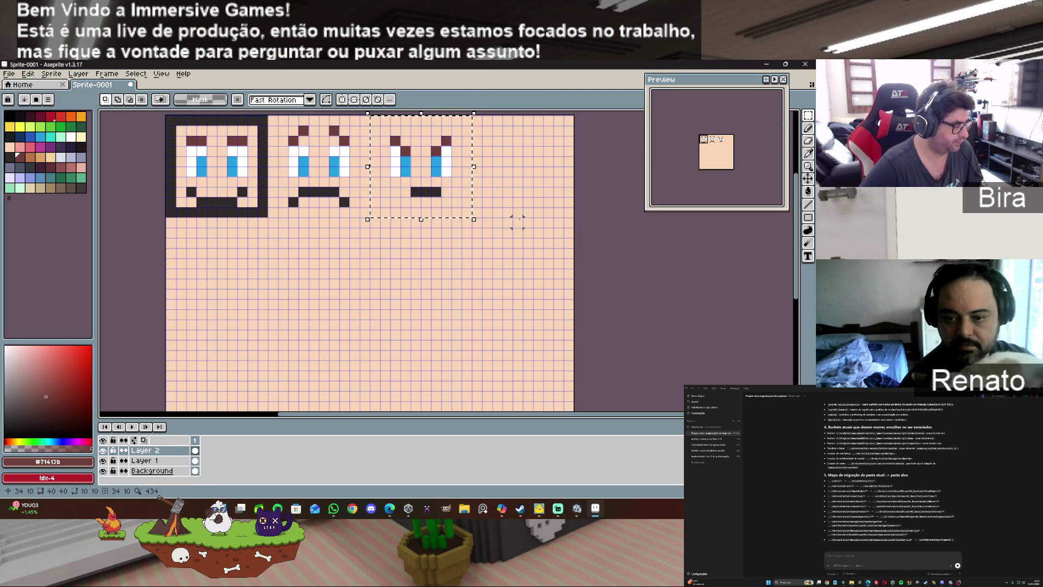
left_click(420, 188)
left_click_drag(420, 188, 519, 190)
left_click(630, 251)
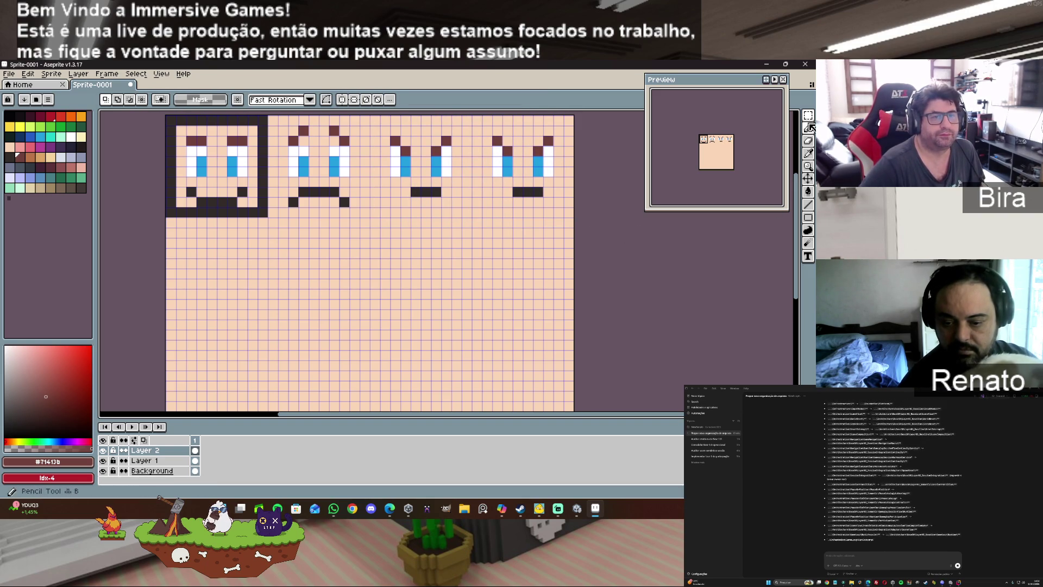
Step: Erase the fourth face's mouth and draw a small new dark mouth
left_click(808, 141)
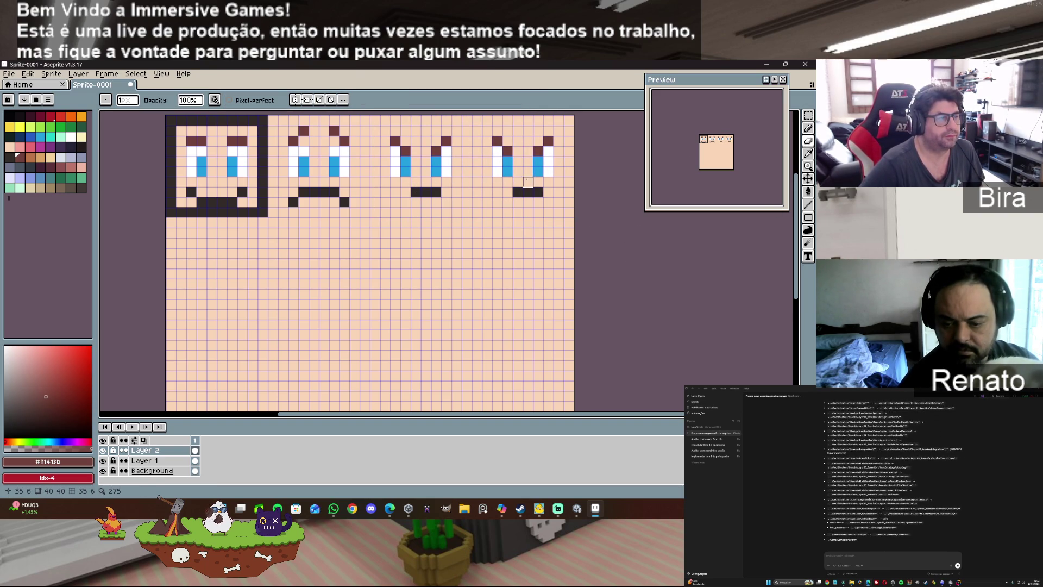
left_click_drag(518, 191, 528, 191)
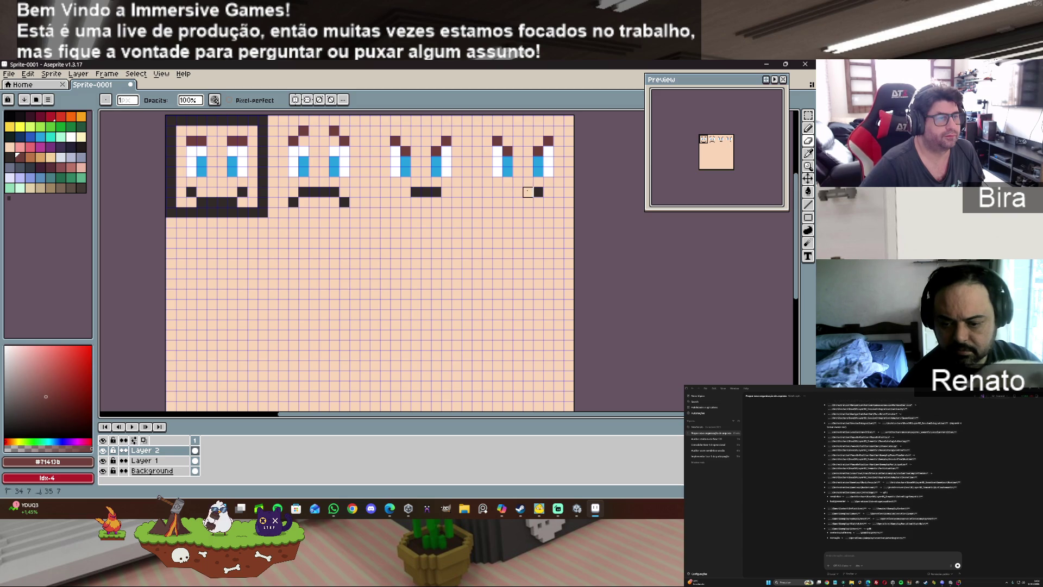
left_click(808, 128)
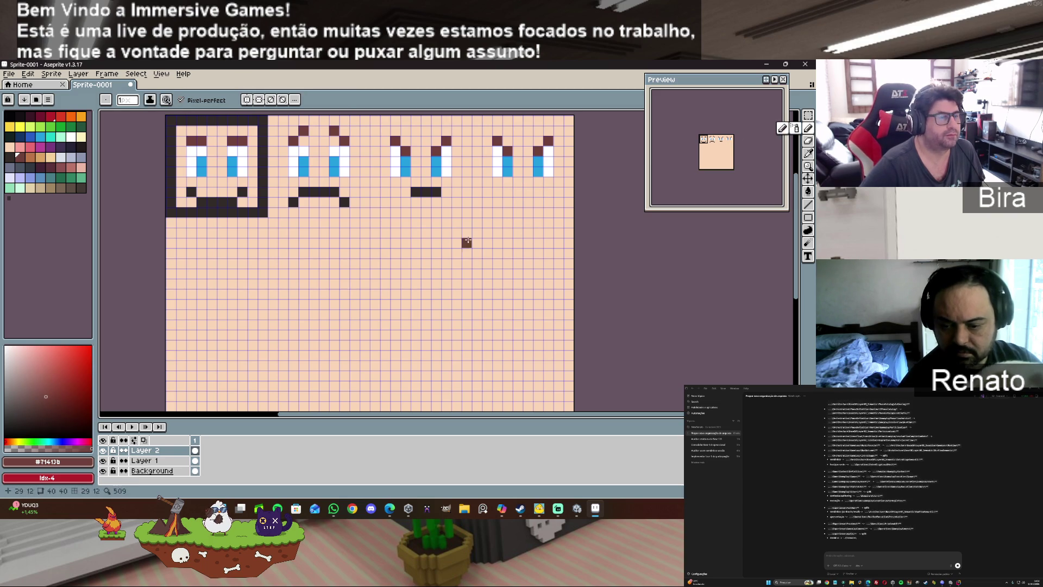
left_click(10, 157)
left_click(516, 194)
left_click_drag(517, 193, 524, 193)
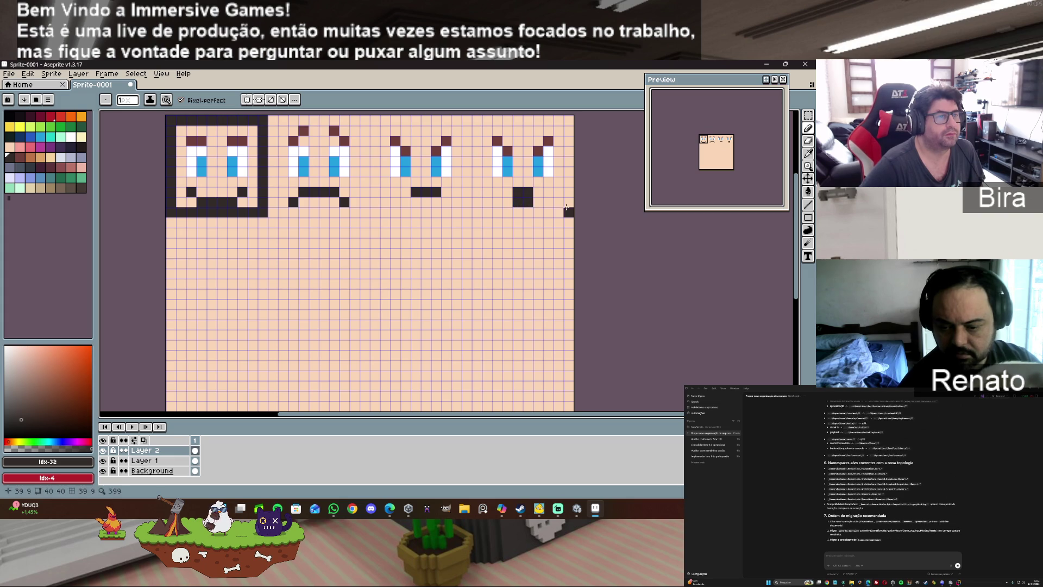
Step: Erase the fourth face's eyebrow pixels and fill the upper eye cells white
left_click(808, 140)
left_click(538, 151)
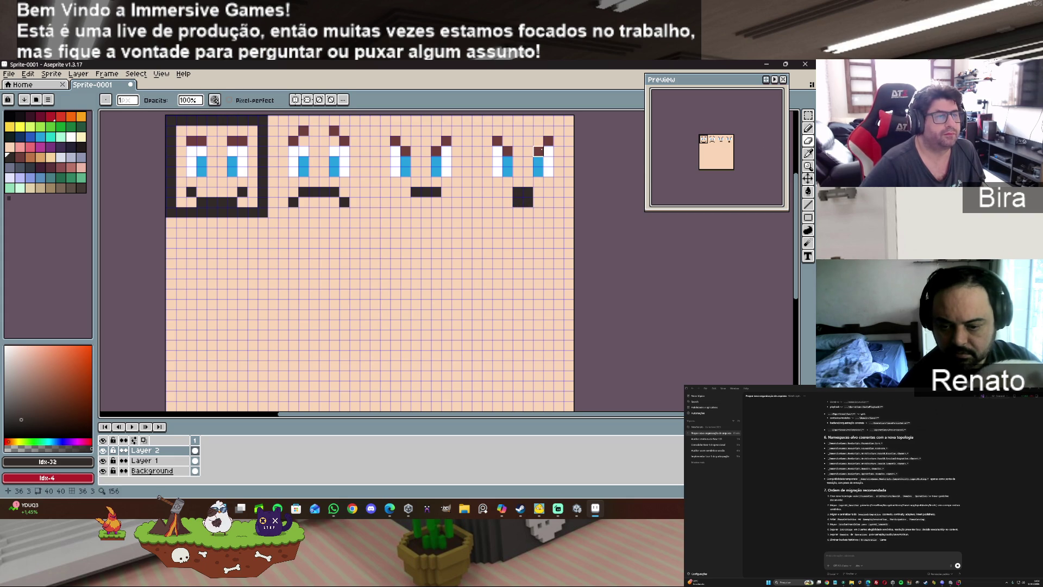
left_click(508, 151)
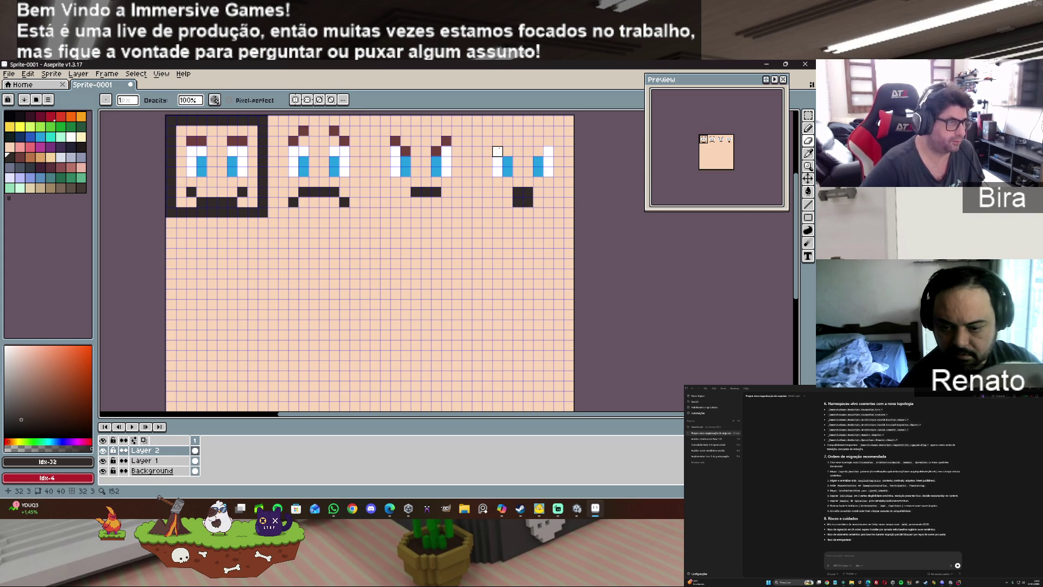
left_click(497, 151, "alt")
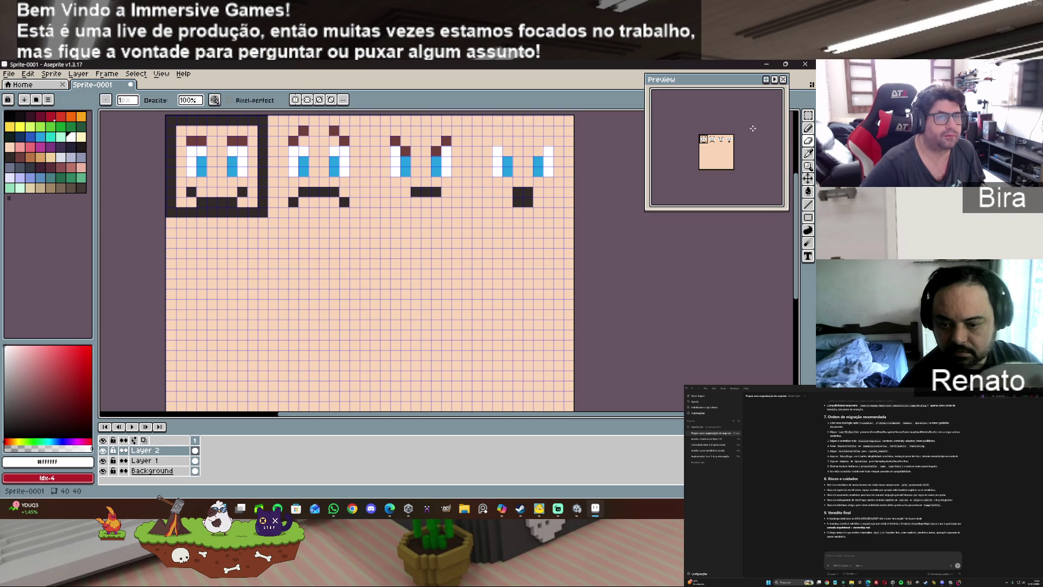
left_click(808, 129)
left_click(508, 151)
left_click(538, 153)
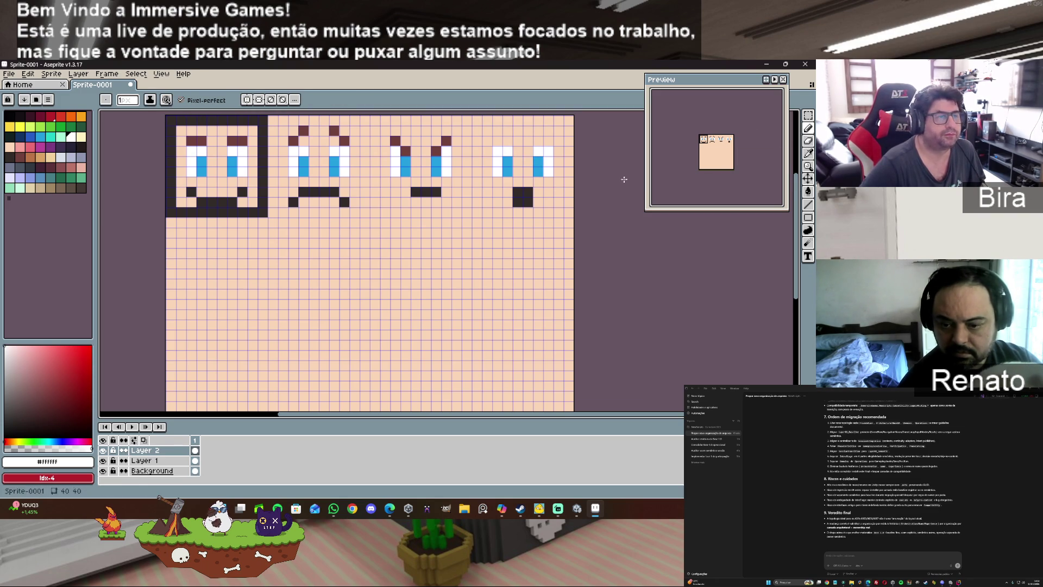
Step: Repaint the fourth face's eye pixels, undoing stray blue strokes
left_click(508, 160)
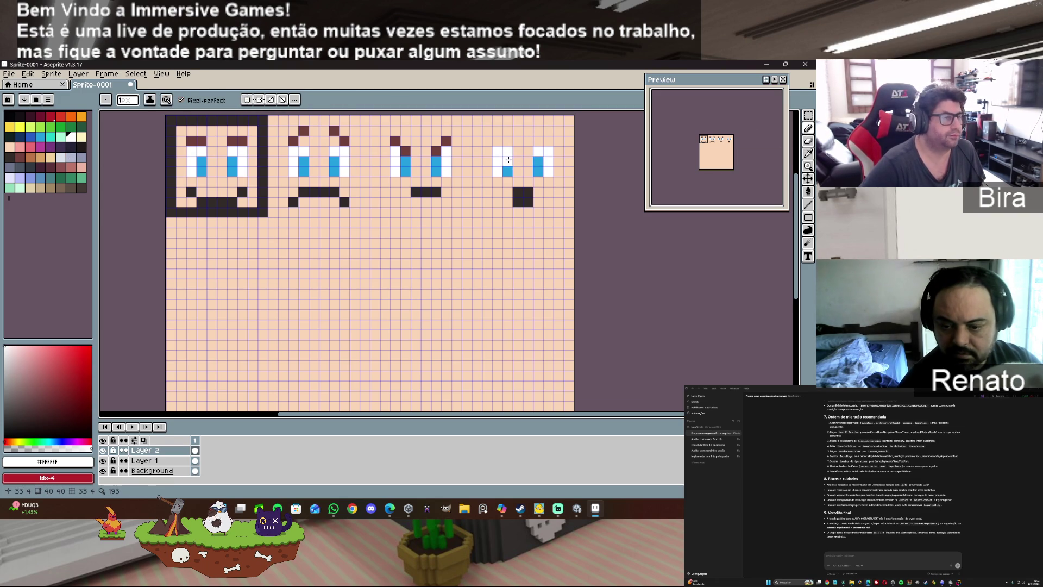
left_click(508, 169, "alt")
left_click(497, 152)
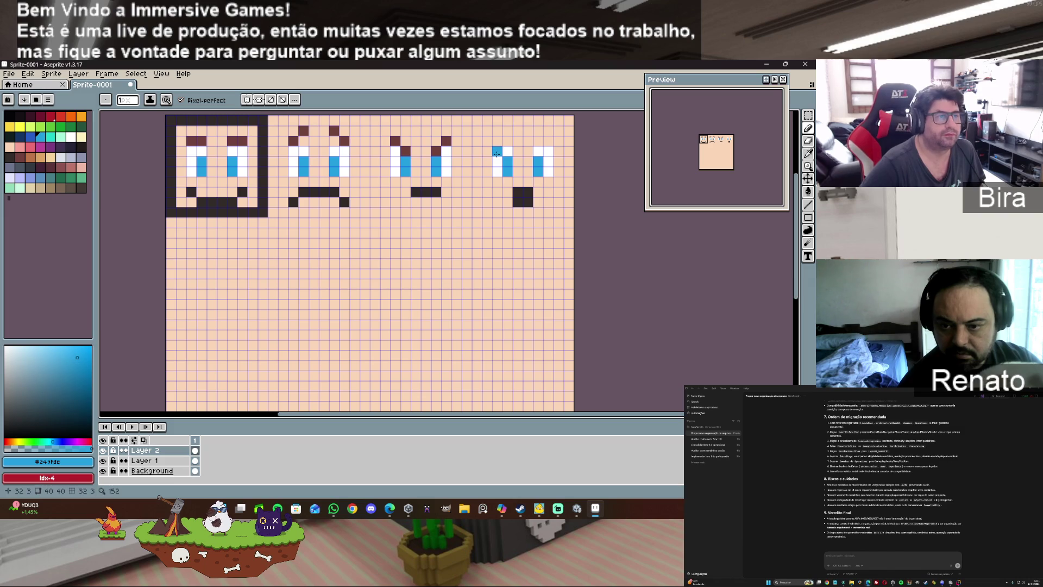
key("ctrl+z")
key("ctrl+z")
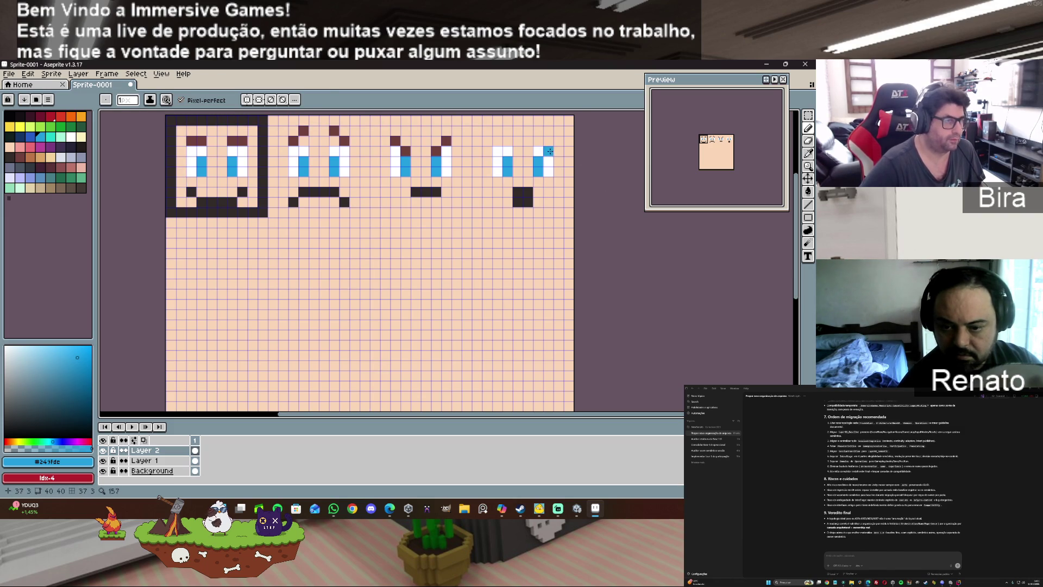
left_click(543, 155, "alt")
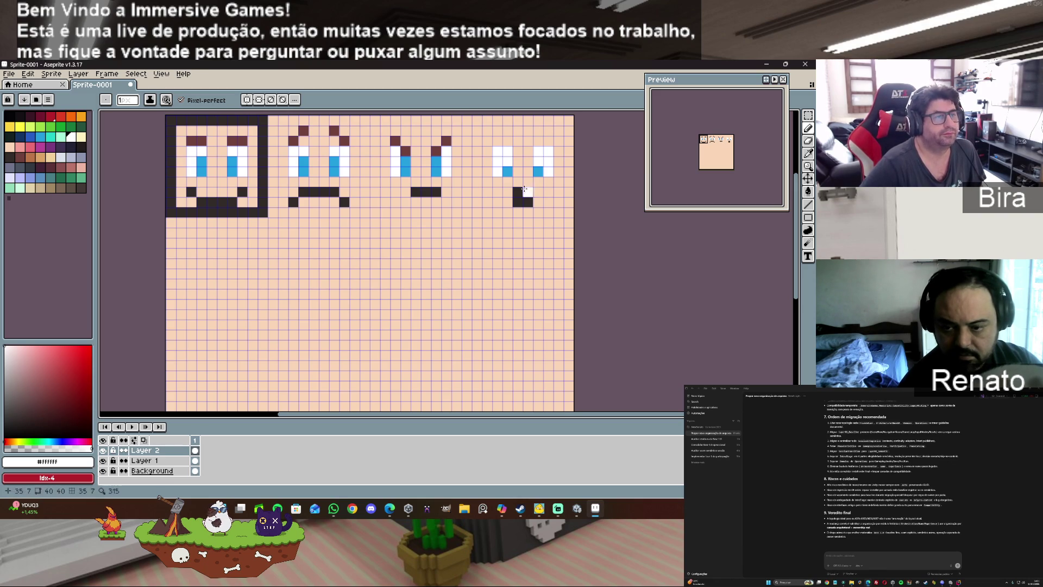
left_click(545, 170, "alt")
left_click(497, 170)
Step: Turn the remaining blue eye cells white so both eyes are plain white
left_click(504, 151)
left_click(498, 151)
left_click(538, 150)
mouse_move(543, 164)
left_mouse_down()
mouse_move(498, 151)
mouse_move(508, 171)
mouse_move(509, 152)
mouse_move(503, 164)
left_mouse_up()
left_click(549, 151, "alt")
left_click(548, 172)
left_click(548, 161)
left_click(497, 172)
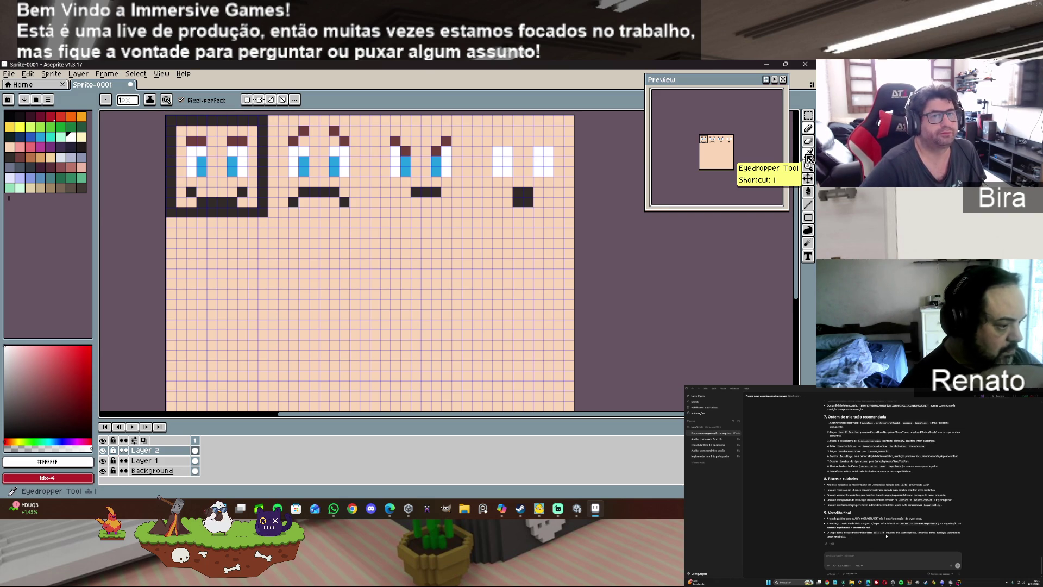
Step: Draw brown #71413b eyebrows arching outward above the fourth face's eyes
left_click(449, 144)
left_click(449, 144, "alt")
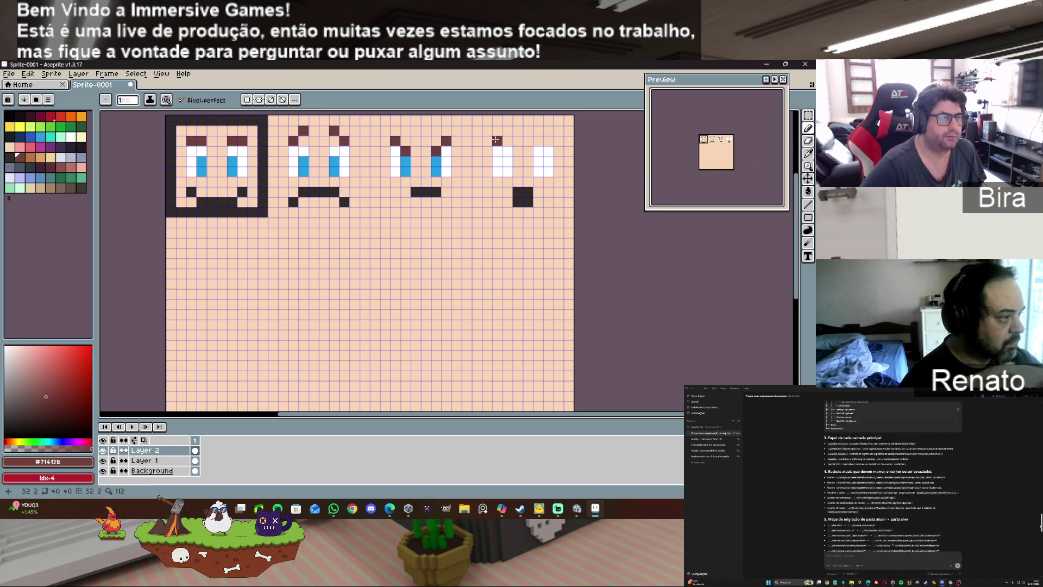
left_click_drag(498, 142, 549, 141)
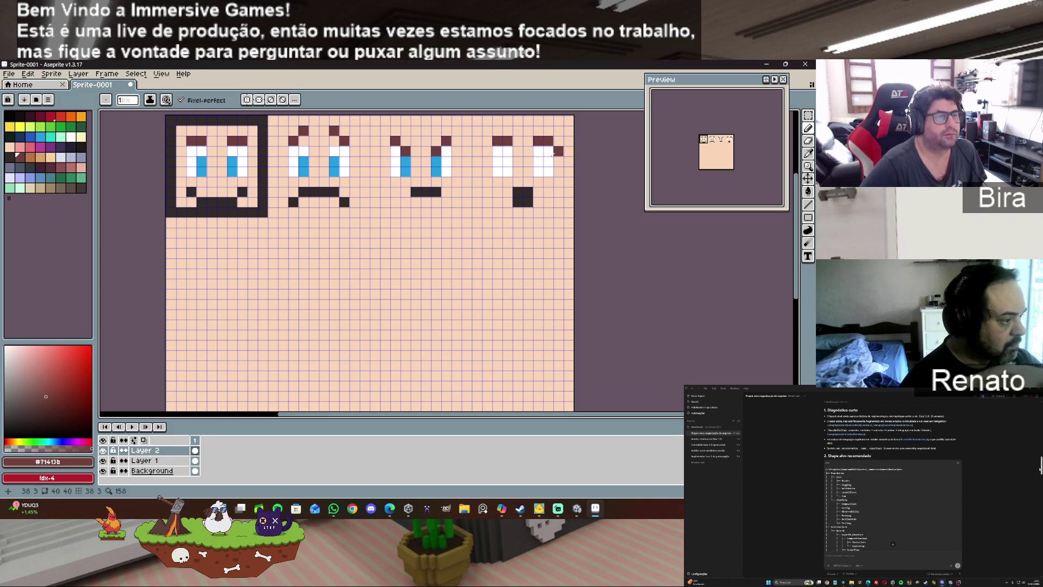
left_click(486, 150)
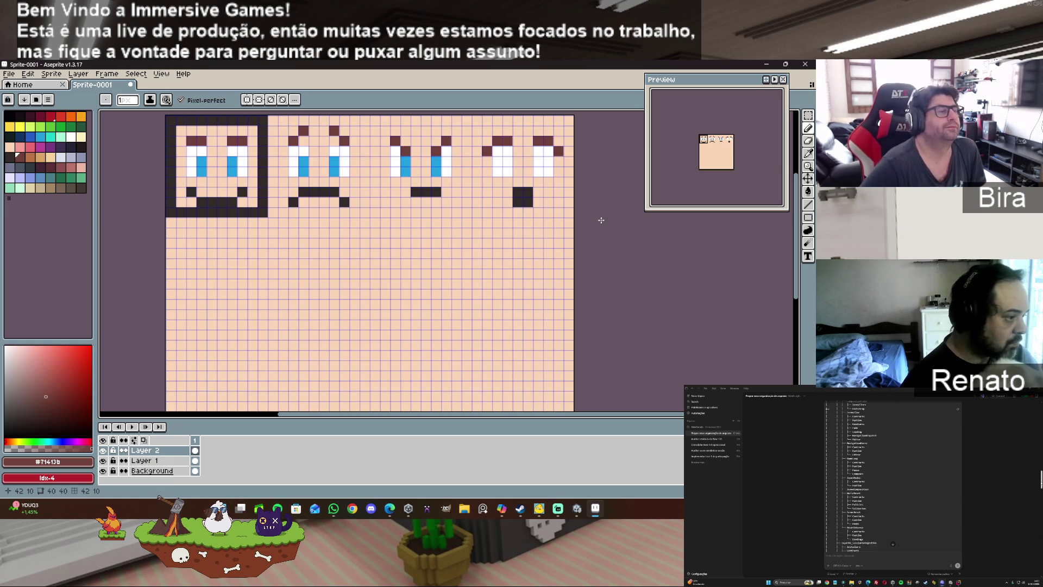
left_click(385, 131)
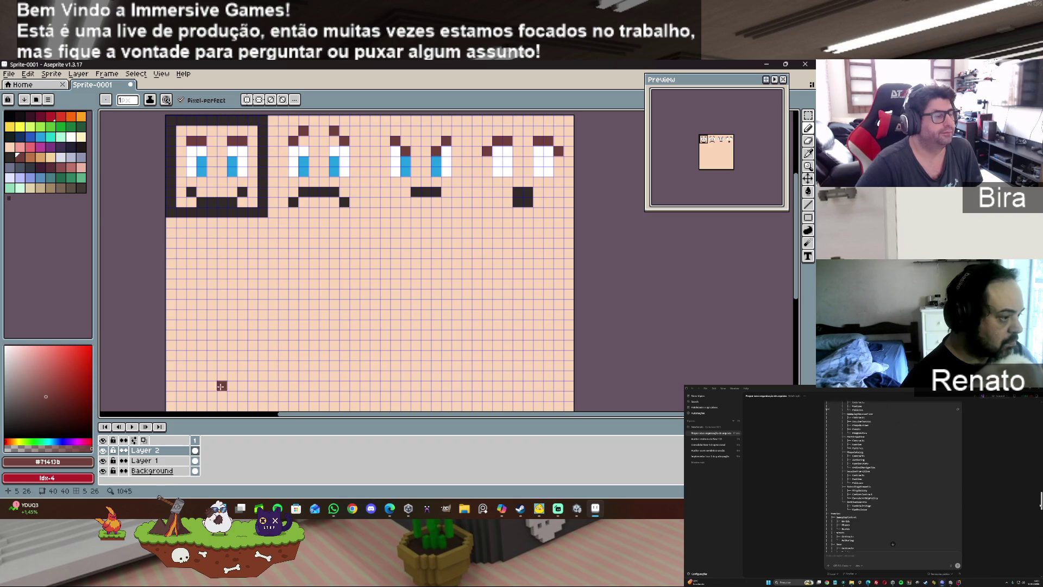
Step: Hide Layer 1 to remove the first face's frame, then cancel the Save dialog
left_click(103, 461)
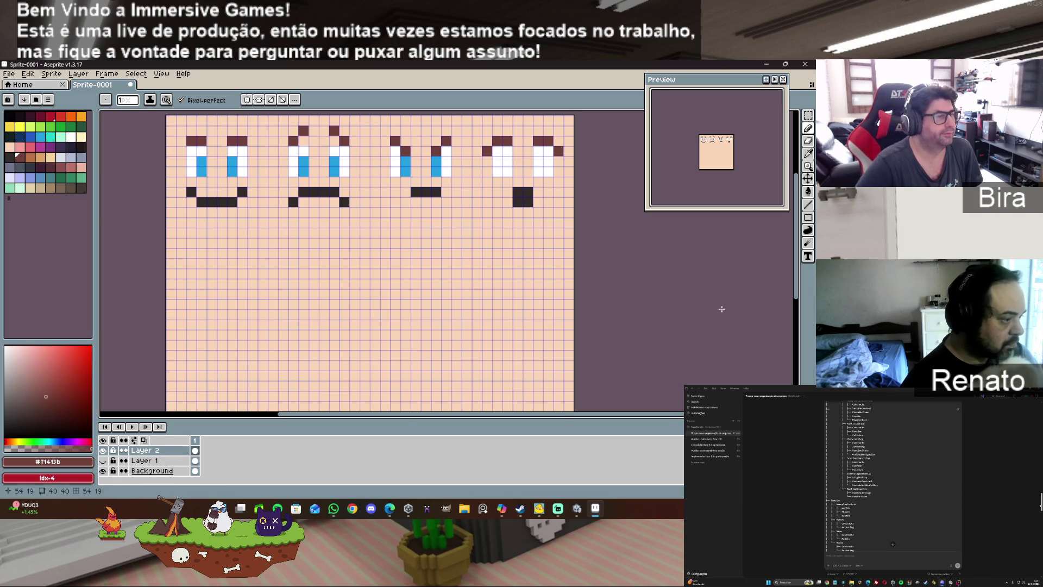
left_click(8, 74)
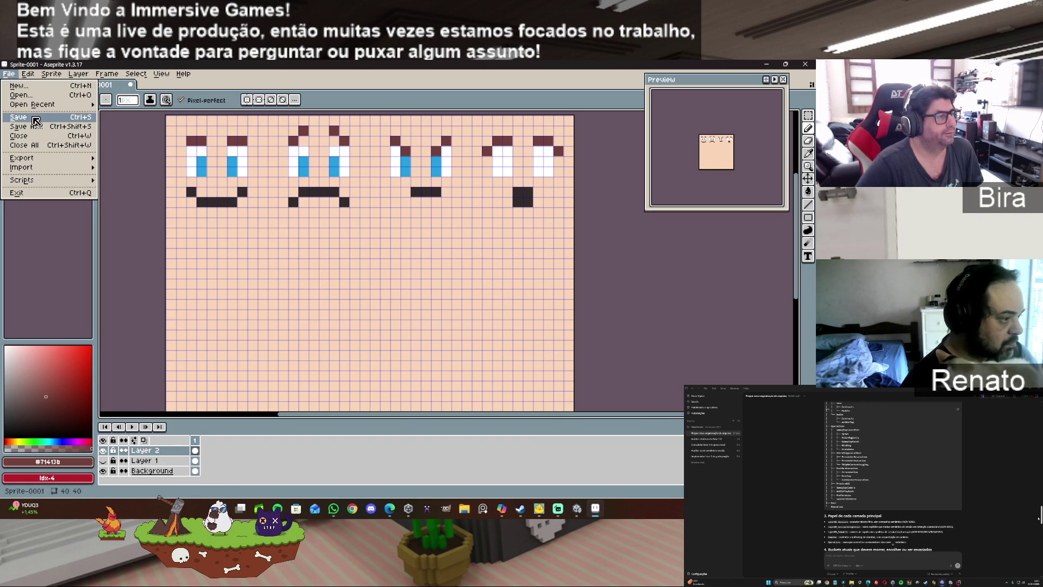
left_click(34, 119)
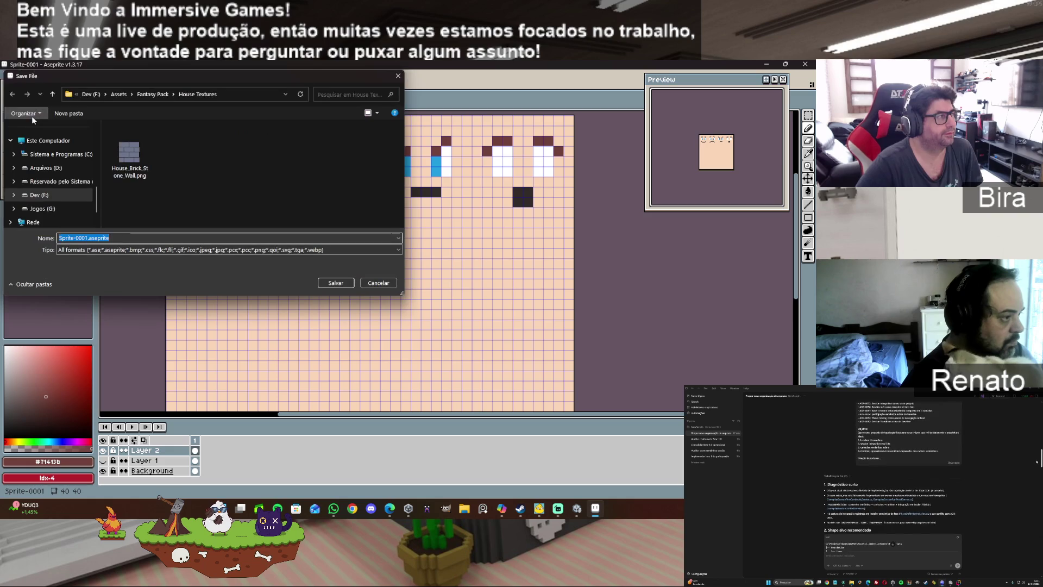
left_click(379, 282)
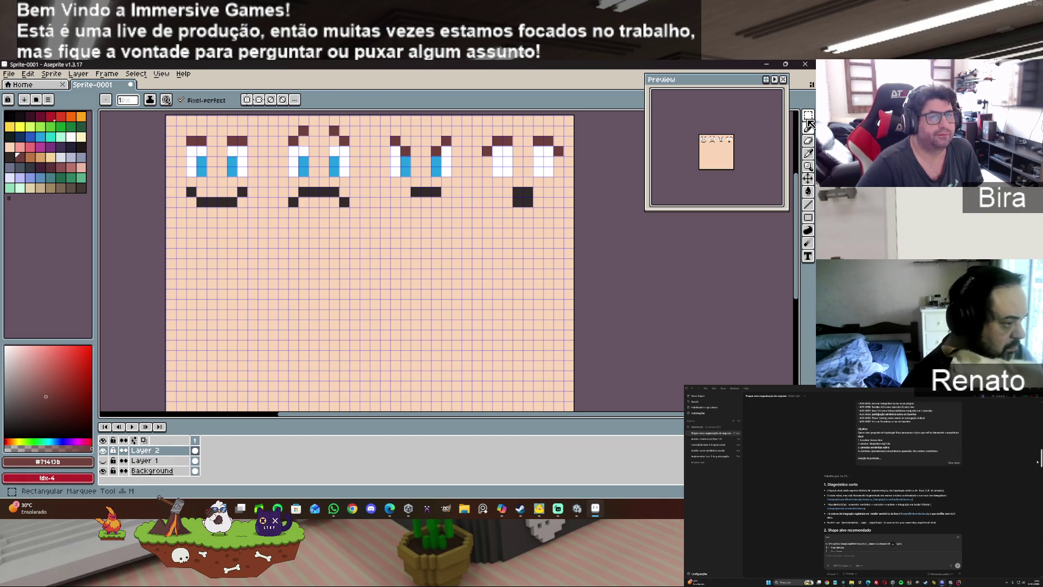
Step: Crop the sprite to the 40×10 strip of four faces and deselect
key("m")
mouse_move(171, 120)
left_mouse_down()
mouse_move(502, 210)
mouse_move(569, 212)
left_mouse_up()
left_click(38, 73)
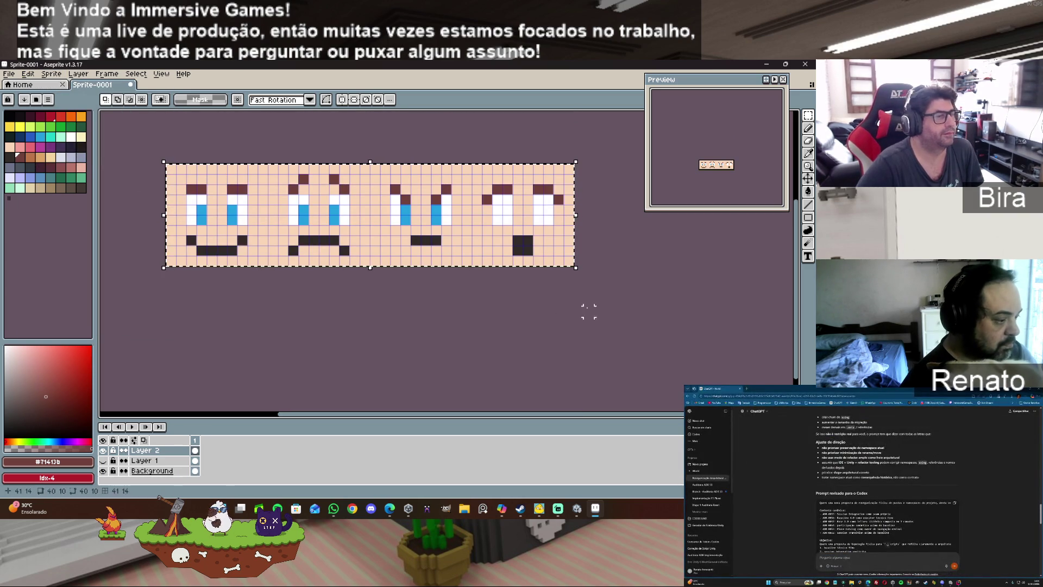
key("ctrl+d")
left_click(16, 84)
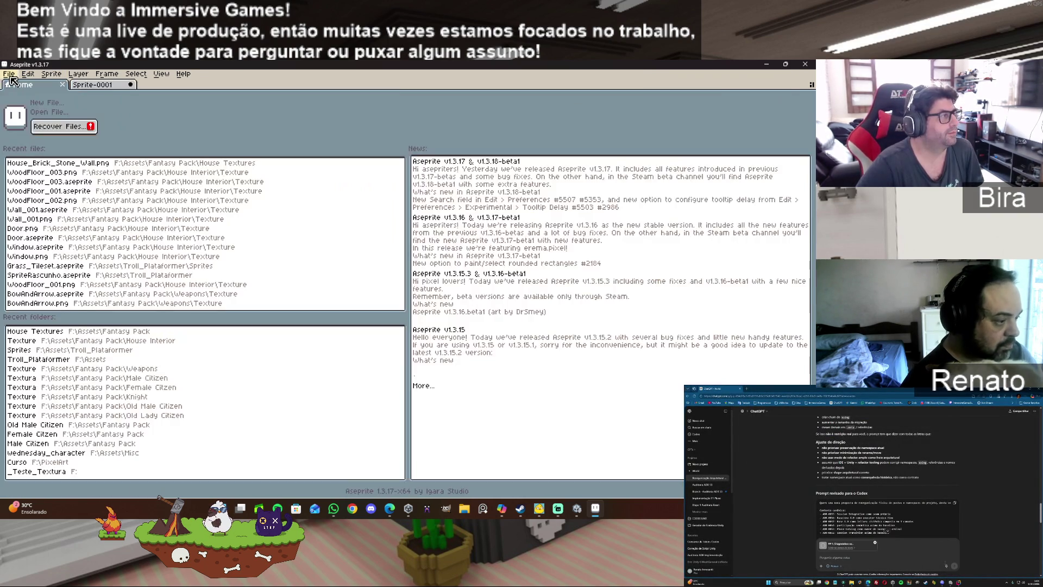
Step: Start Export As and browse to the _Teste_Textura folder on the Dev (F:) drive
left_click(9, 74)
left_click(109, 86)
left_click(110, 86)
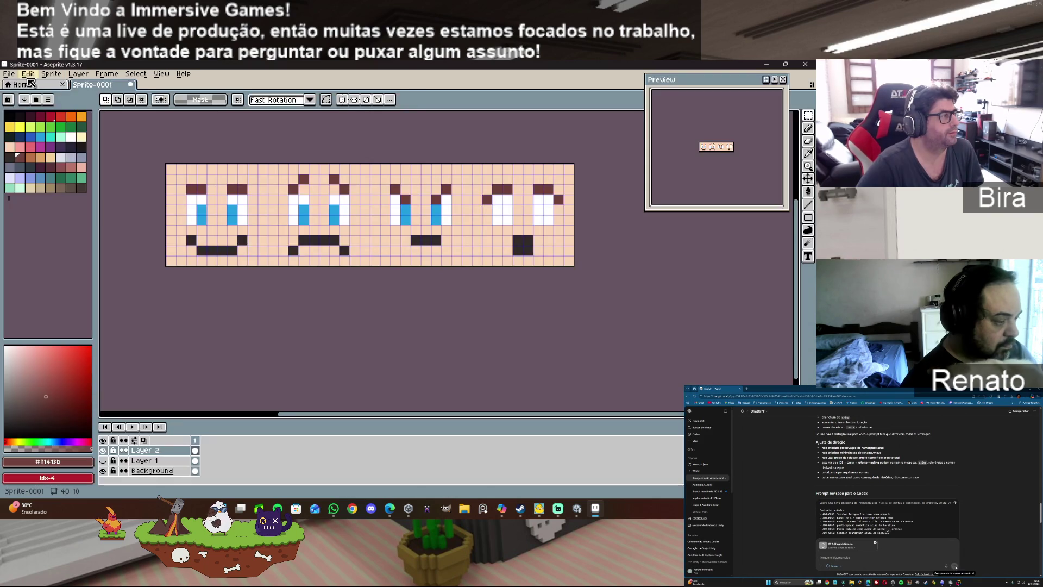
left_click(9, 74)
mouse_move(44, 170)
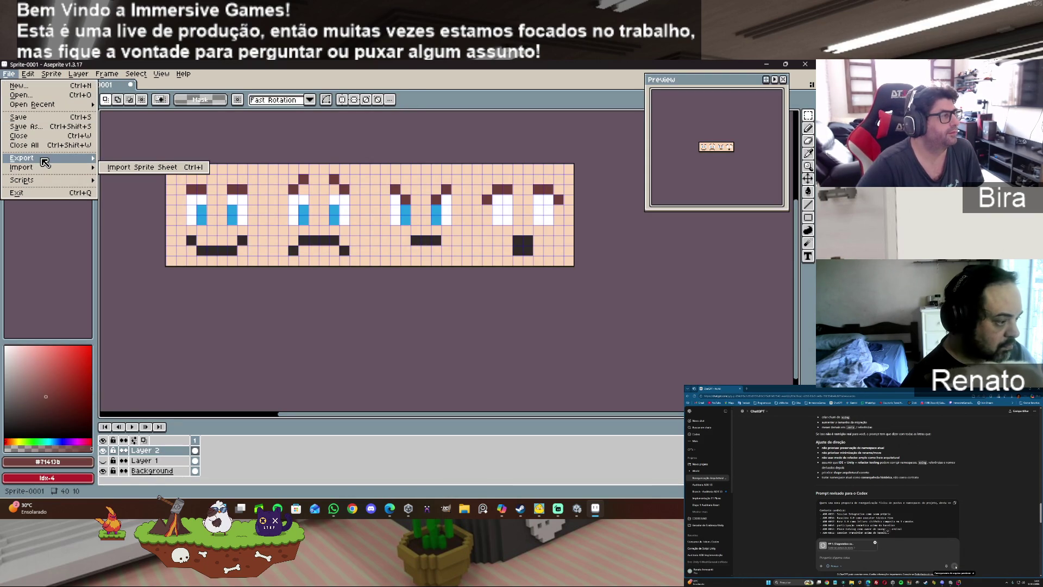
left_click(125, 158)
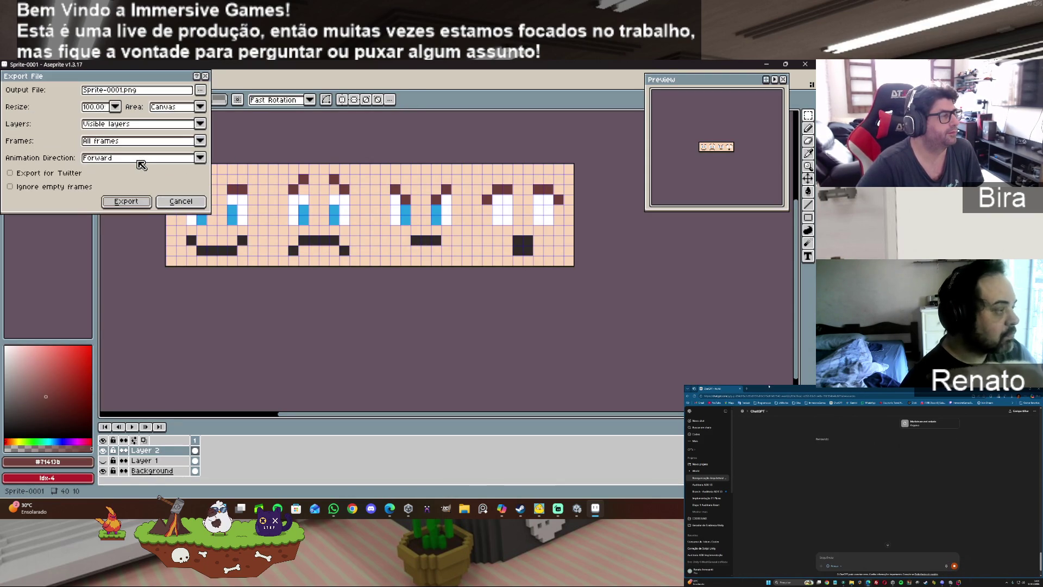
left_click(201, 89)
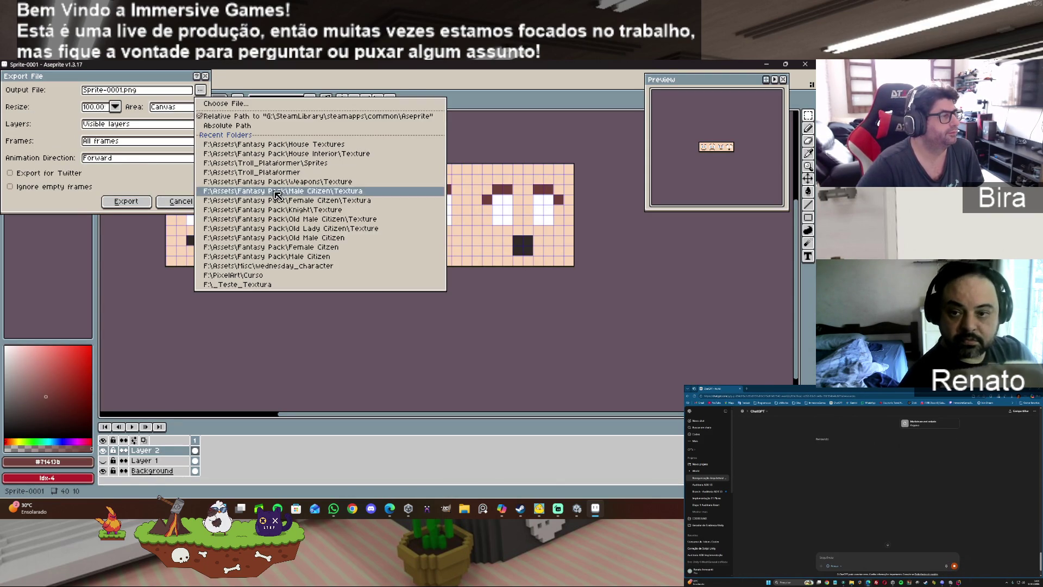
left_click(250, 107)
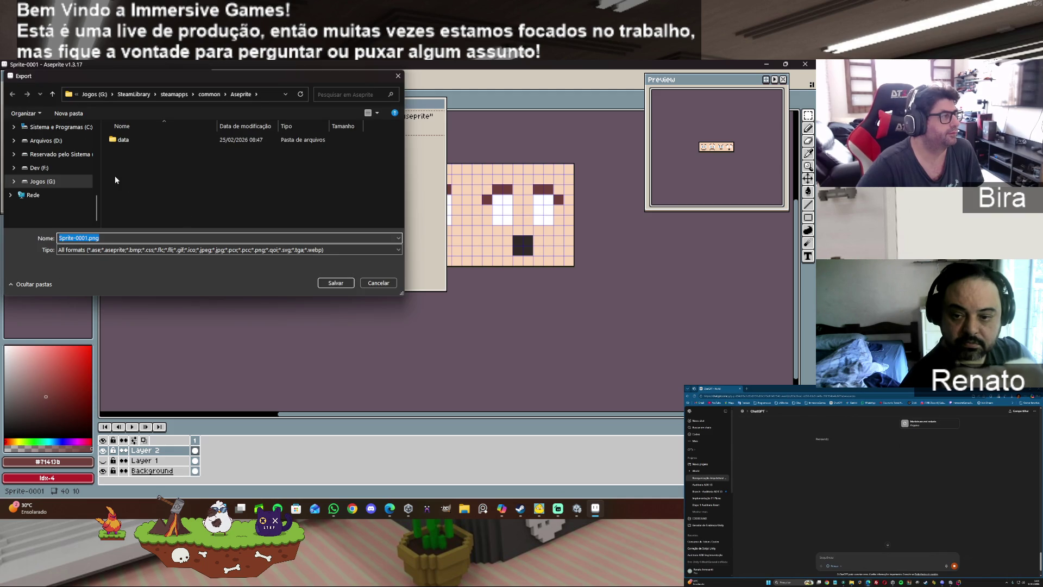
left_click(50, 168)
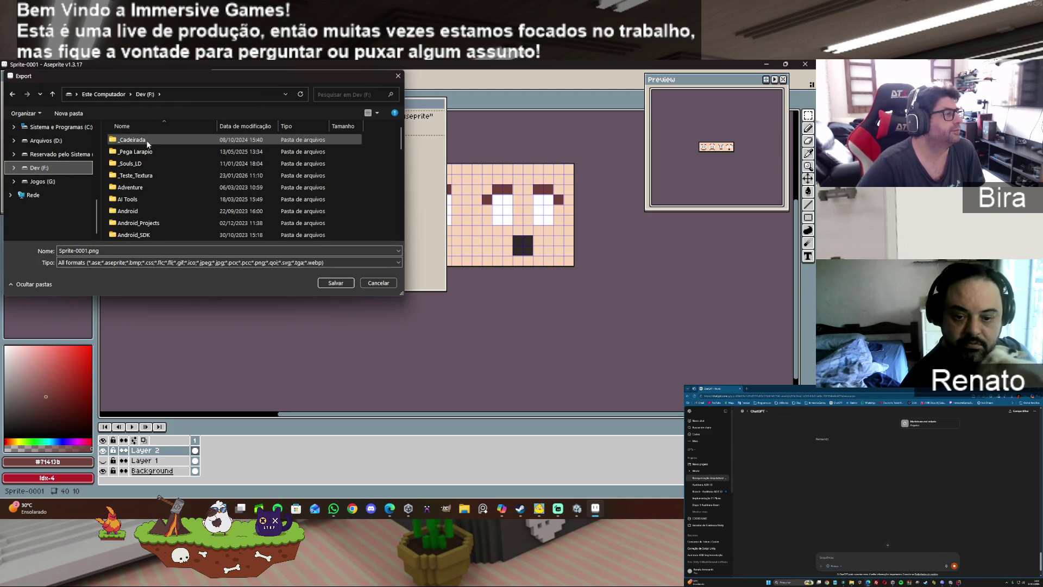
double_click(155, 174)
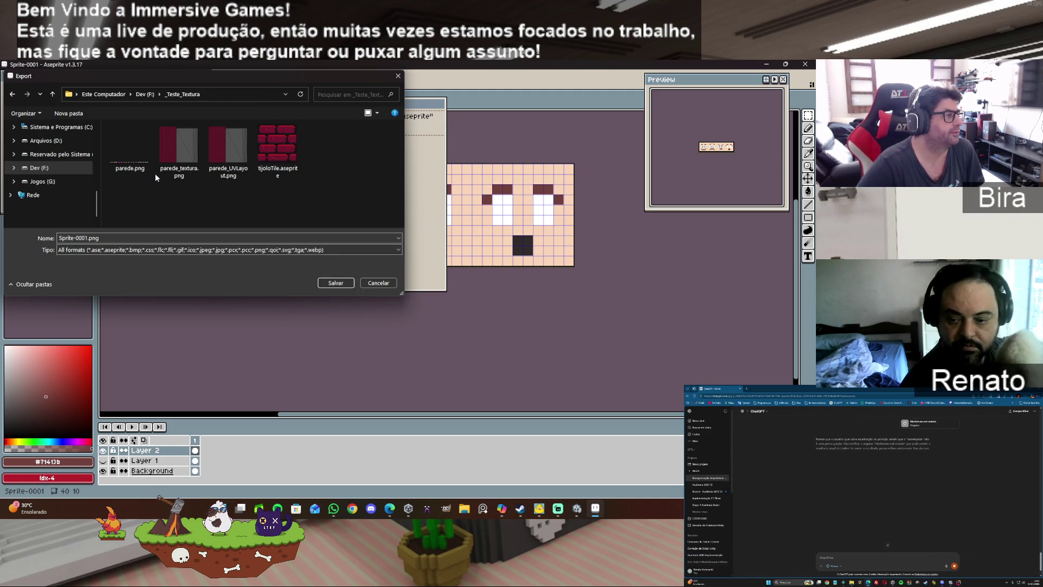
Step: Name the file FaceExpressionsTeste and export it as a PNG
left_click_drag(58, 237, 88, 237)
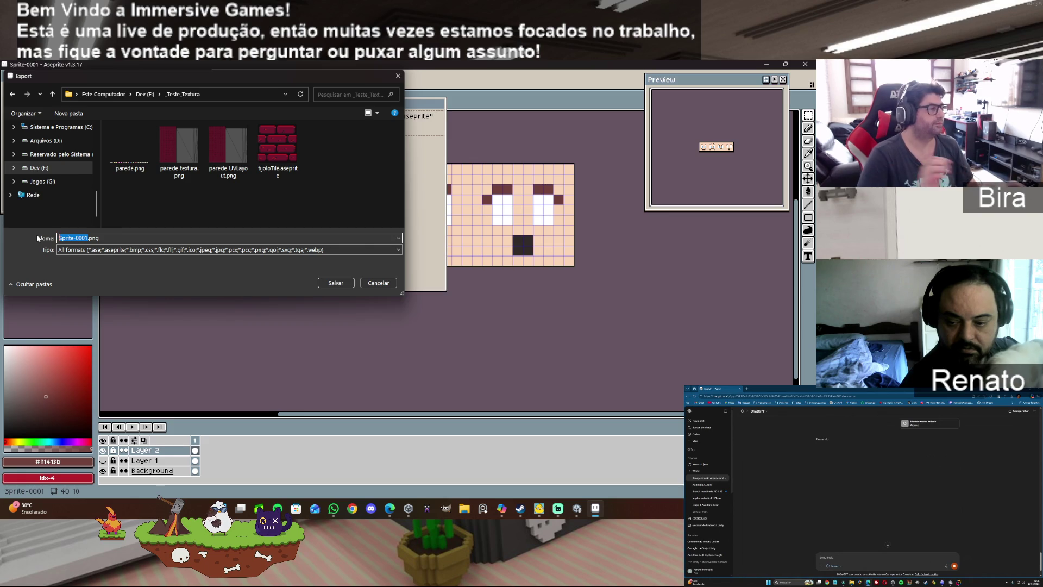
type("faceExpressions")
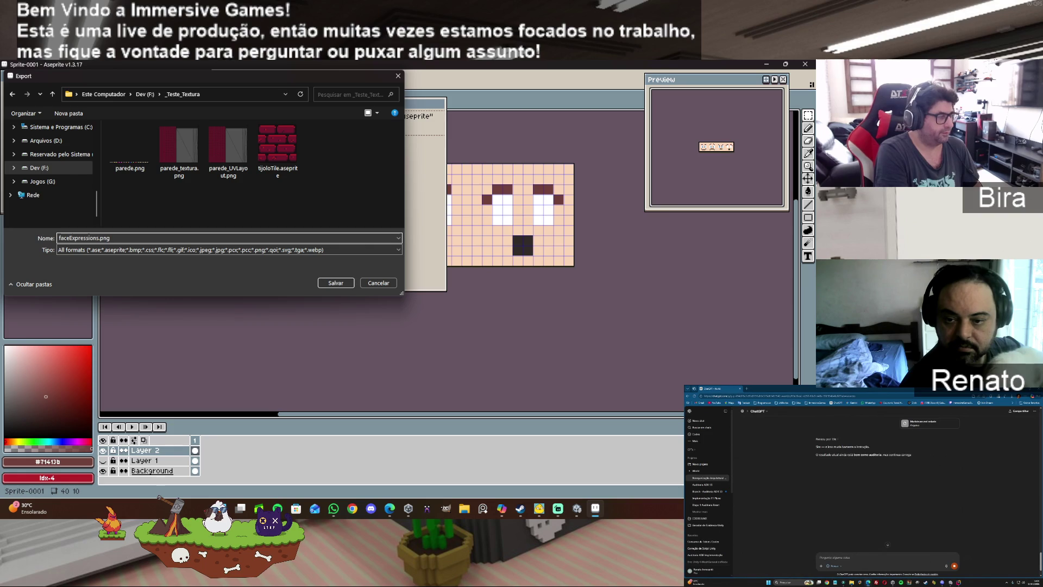
type("Teste")
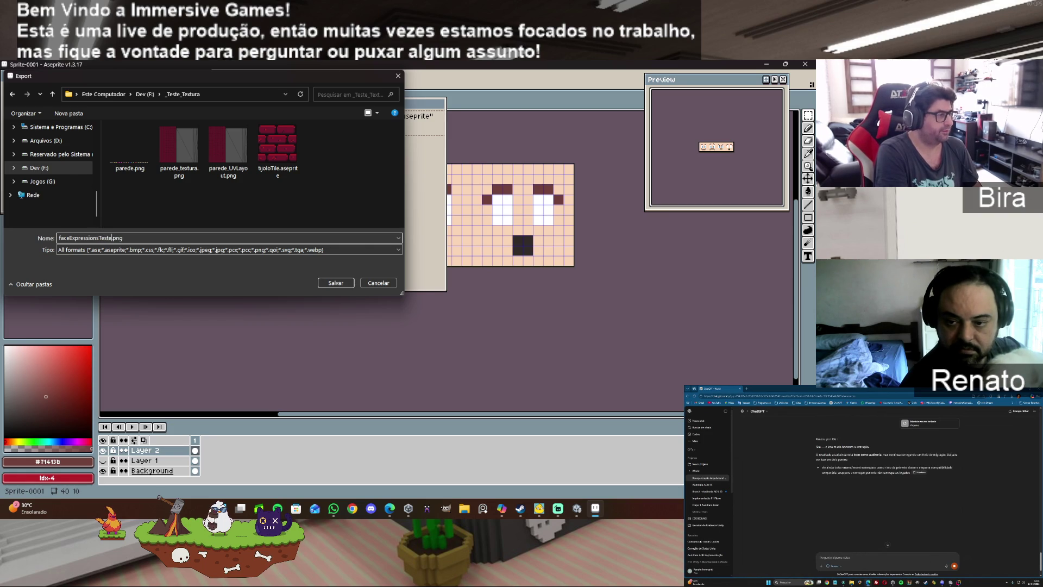
key("Return")
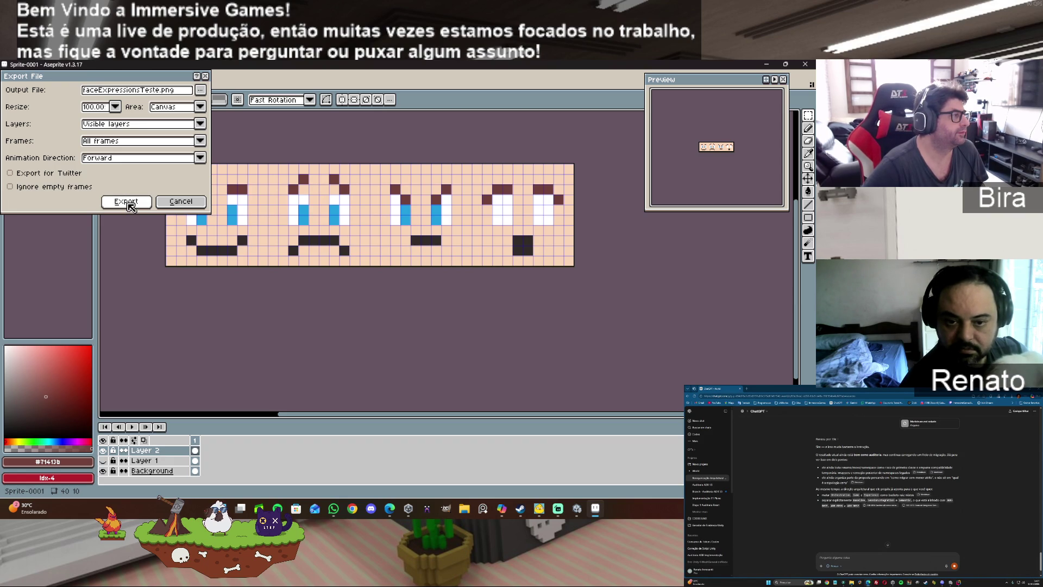
left_click(130, 205)
left_click(386, 330)
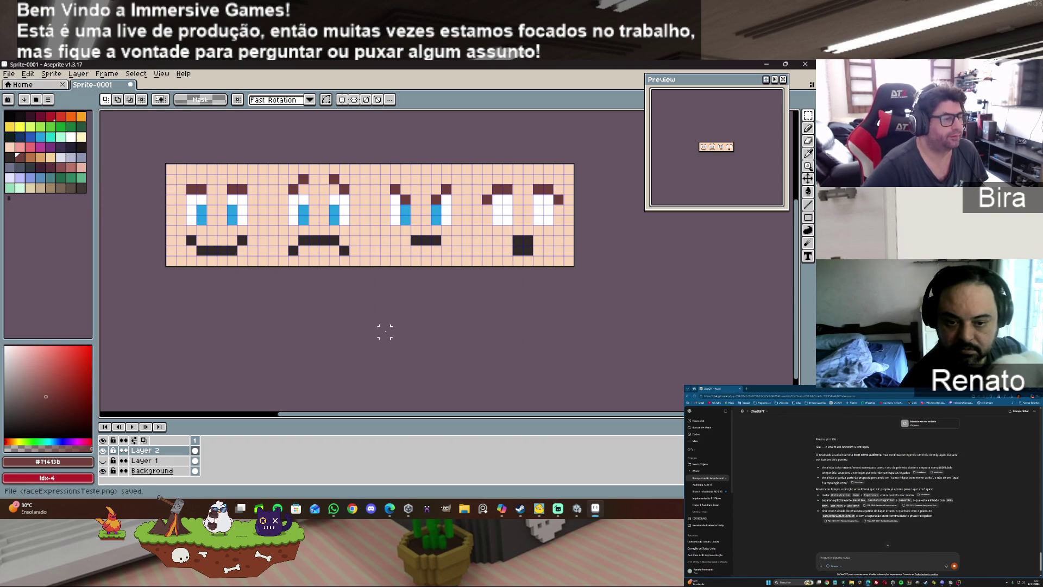
mouse_move(593, 515)
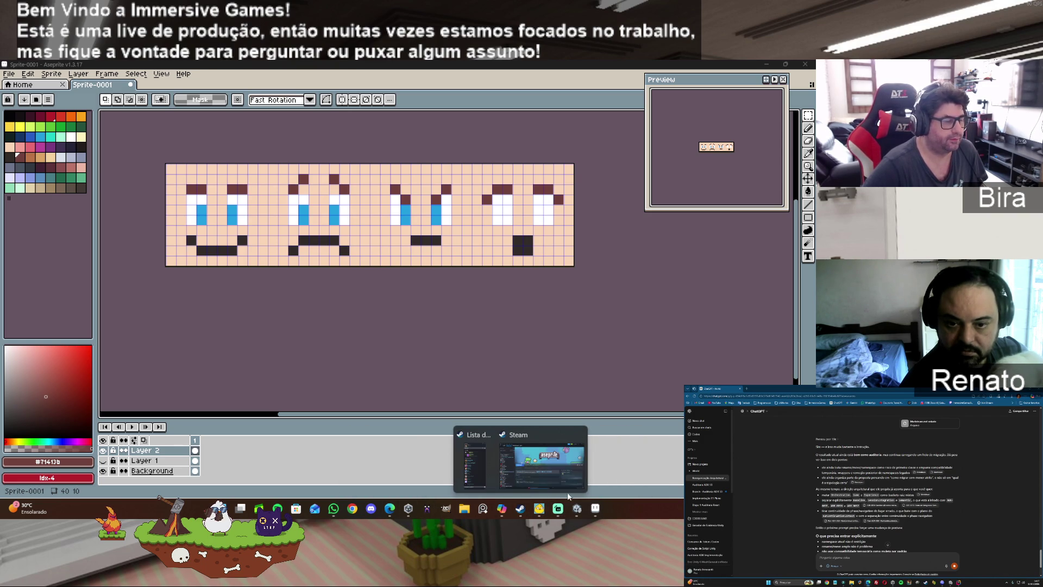
Step: Select Blender in the Steam library and start it with INICIAR
left_click(540, 482)
left_click(117, 346)
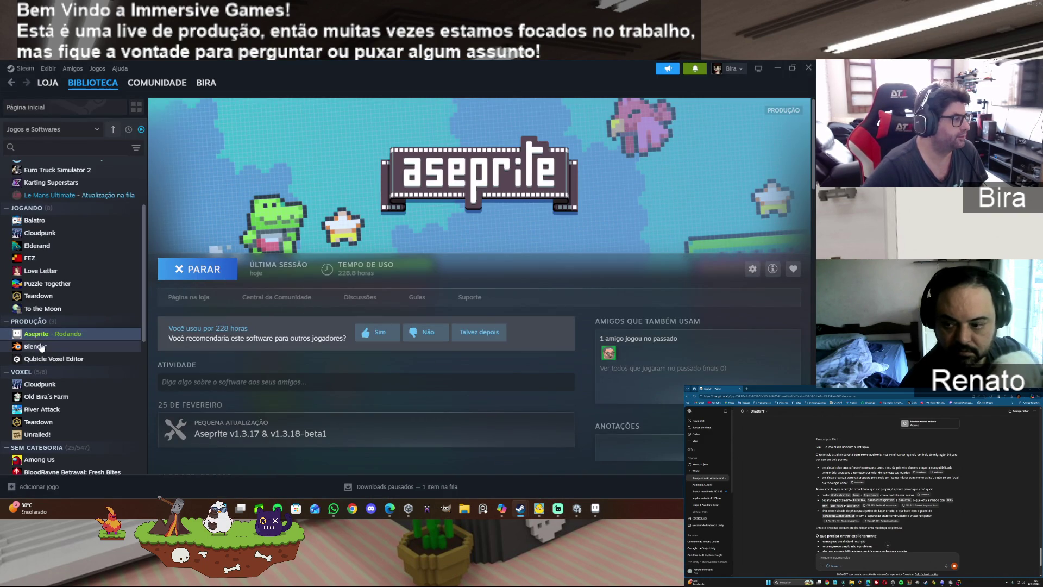
left_click(202, 269)
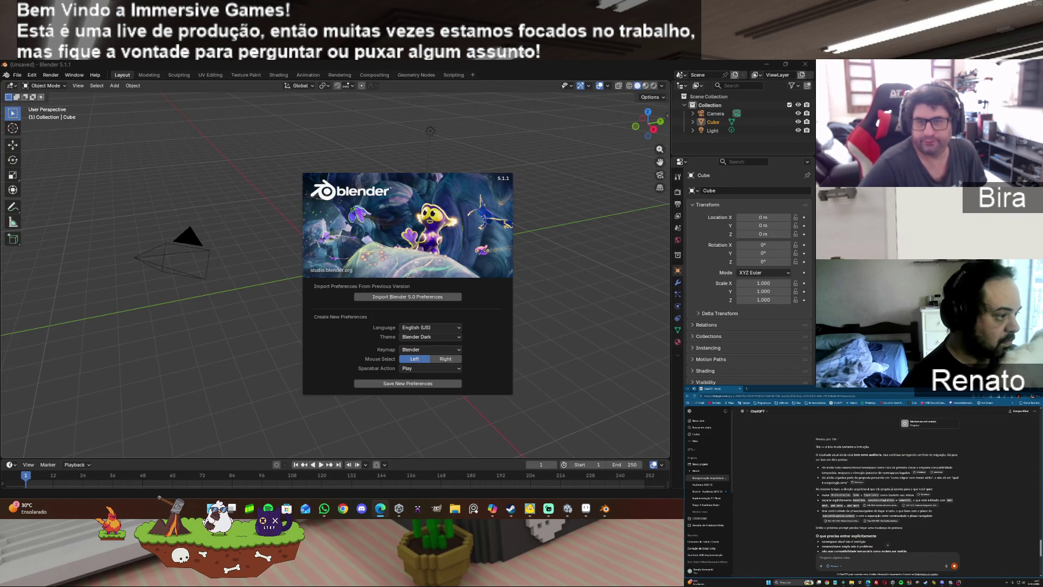
Step: Dismiss the splash screen and delete the default Camera and Light, leaving only the Cube
left_click(593, 283)
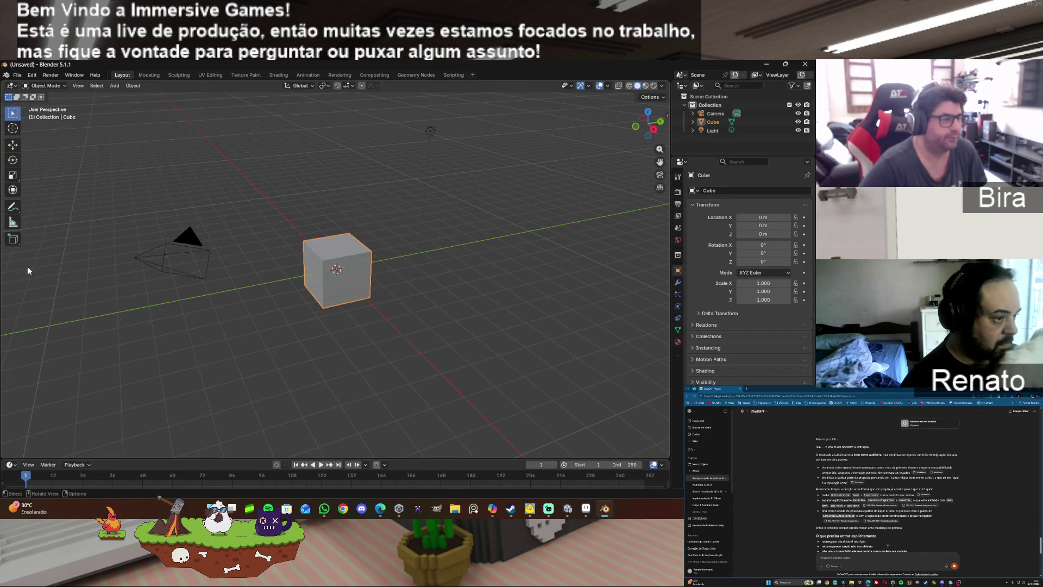
left_click(714, 114)
left_click(716, 131, "ctrl")
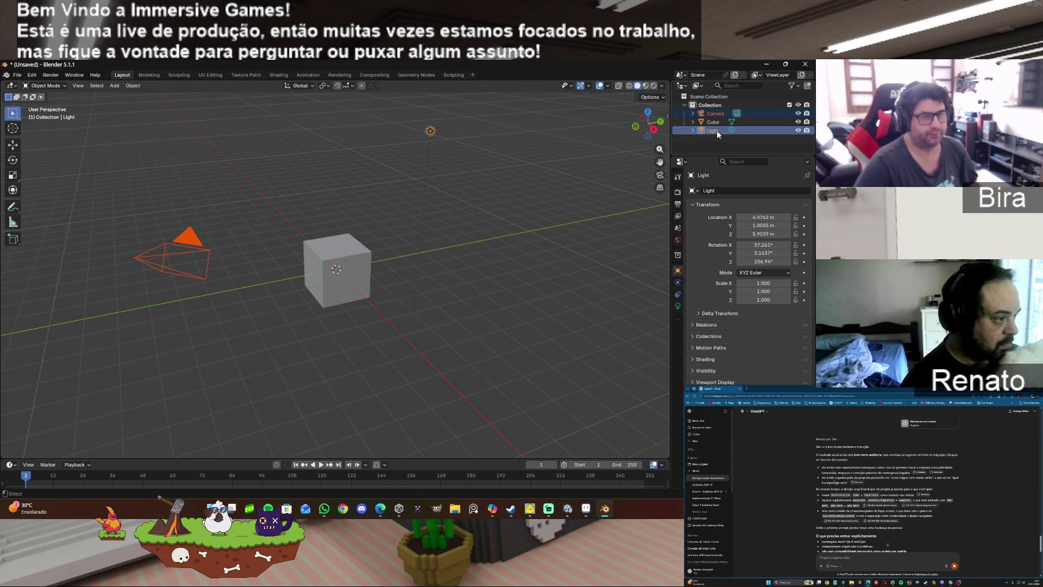
key("x")
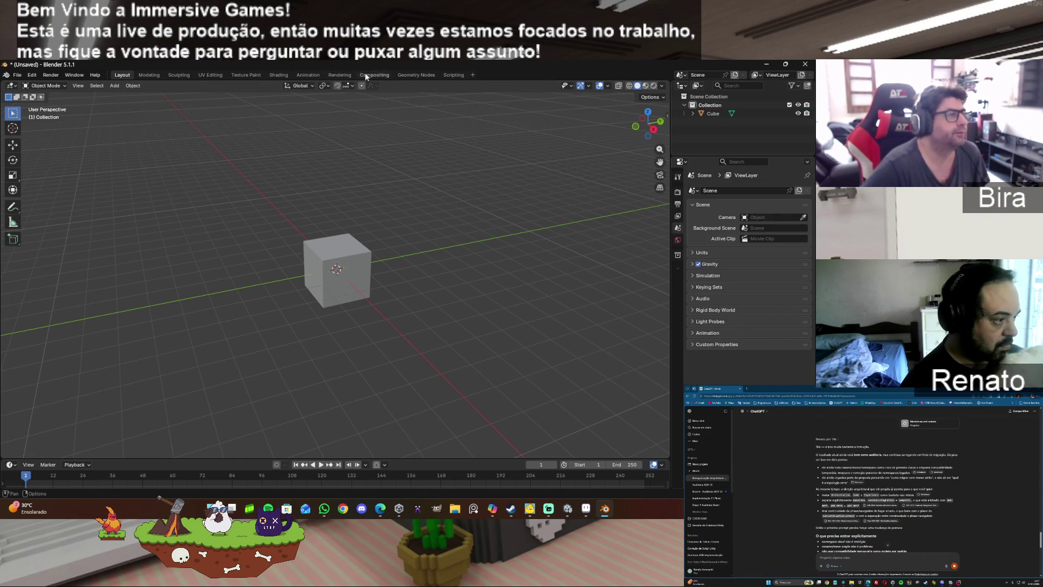
left_click(279, 75)
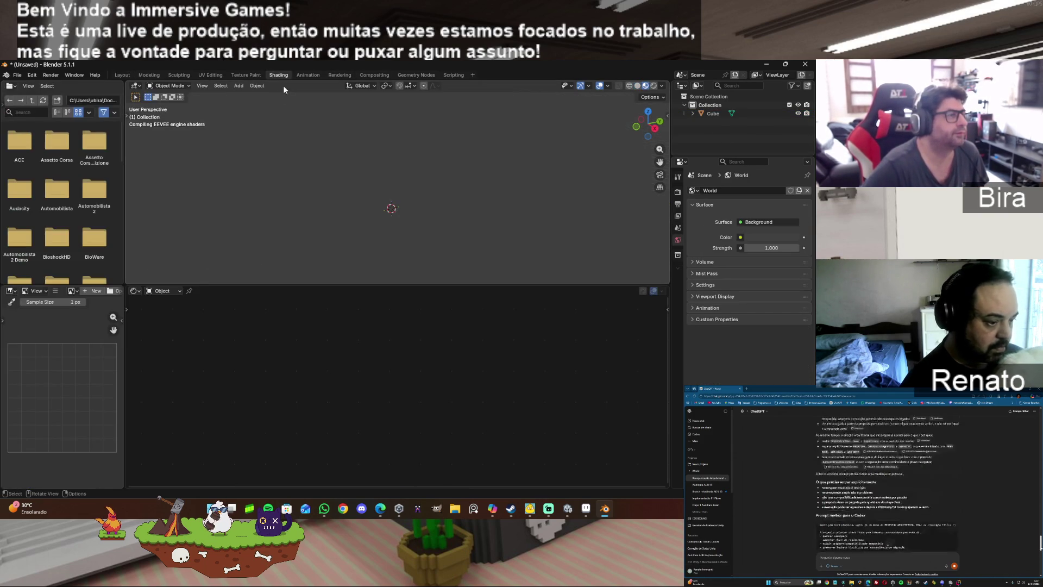
Step: Add an Image Texture node to the Cube's material and place it left of the Principled BSDF
double_click(713, 113)
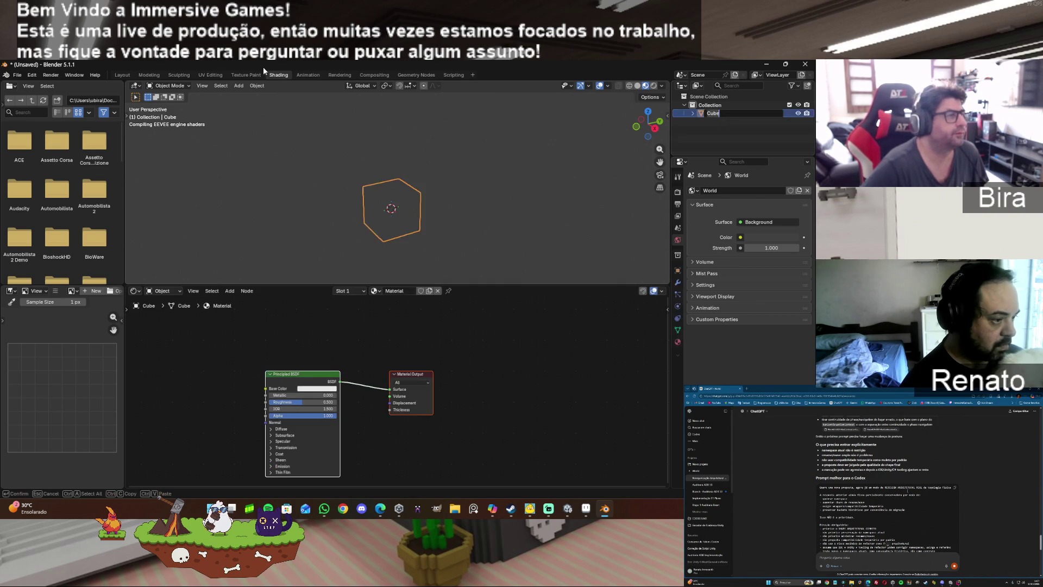
key("Return")
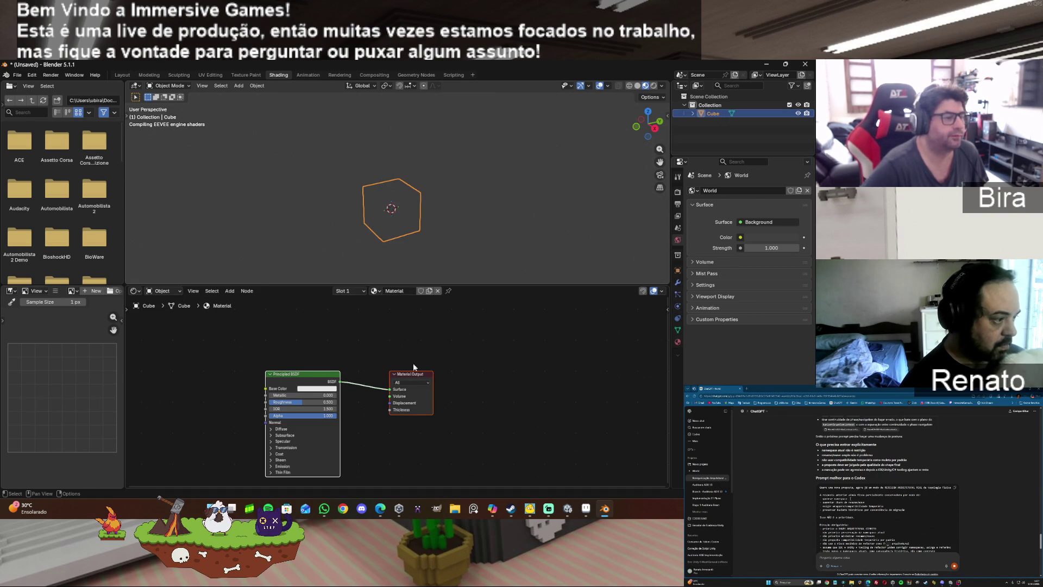
left_click(229, 291)
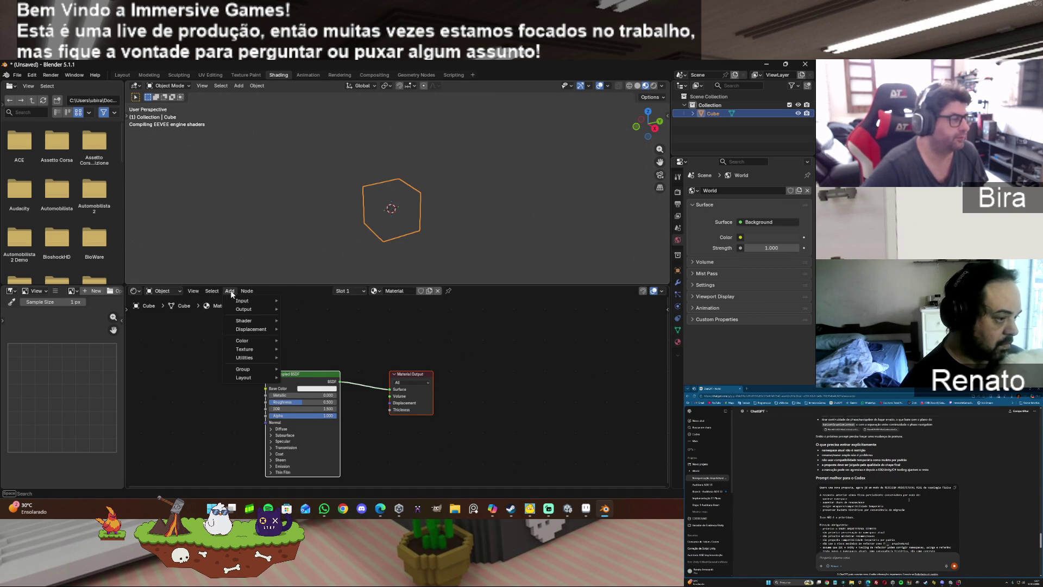
mouse_move(255, 324)
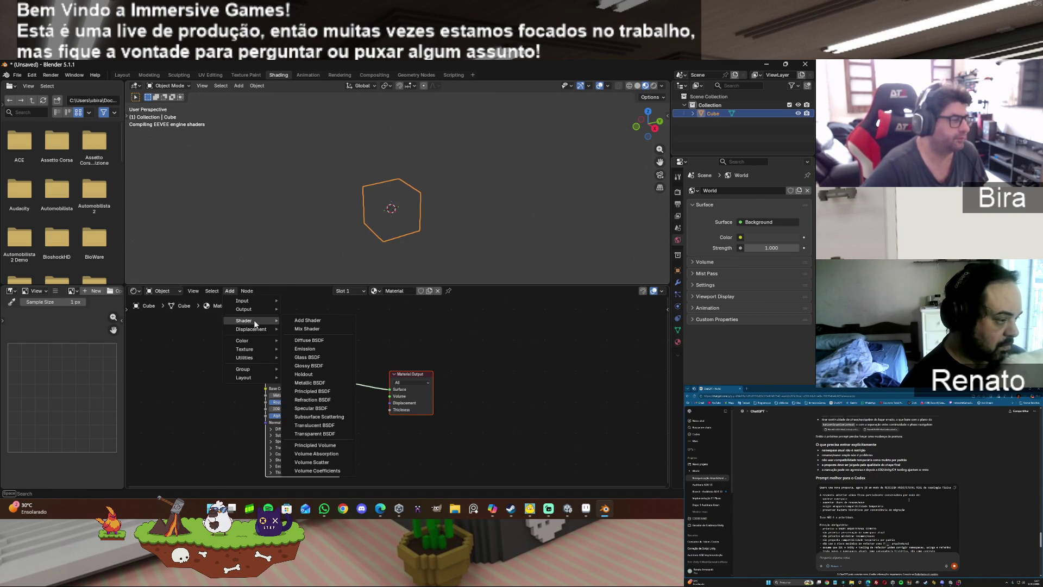
mouse_move(240, 352)
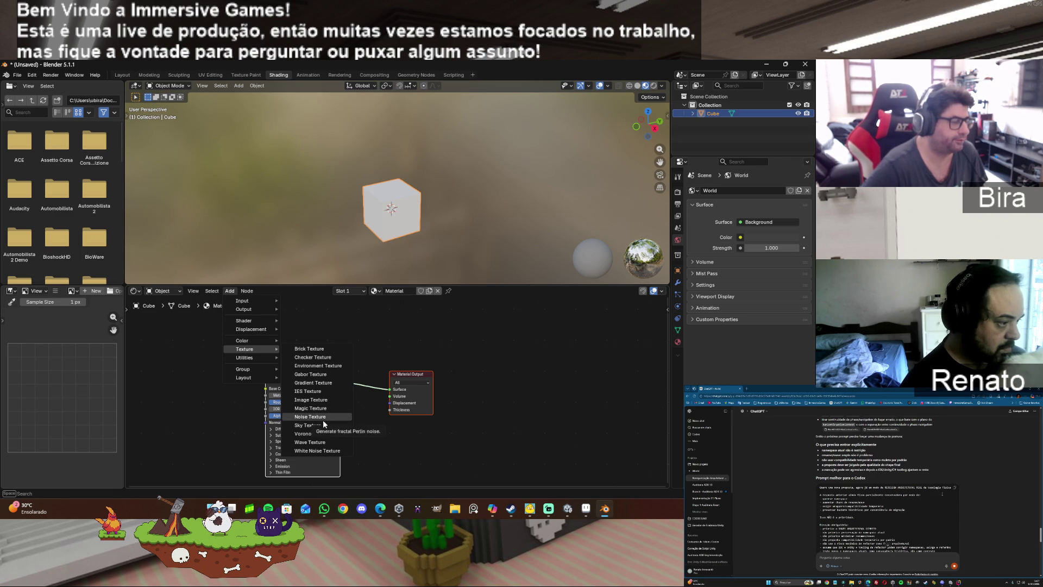
left_click(319, 402)
left_click(215, 383)
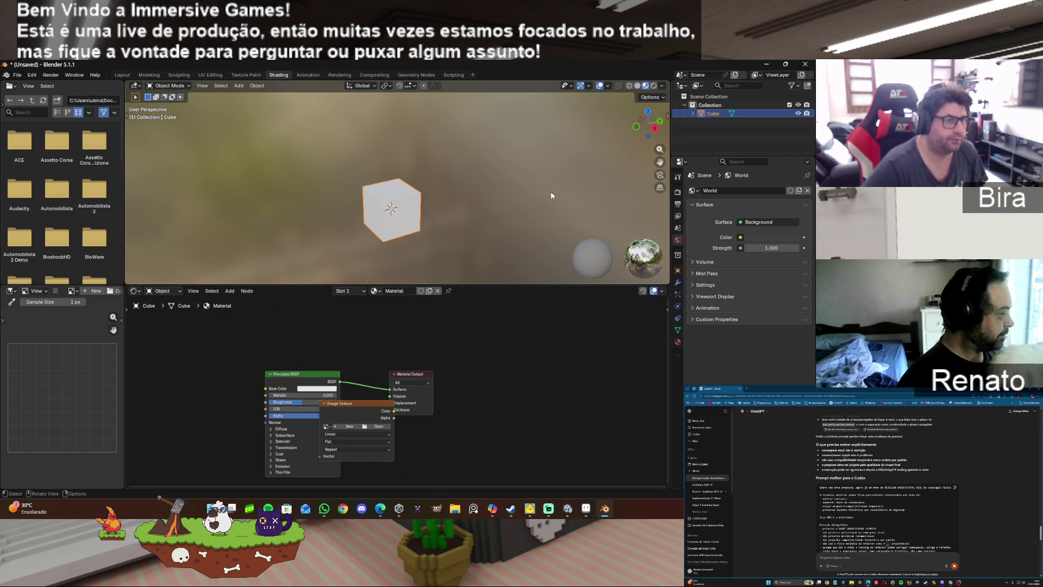
right_click(468, 216)
left_click(475, 205)
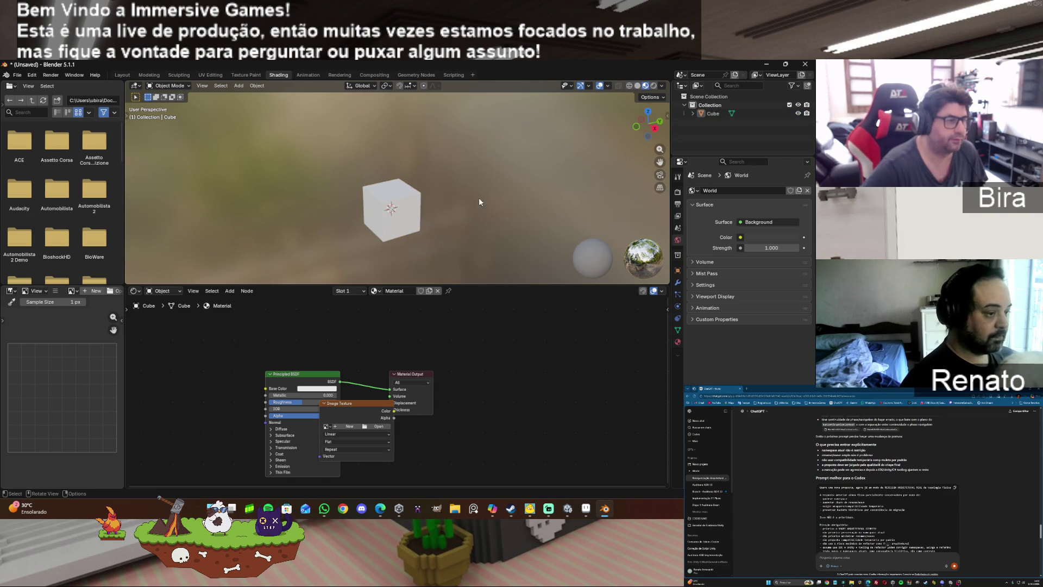
left_click_drag(649, 123, 593, 128)
mouse_move(348, 432)
left_mouse_down()
mouse_move(197, 403)
mouse_move(188, 379)
left_mouse_up()
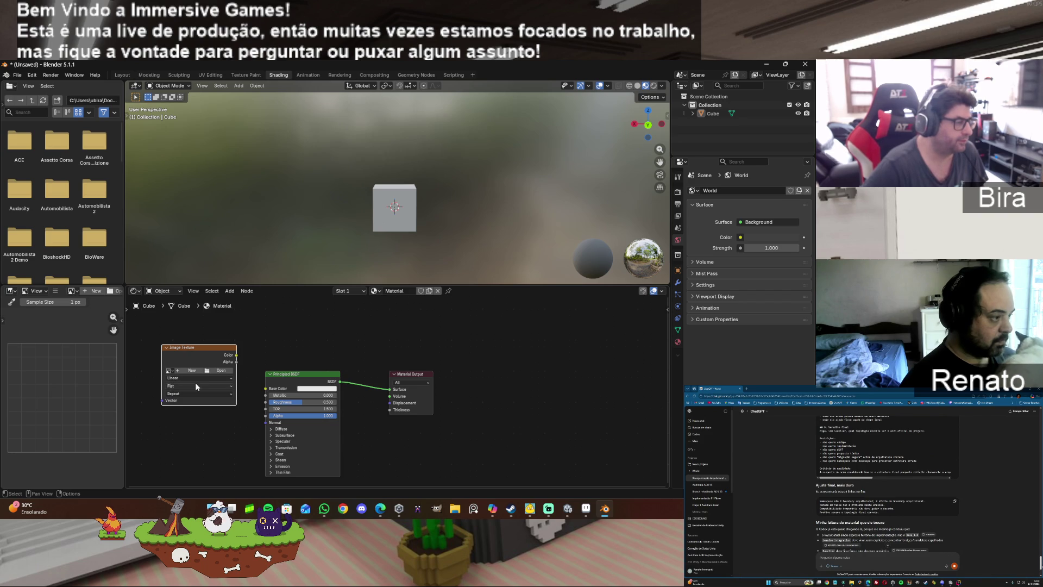
Step: Load faceExpressionsTeste.png from F:\_Teste_Textura into the Image Texture node
left_click(214, 372)
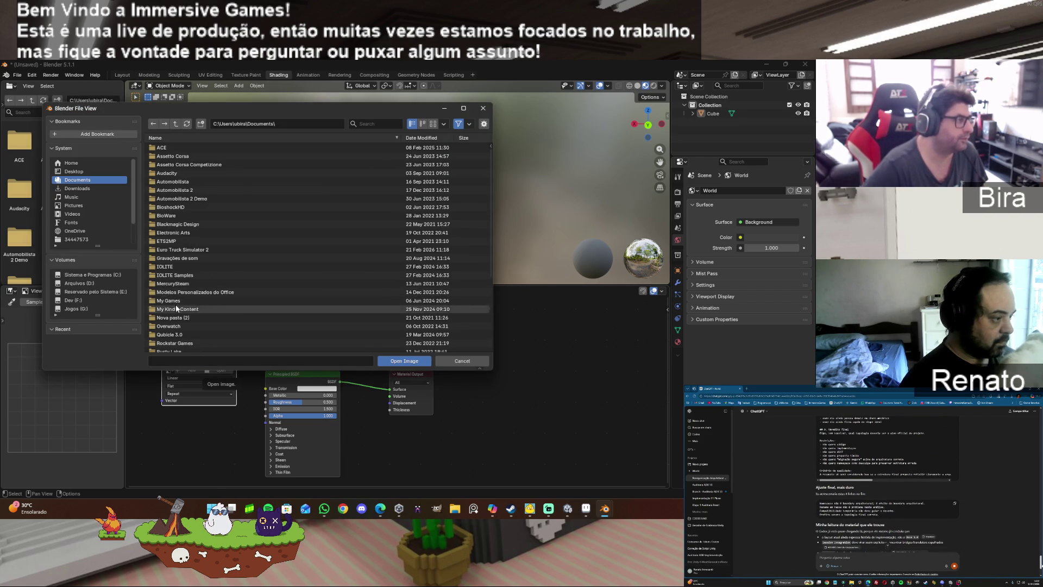
left_click(74, 301)
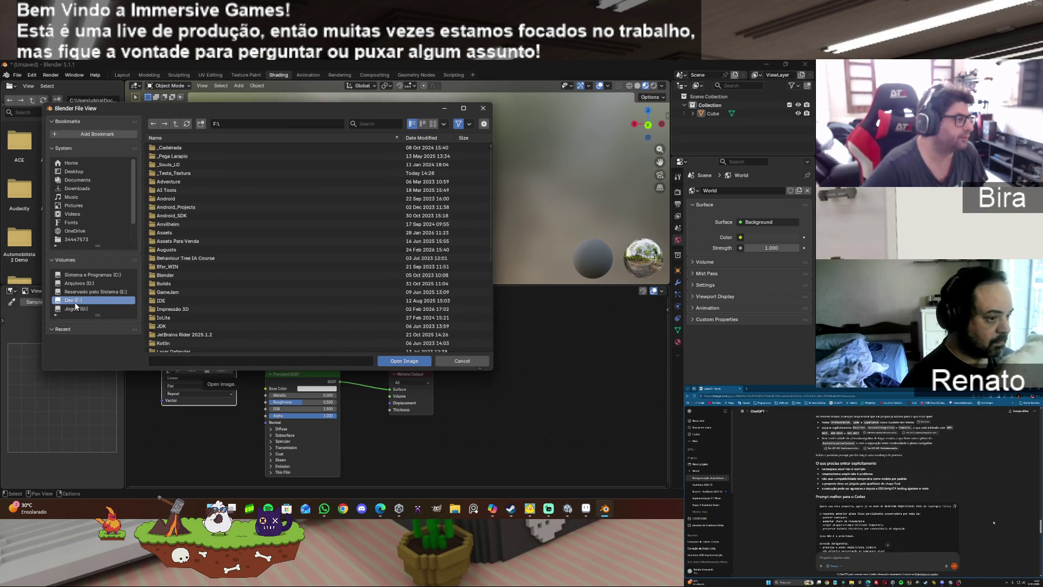
double_click(184, 174)
left_click(188, 148)
left_click(400, 360)
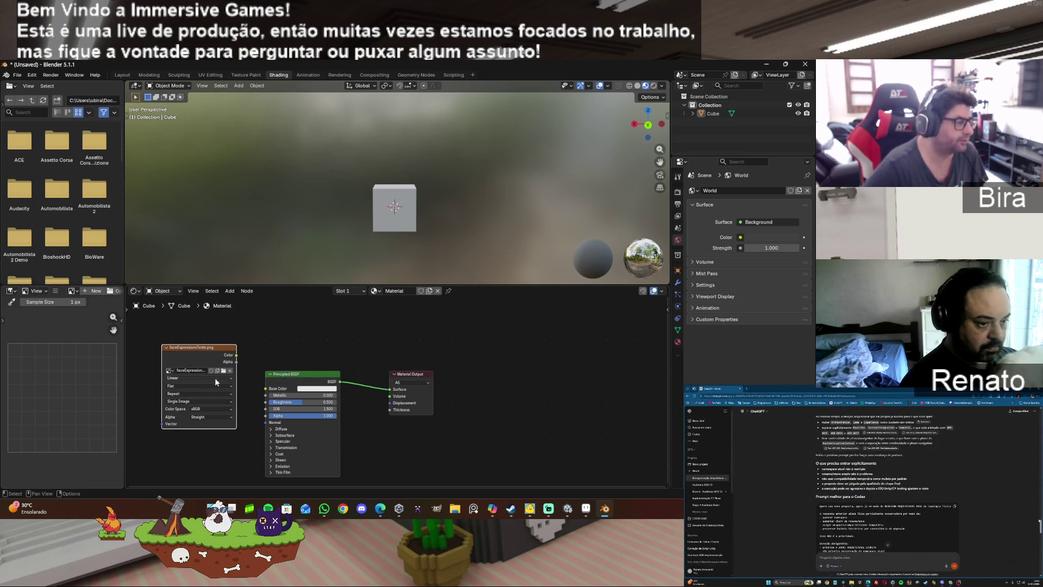
Step: Set the image interpolation to Closest and connect its Color to Base Color
left_click(214, 378)
left_click(207, 400)
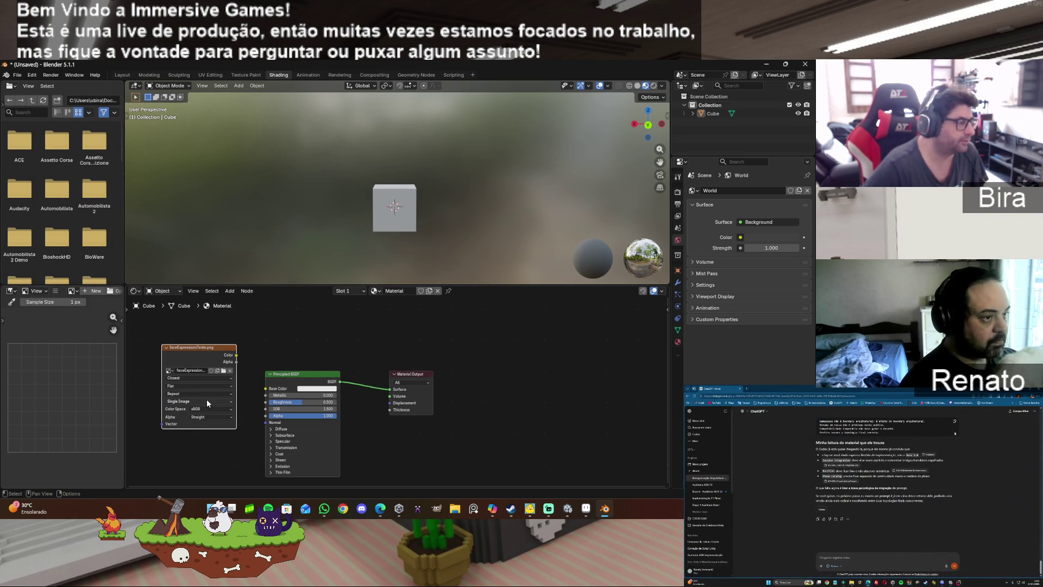
left_click_drag(237, 358, 266, 389)
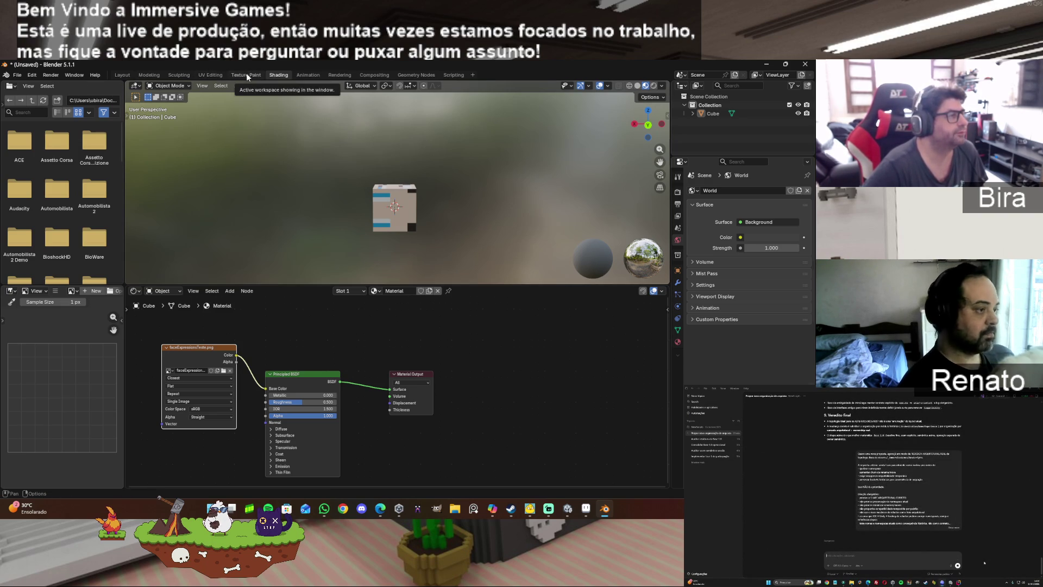
Step: In UV Editing, select the cube's UVs and remove UVMap from the UV Maps list
left_click(214, 75)
scroll(192, 280, "up", 8)
scroll(193, 283, "up", 4)
scroll(158, 282, "down", 3)
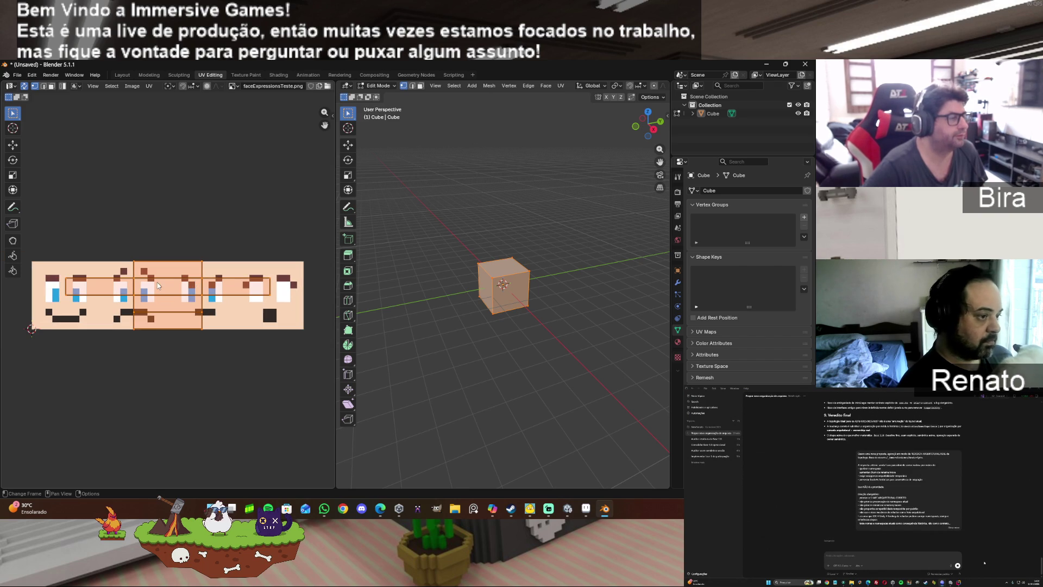
left_click_drag(53, 208, 318, 416)
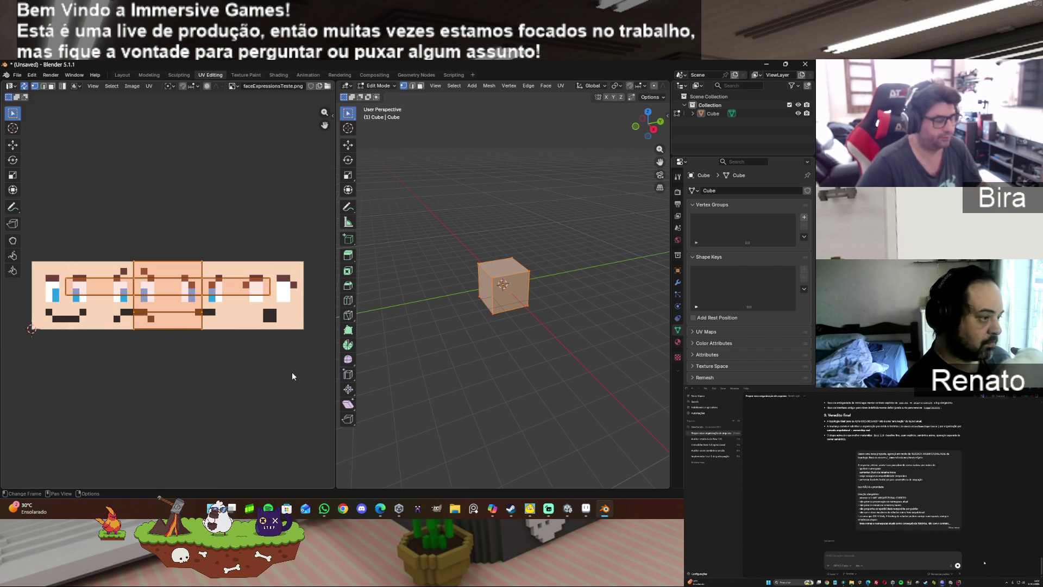
left_click(691, 331)
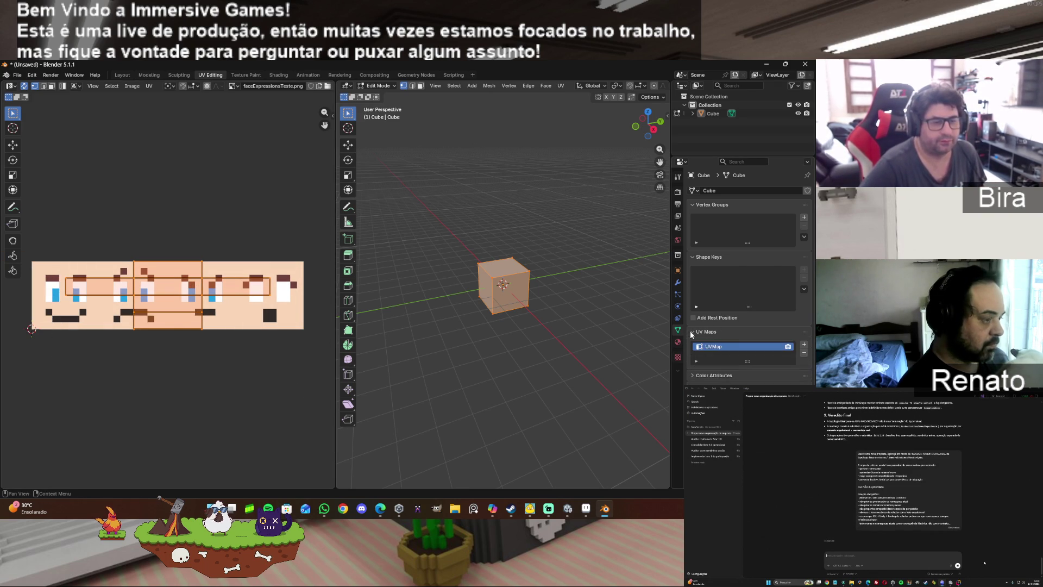
left_click(804, 354)
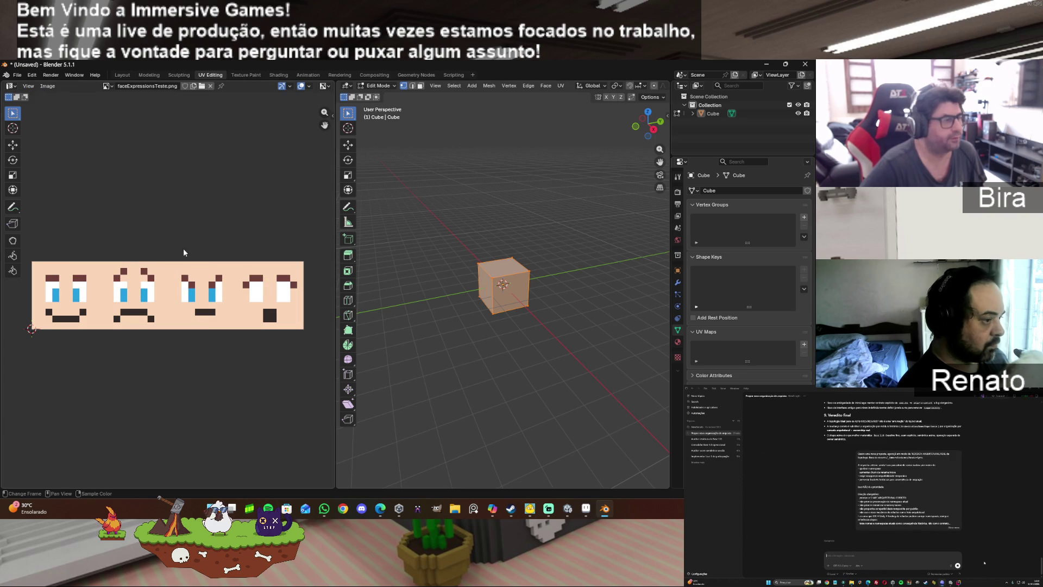
left_click(575, 326)
left_click_drag(650, 136, 634, 129)
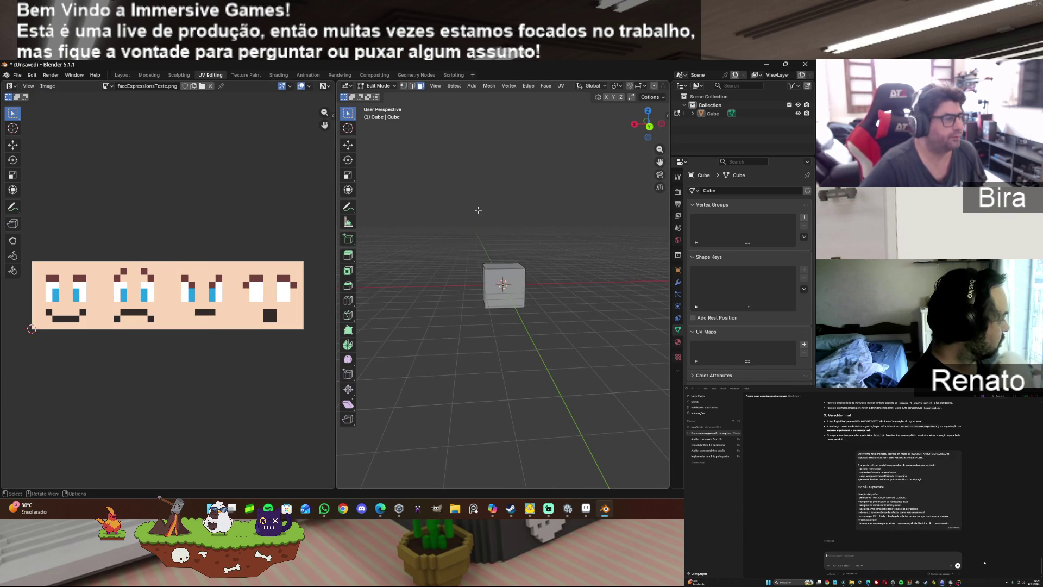
Step: Unwrap the cube with U > Unwrap and switch to Material Preview shading
right_click(517, 279)
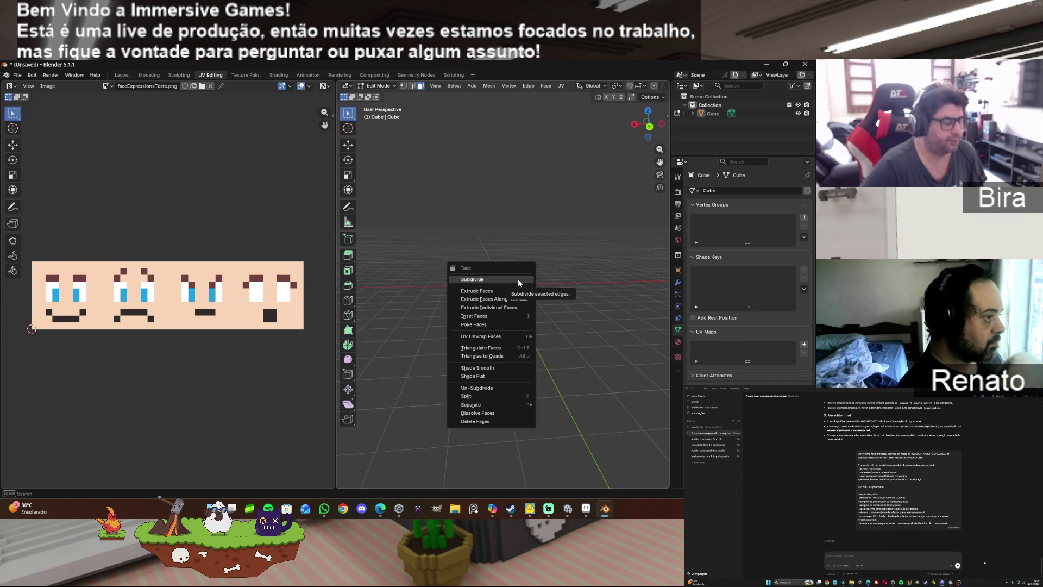
key("u")
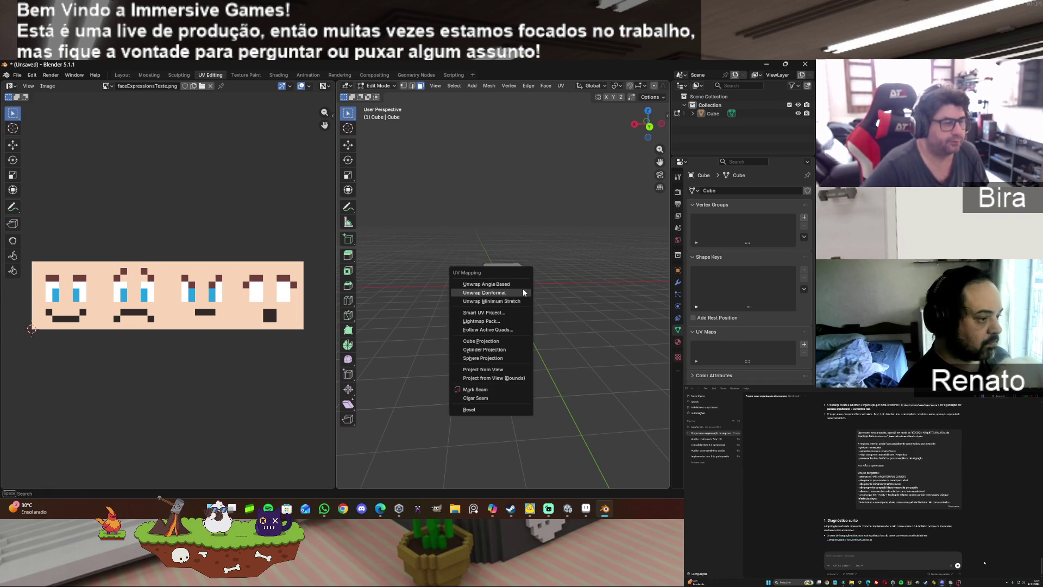
left_click(507, 286)
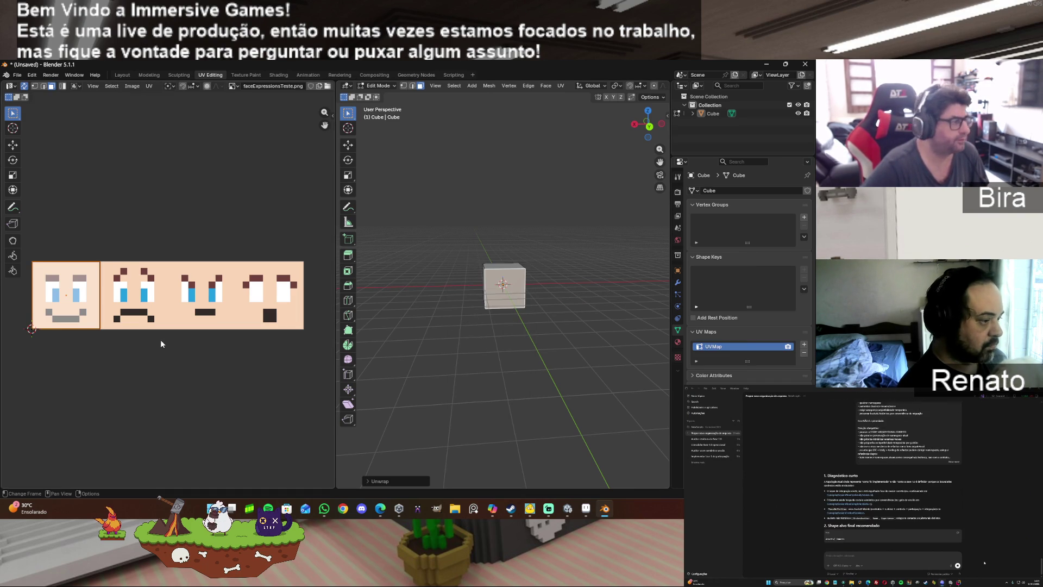
mouse_move(648, 124)
left_mouse_down()
mouse_move(614, 126)
mouse_move(622, 89)
left_mouse_up()
scroll(622, 88, "down", 5)
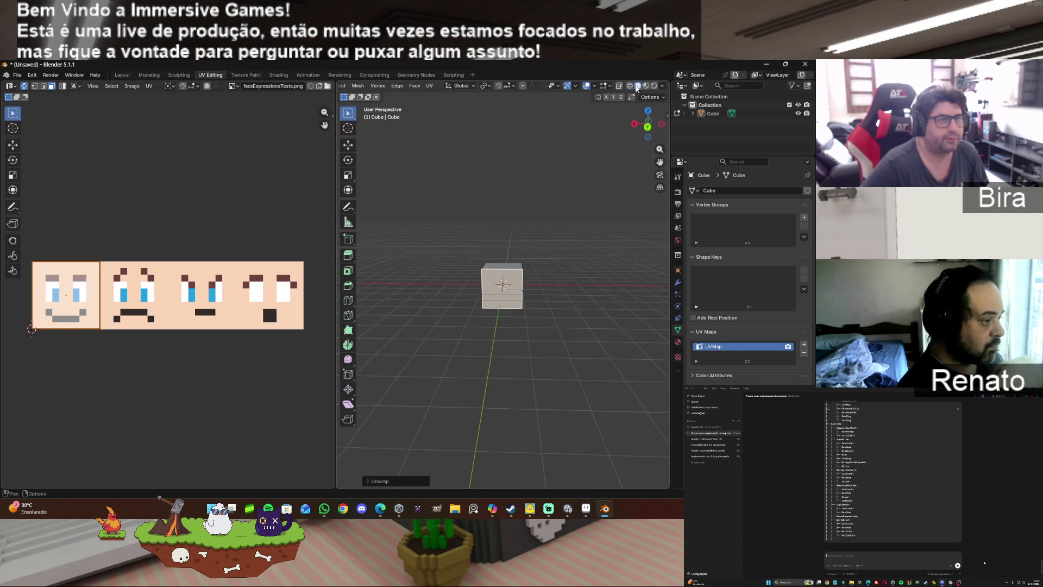
left_click(646, 87)
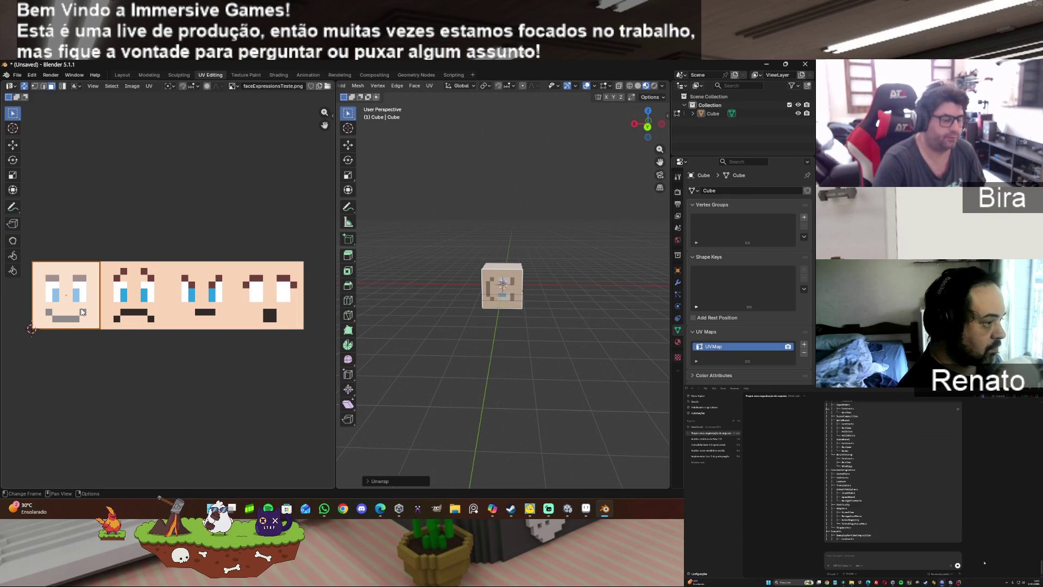
Step: Rotate the UV face by 90° and then -90° until the face sits upright
type("r90")
key("Return")
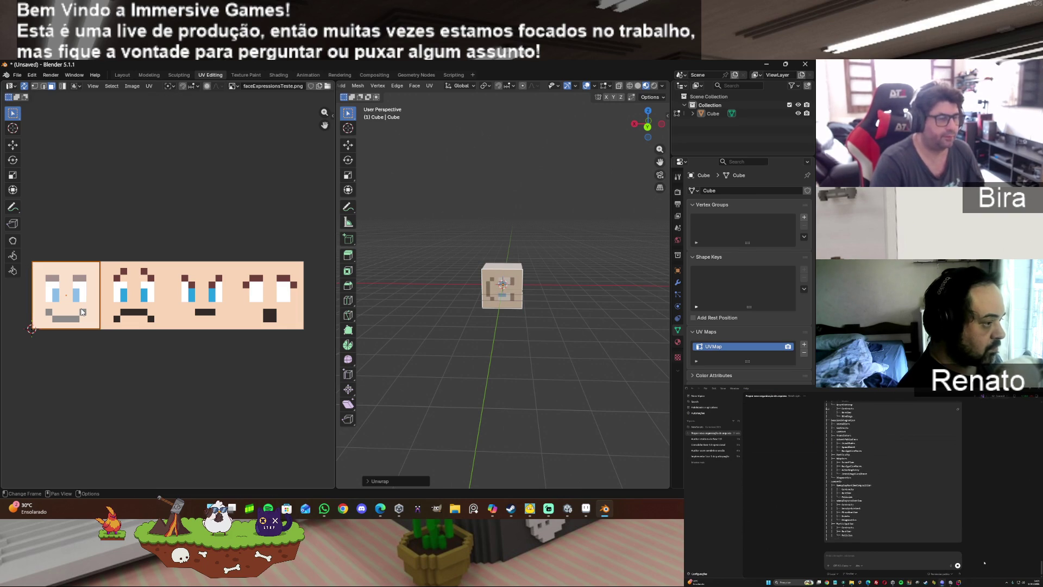
type("r")
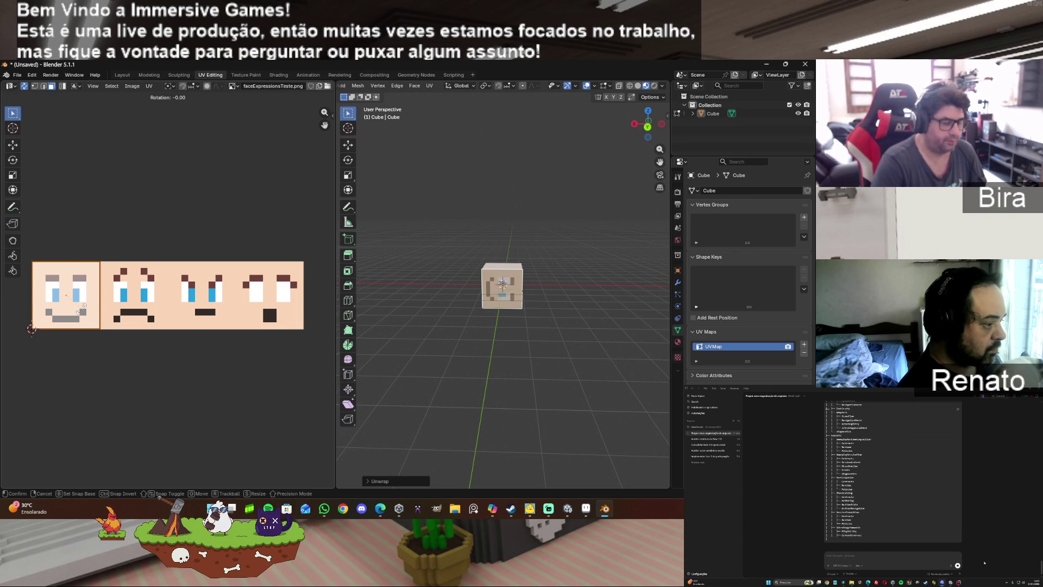
type("-9")
type("0")
key("Return")
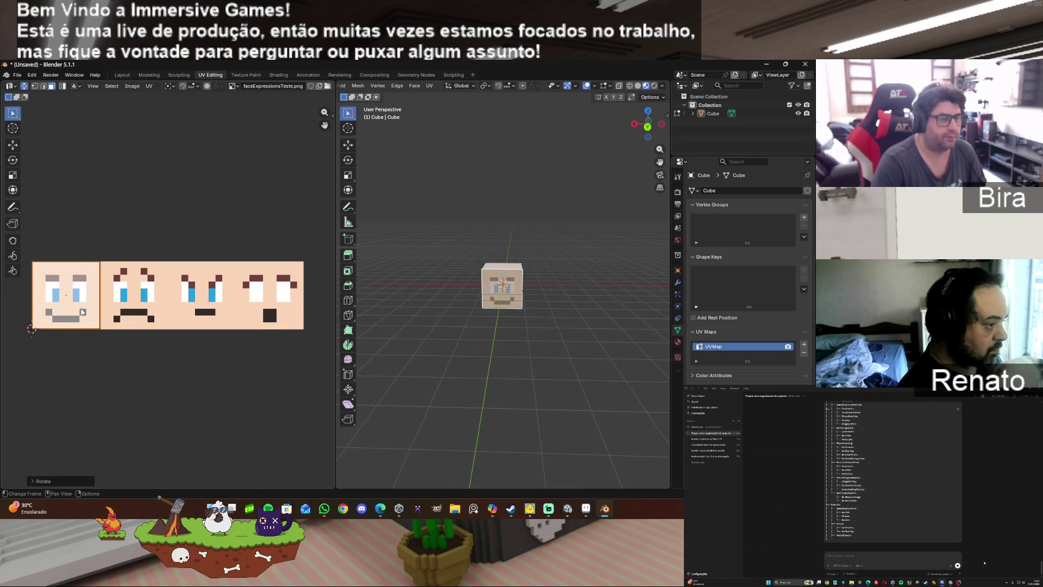
left_click(601, 299)
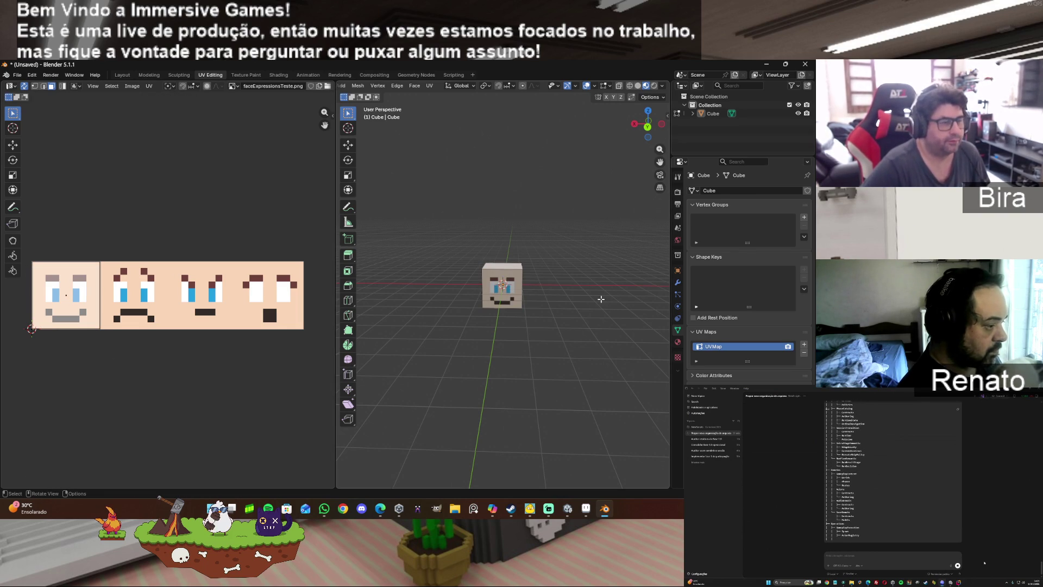
mouse_move(648, 130)
left_mouse_down()
mouse_move(544, 160)
mouse_move(648, 127)
left_mouse_up()
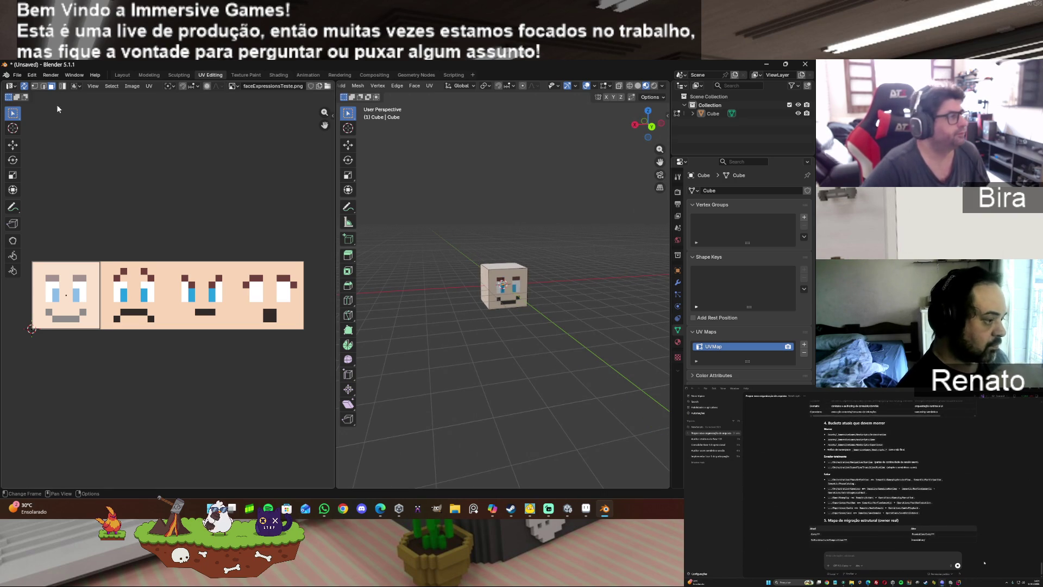
Step: Start an FBX export and browse to the F:\_Teste_Textura folder
left_click(20, 77)
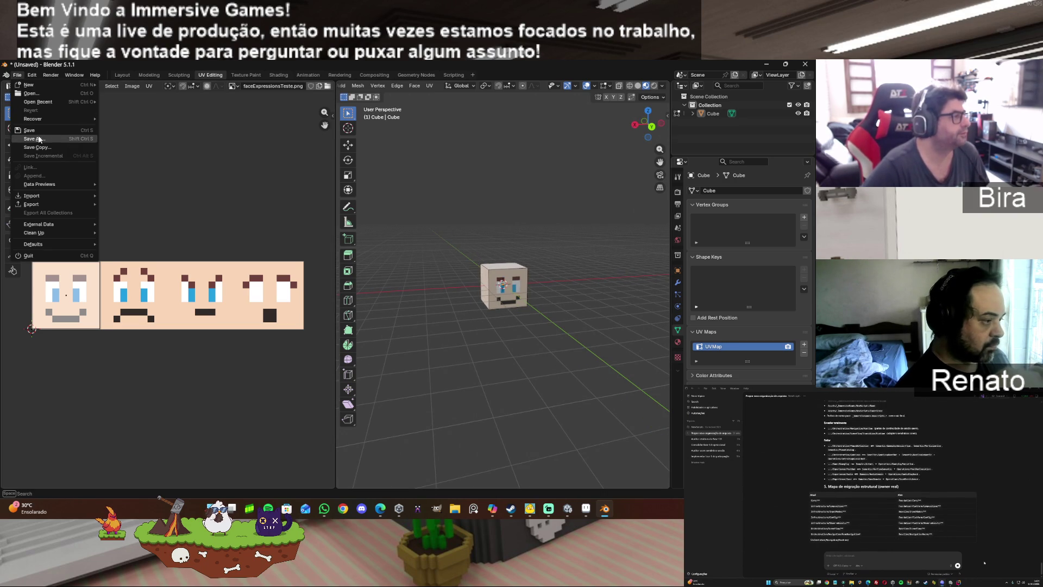
mouse_move(57, 204)
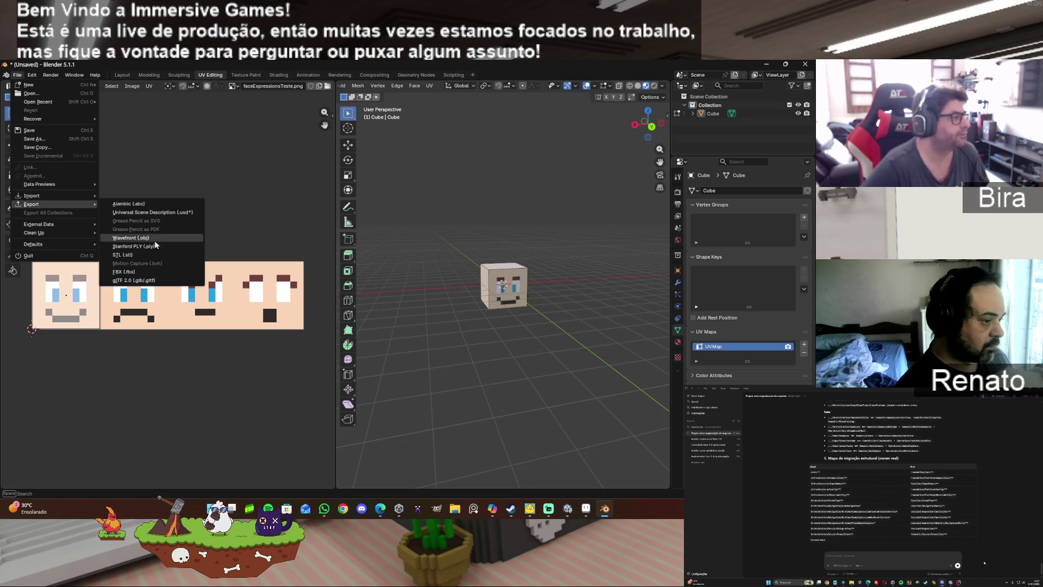
left_click(140, 273)
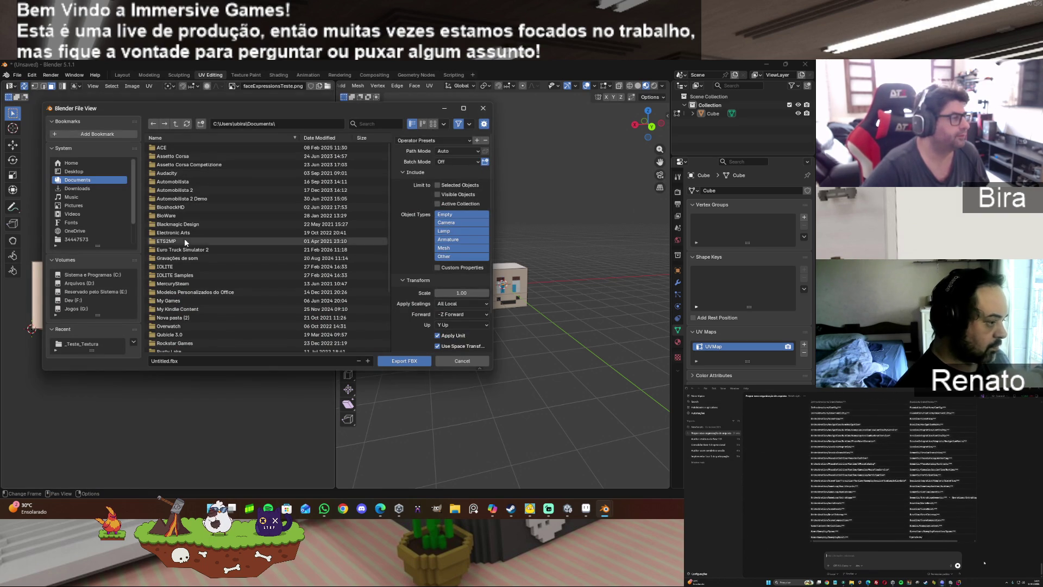
left_click(71, 302)
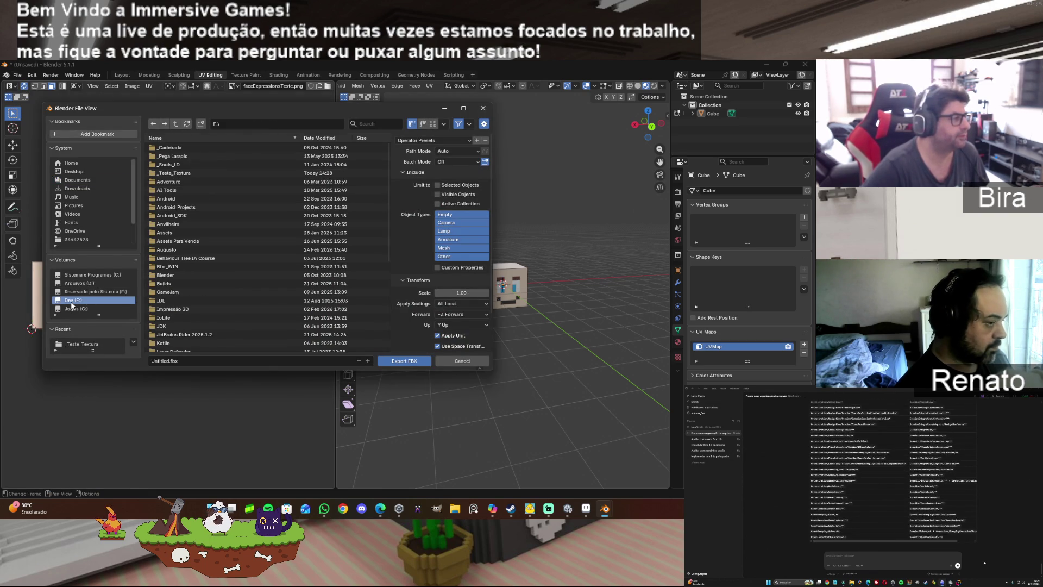
left_click(197, 172)
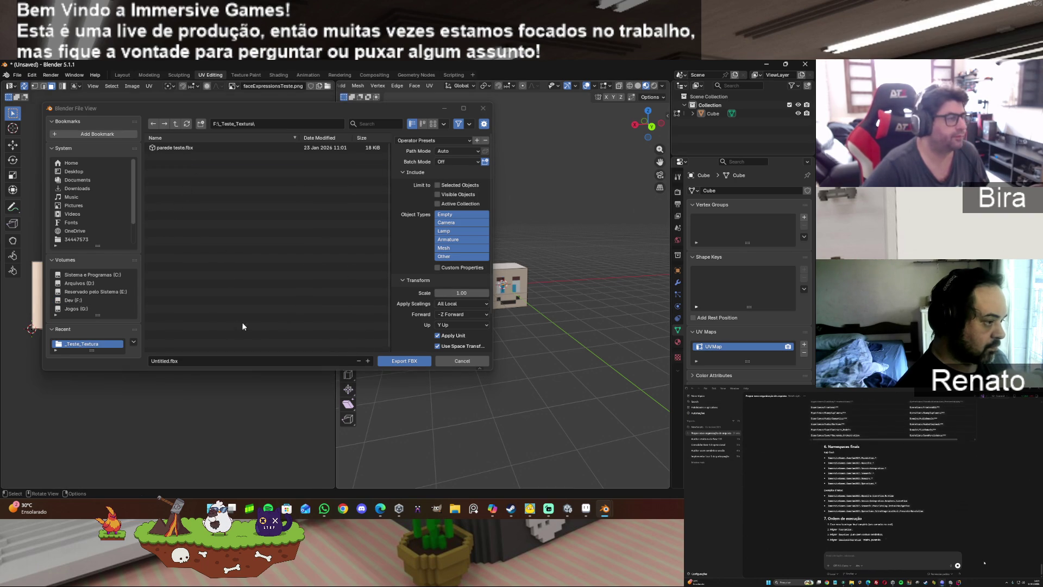
Step: Name the export file FaceCube.fbx and export it
left_click(169, 361)
key("Home")
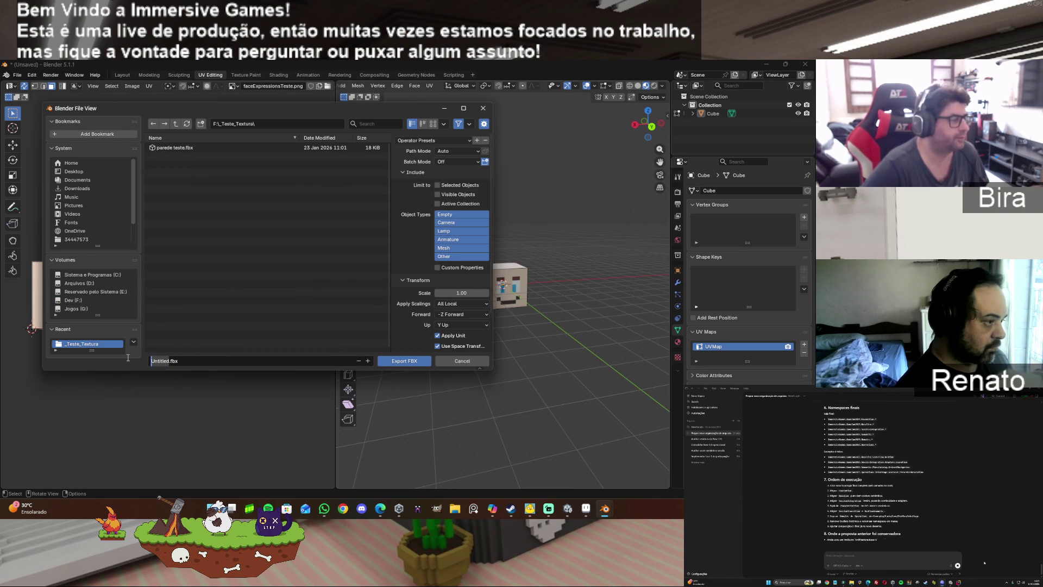
key("Delete")
key("Delete")
key("Delete")
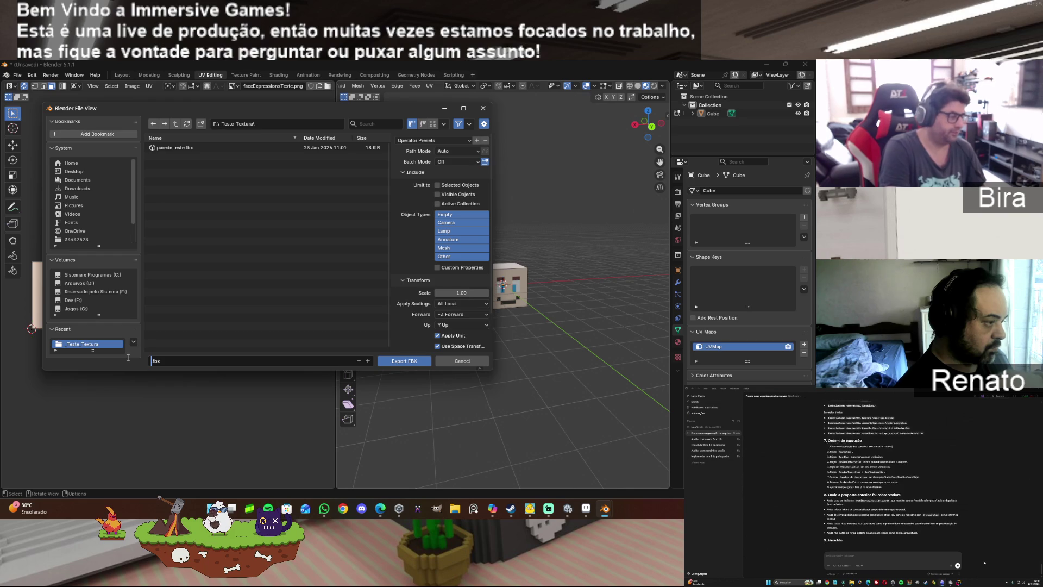
type("Face")
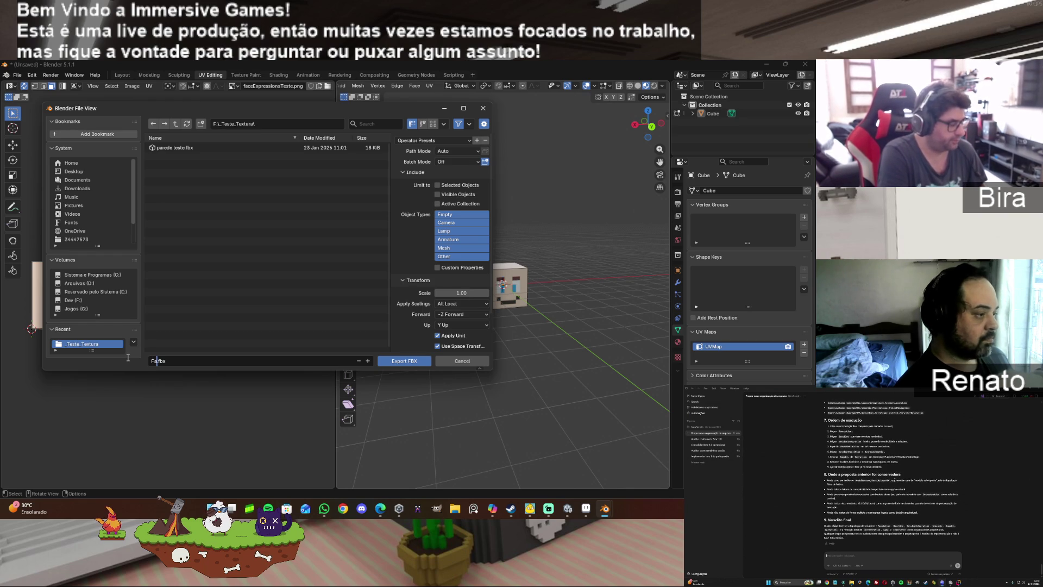
type("Cube")
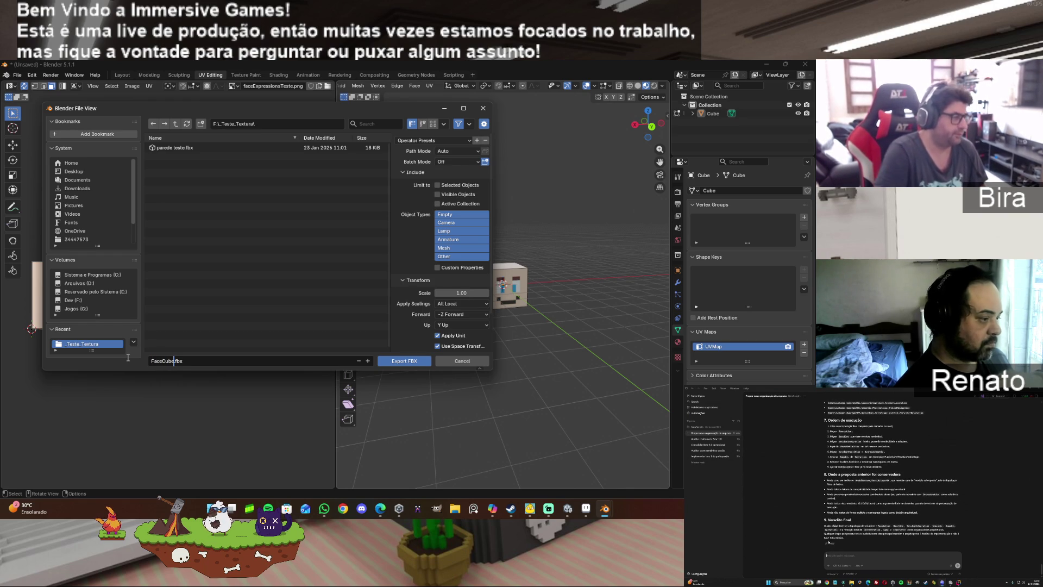
key("Return")
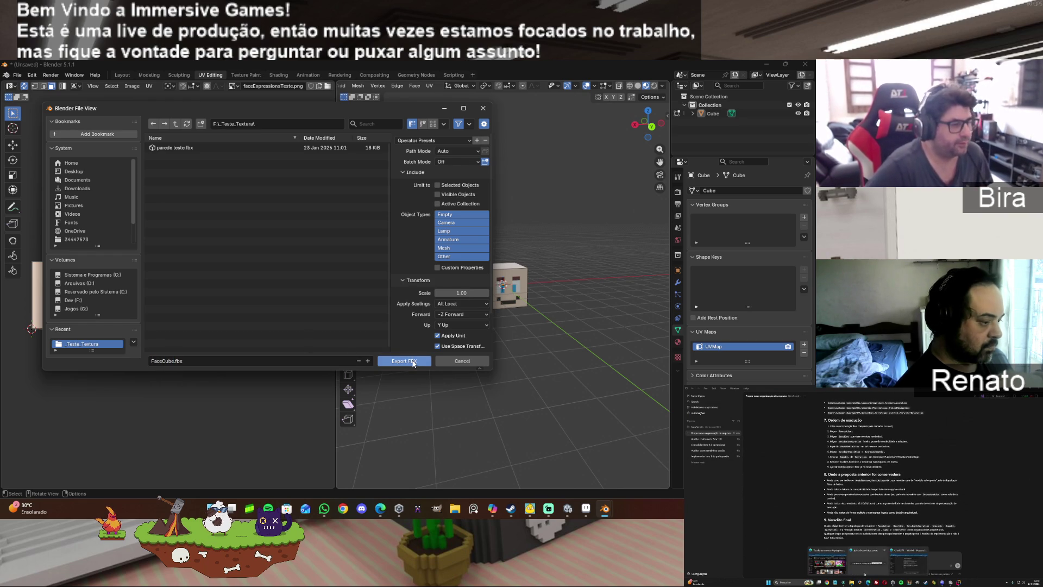
left_click(412, 361)
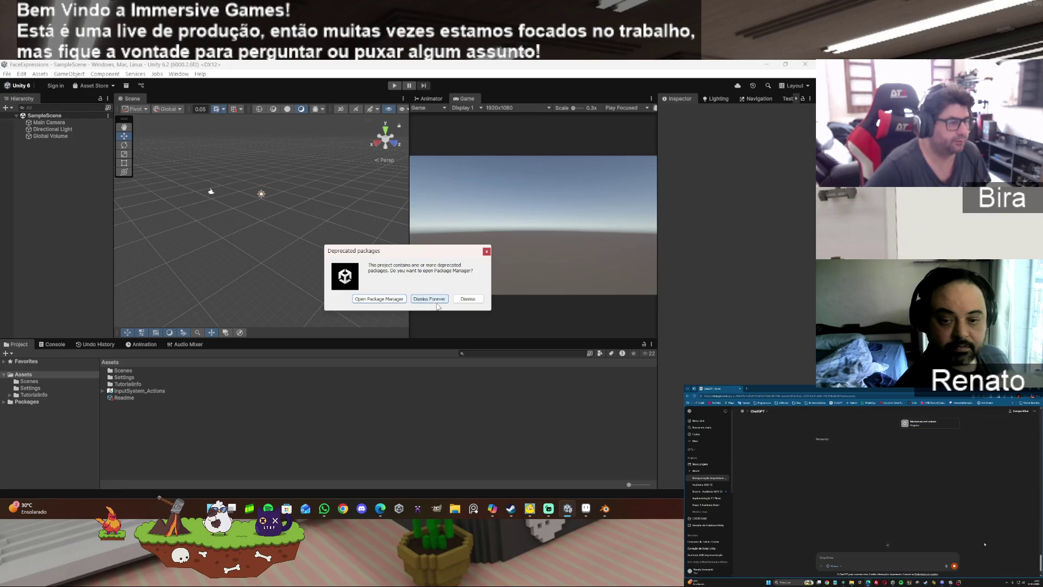
Step: Dismiss the Deprecated packages dialog and let the FaceExpressions project install packages
left_click(469, 299)
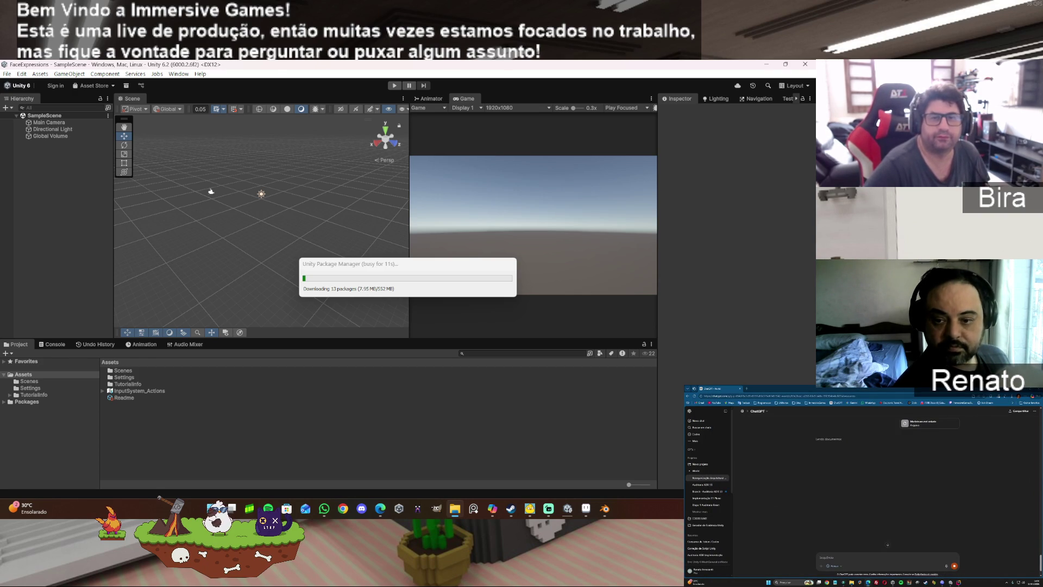
mouse_move(633, 292)
left_mouse_down()
mouse_move(306, 331)
mouse_move(143, 428)
mouse_move(191, 424)
left_mouse_up()
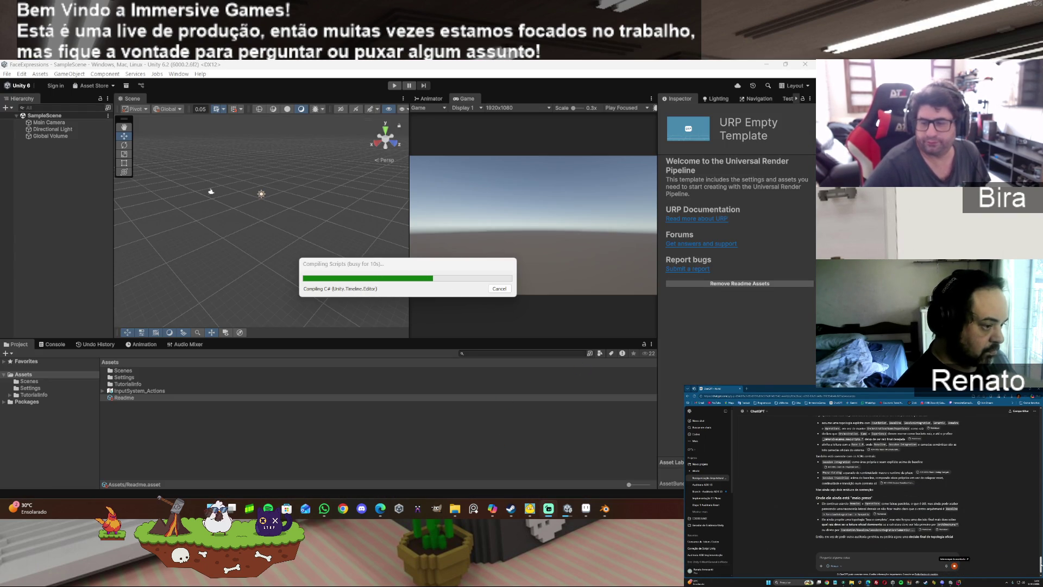
left_click(511, 508)
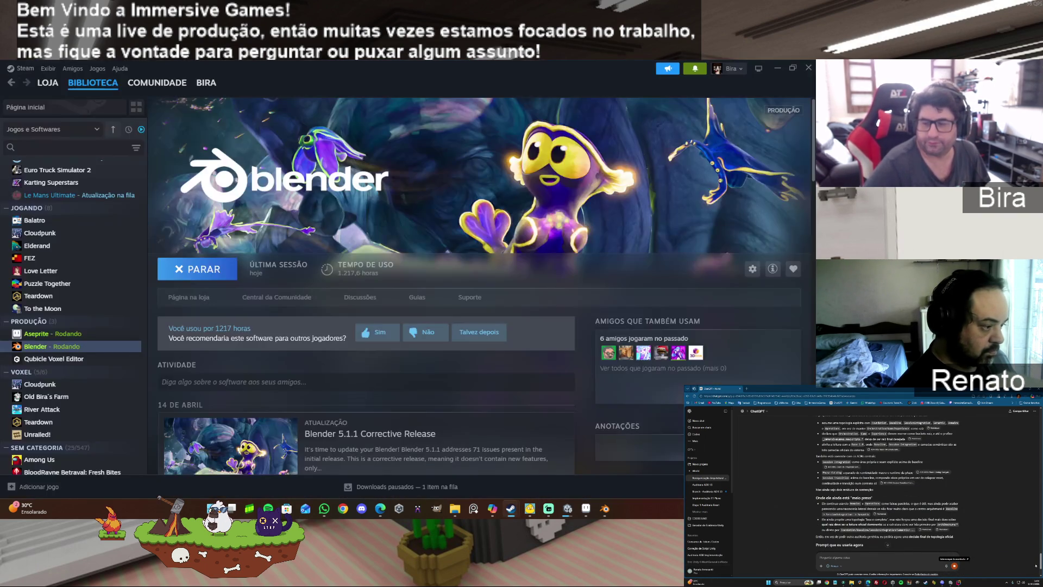
left_click(401, 488)
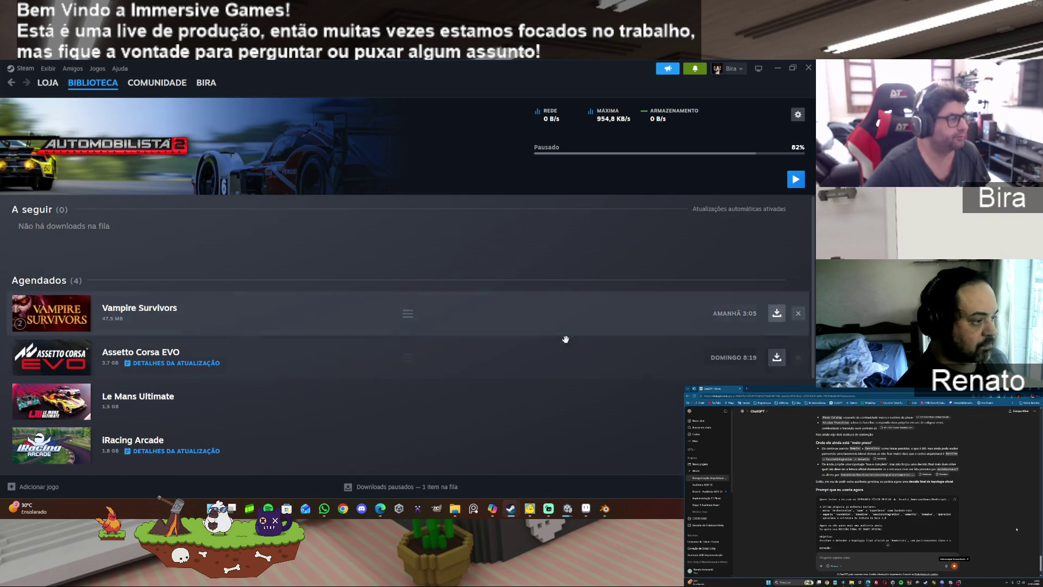
scroll(565, 339, "down", 3)
scroll(565, 339, "up", 3)
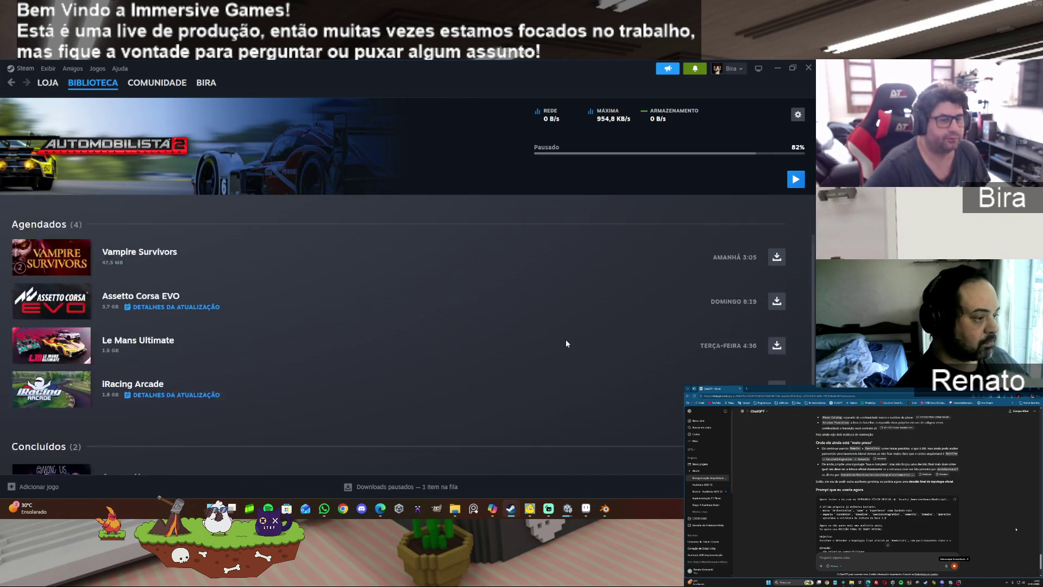
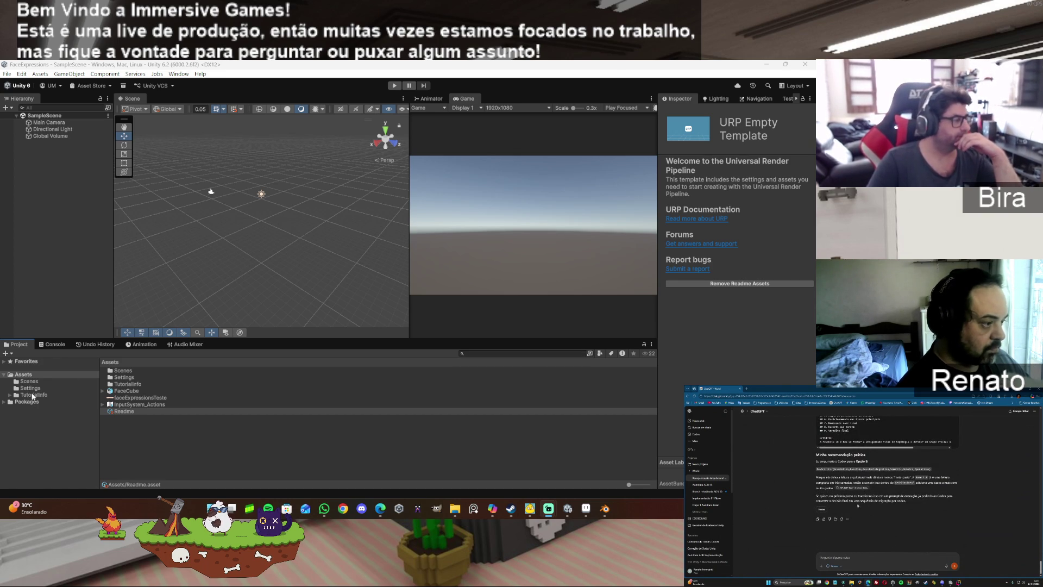
Step: Import the cube model and face texture, then delete the duplicate FaceCube 1 and faceExpressionsTeste 1 assets
left_click(251, 439)
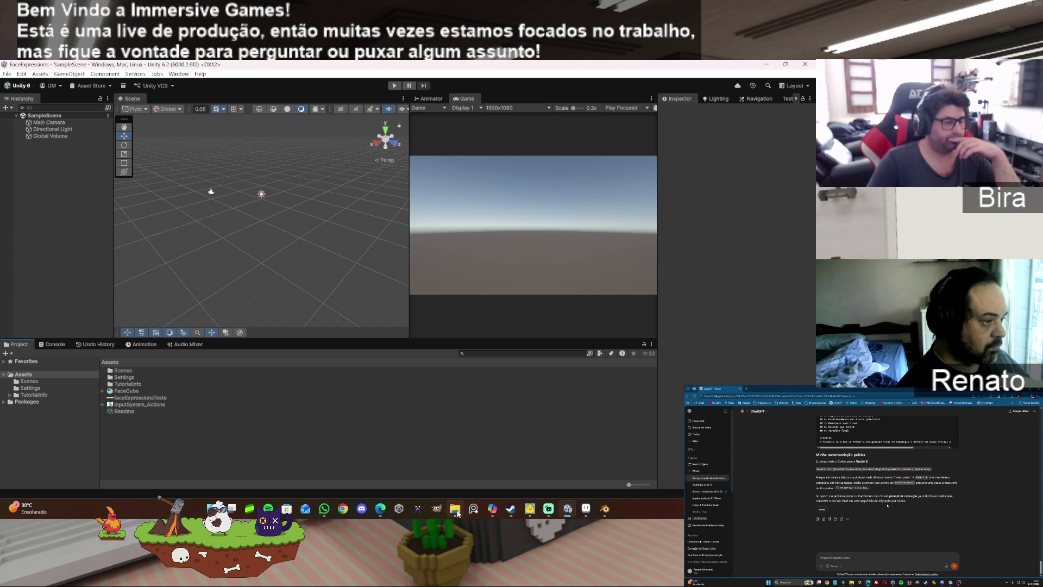
left_click_drag(455, 508, 169, 430)
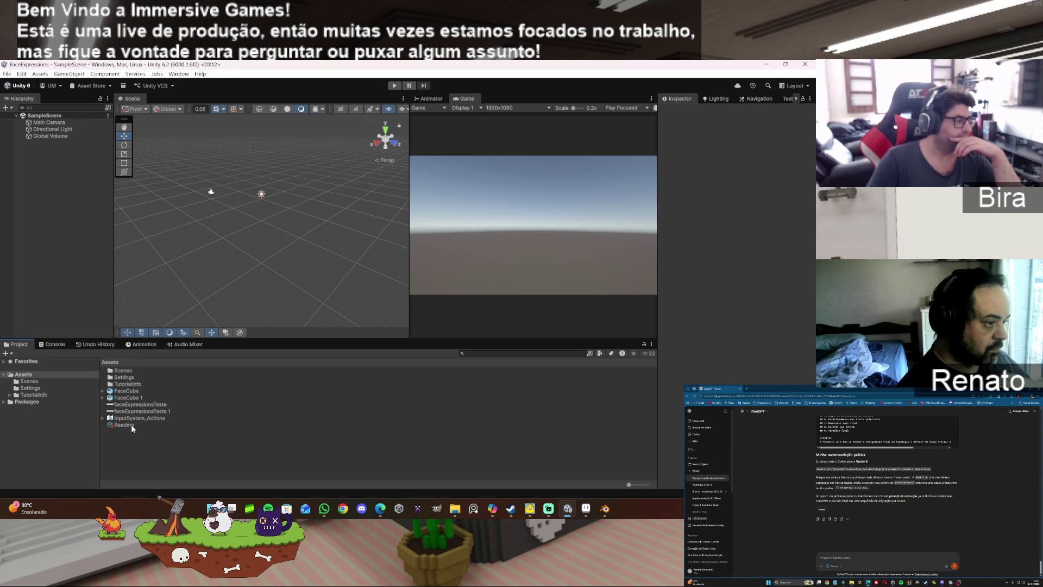
left_click(132, 397)
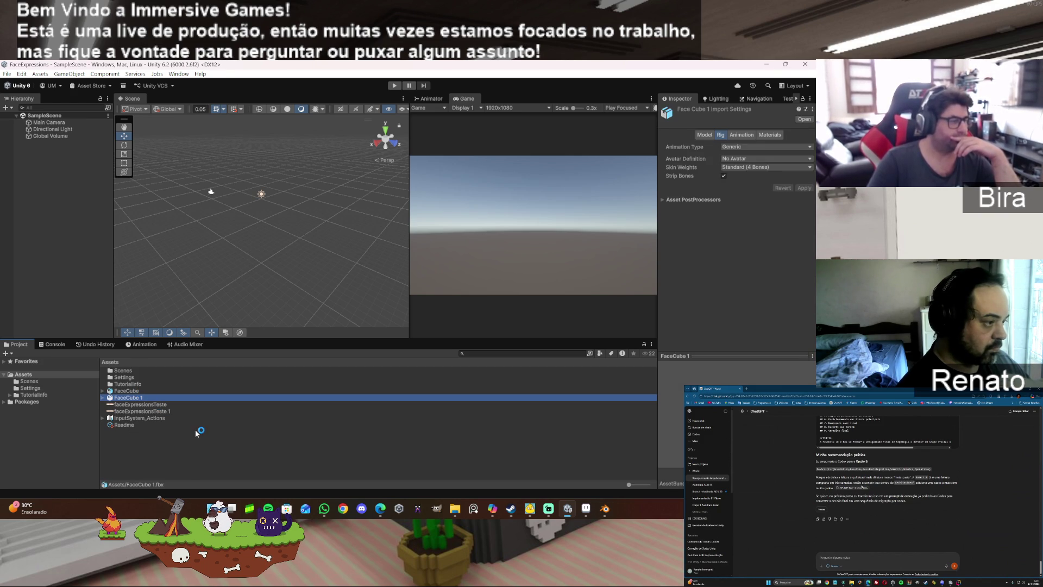
left_click(161, 411, "shift")
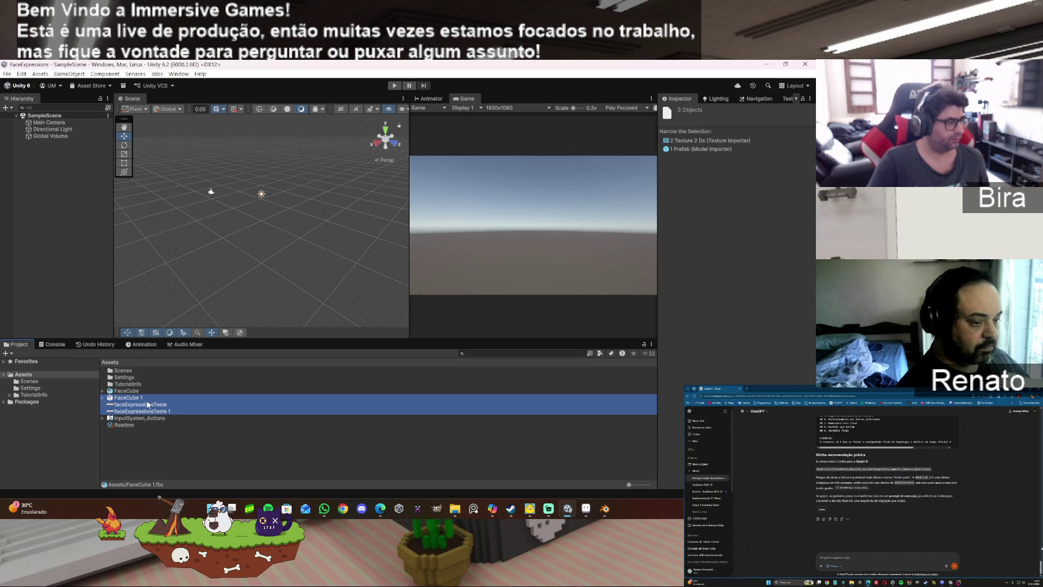
left_click(139, 399)
left_click(168, 413, "ctrl")
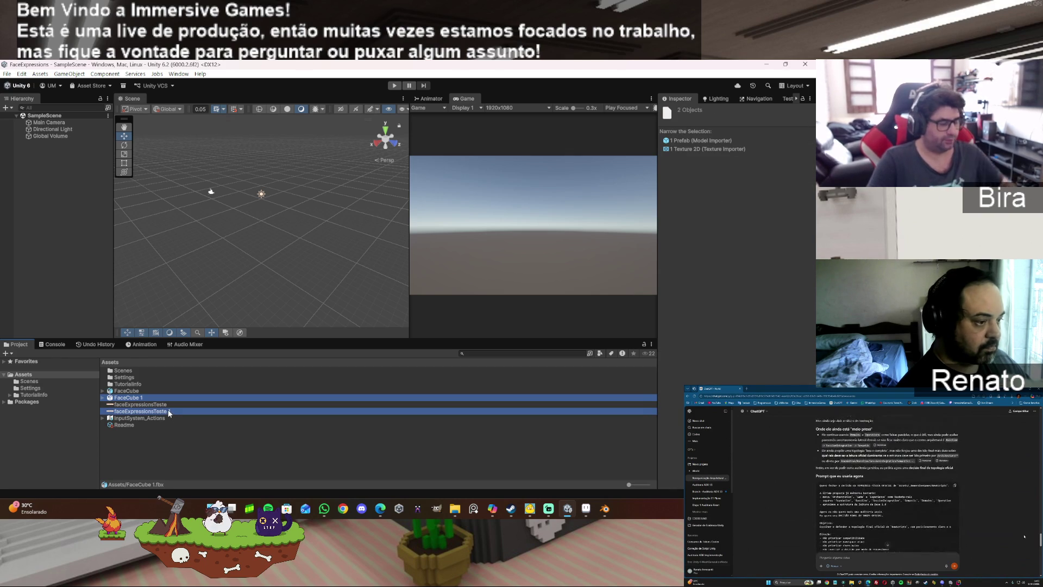
left_click(419, 303)
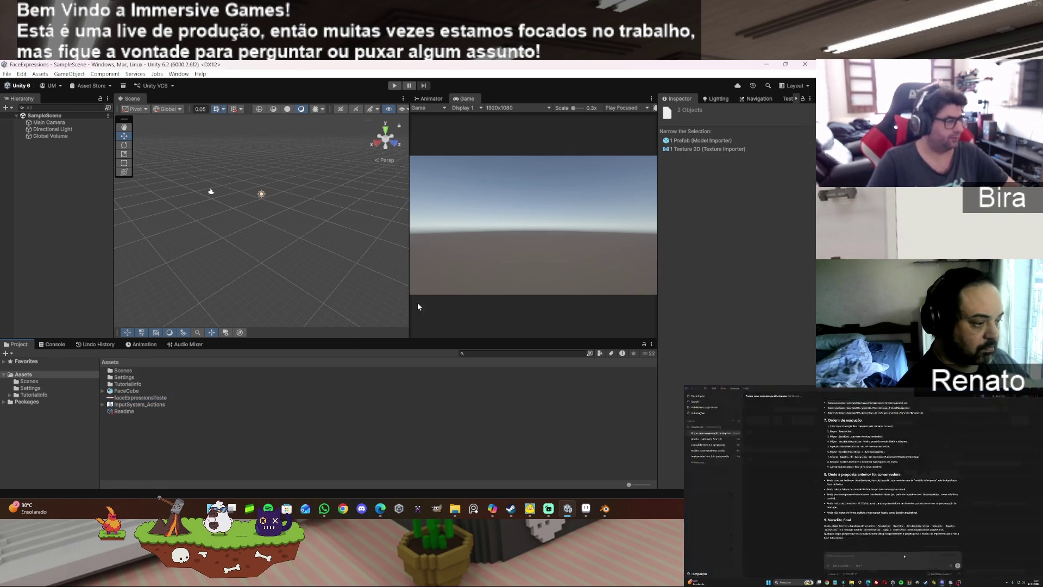
Step: Place the original FaceCube model into the scene Hierarchy
left_click(126, 391)
left_click(38, 408)
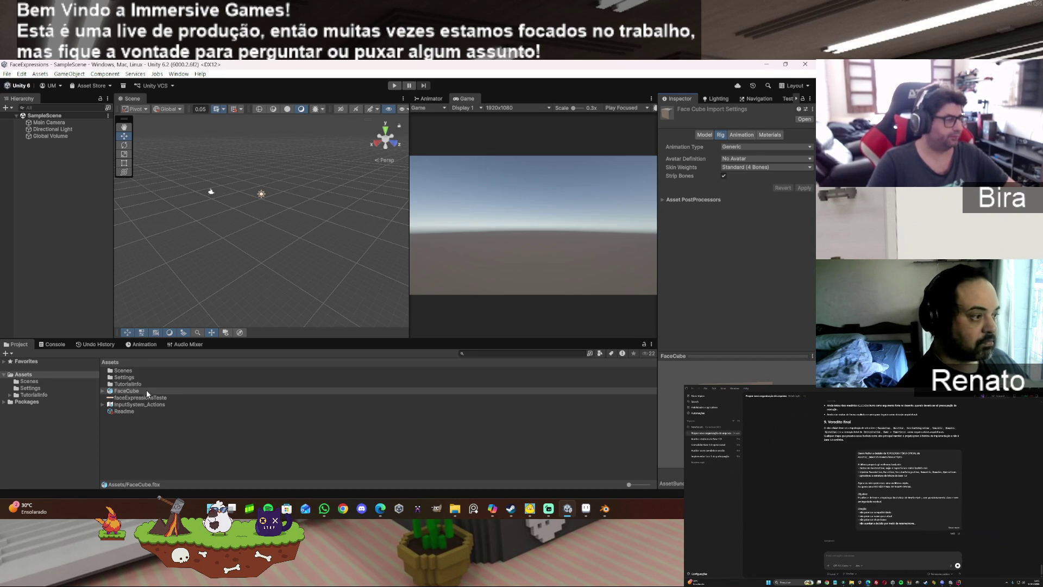
mouse_move(146, 390)
left_mouse_down()
mouse_move(106, 354)
mouse_move(65, 178)
mouse_move(53, 178)
left_mouse_up()
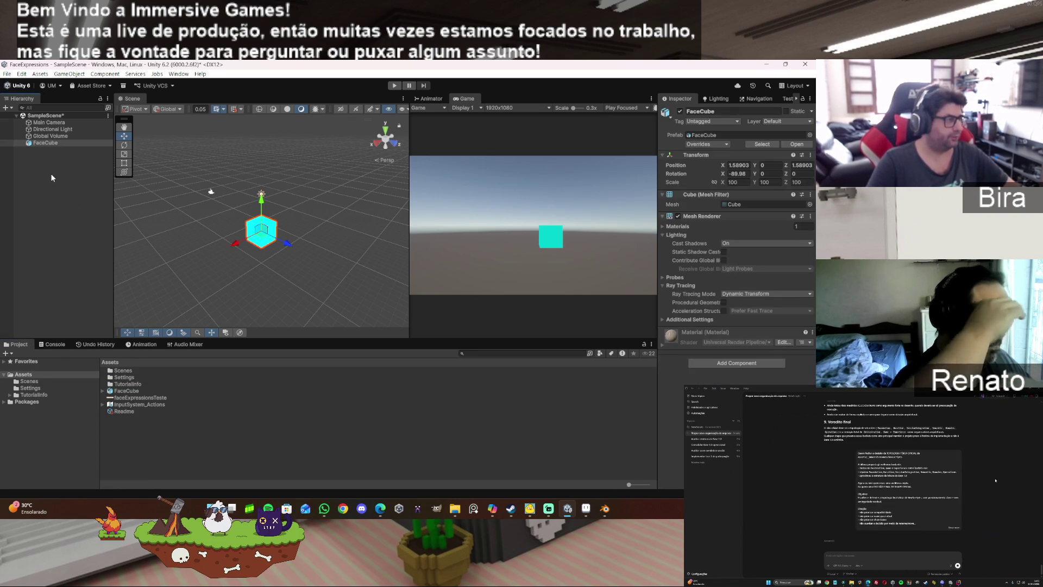
Step: Give faceExpressionsTeste Point (no filter) filtering with Clamp wrap, keep Texture Type Default, and apply
left_click(157, 398)
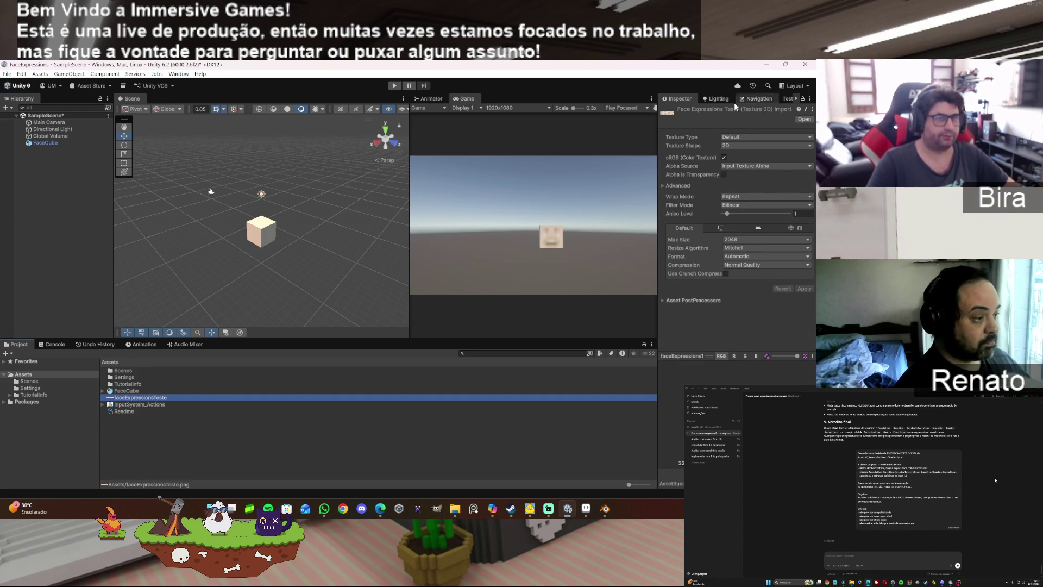
left_click(748, 140)
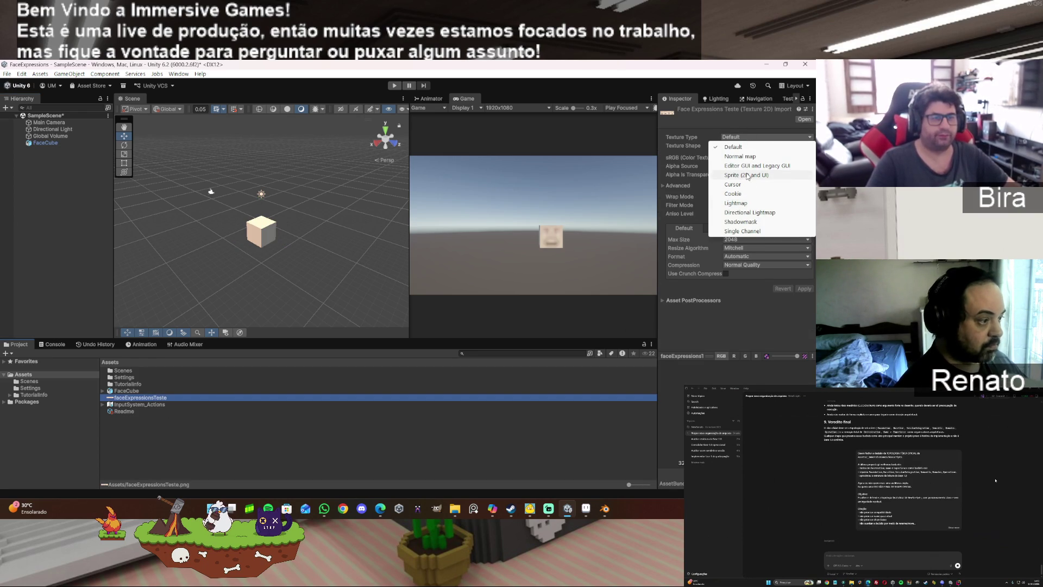
left_click(747, 176)
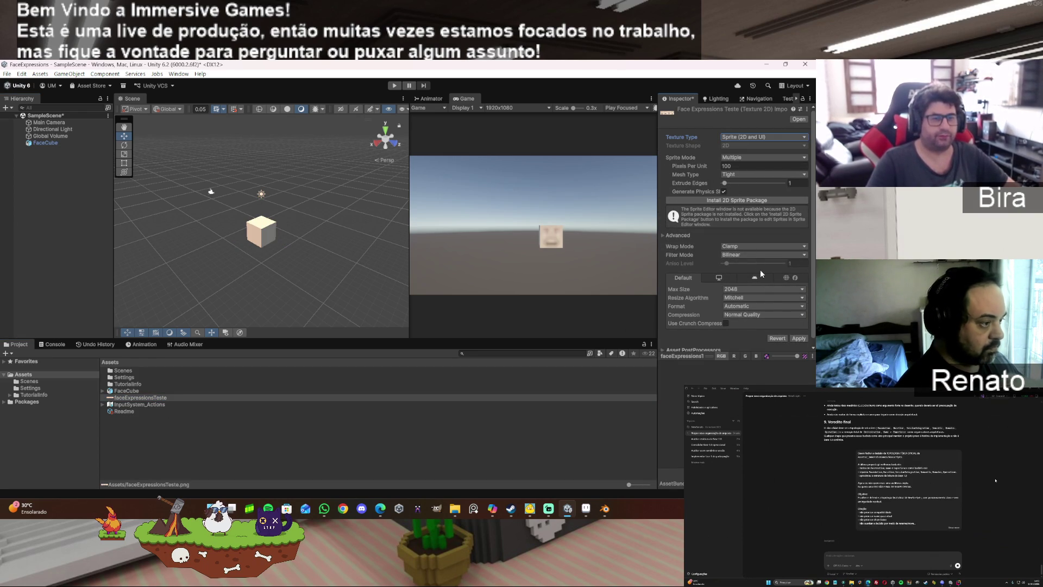
left_click(742, 256)
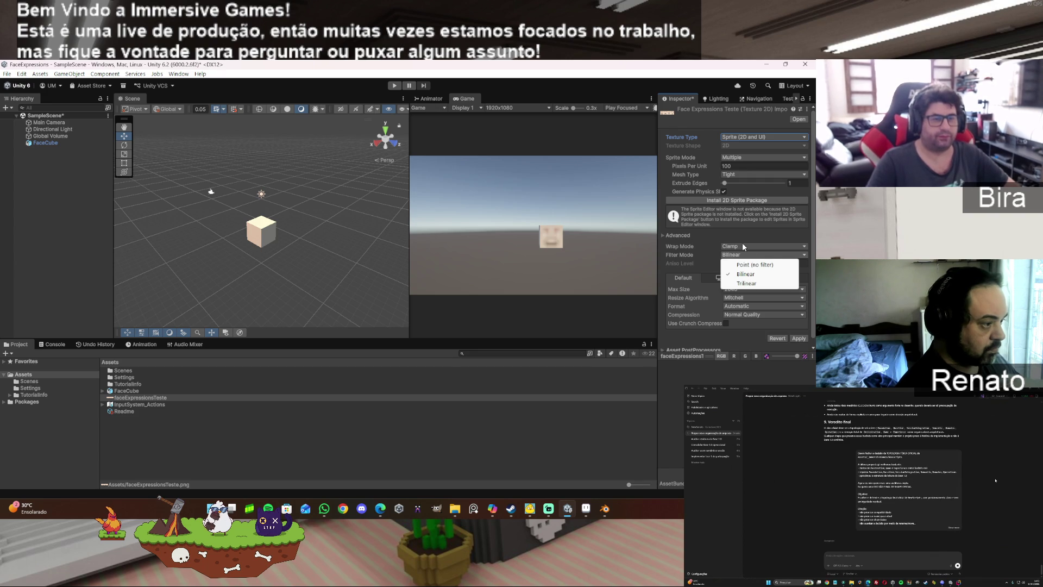
left_click(742, 246)
left_click(742, 246)
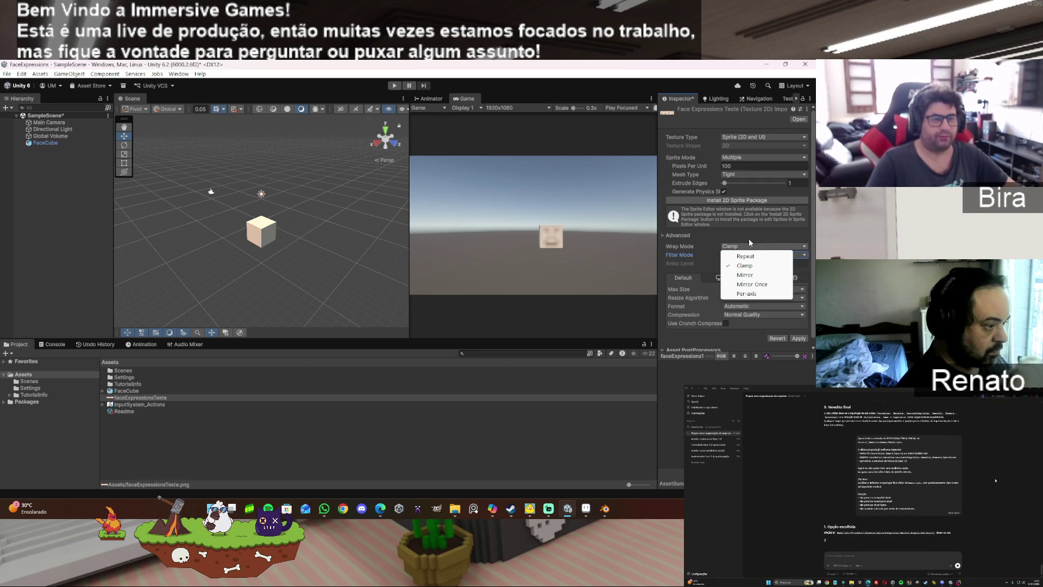
left_click(757, 229)
left_click(798, 339)
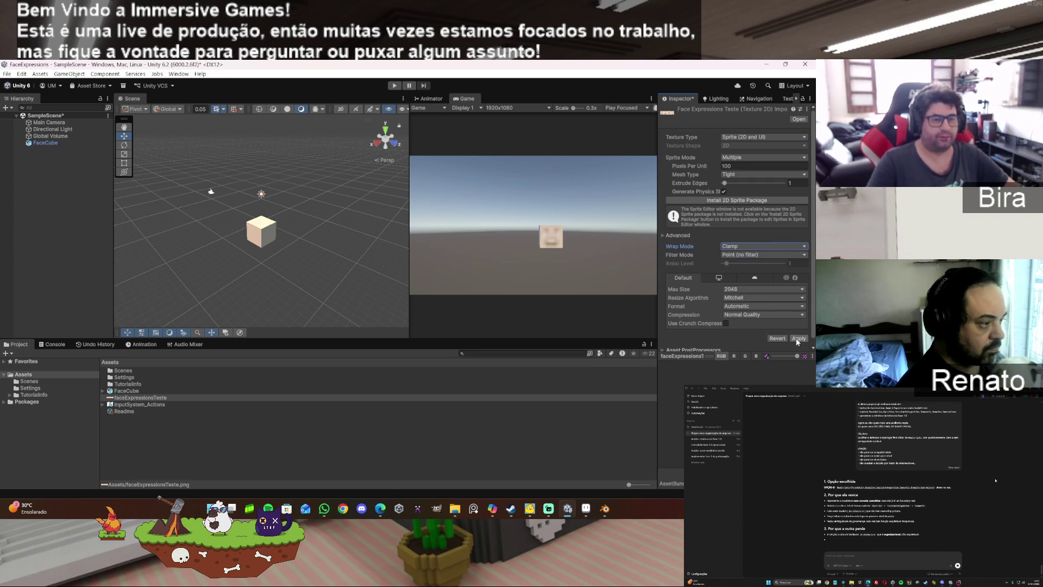
left_click(745, 136)
left_click(749, 147)
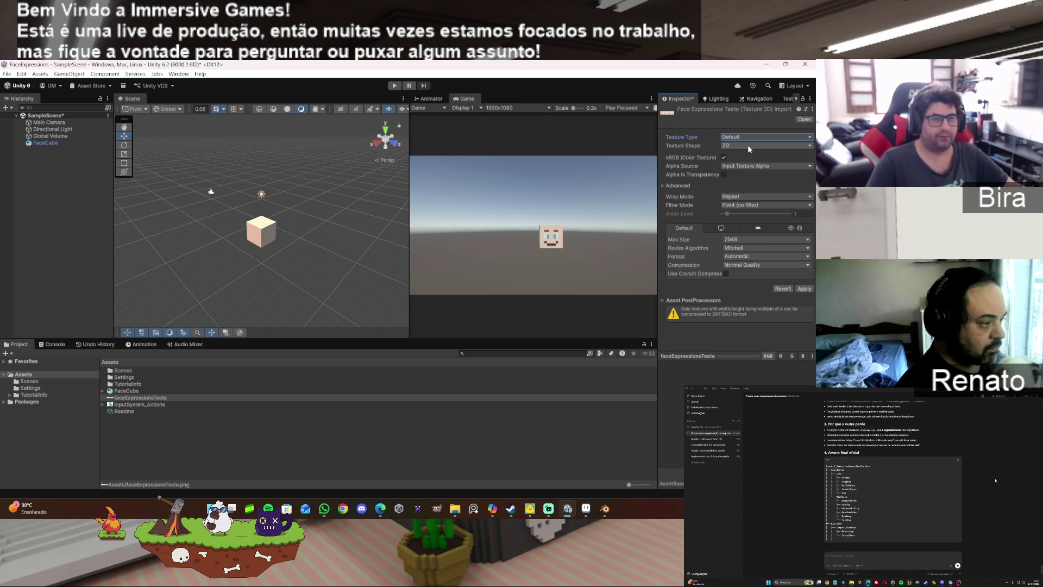
left_click(802, 289)
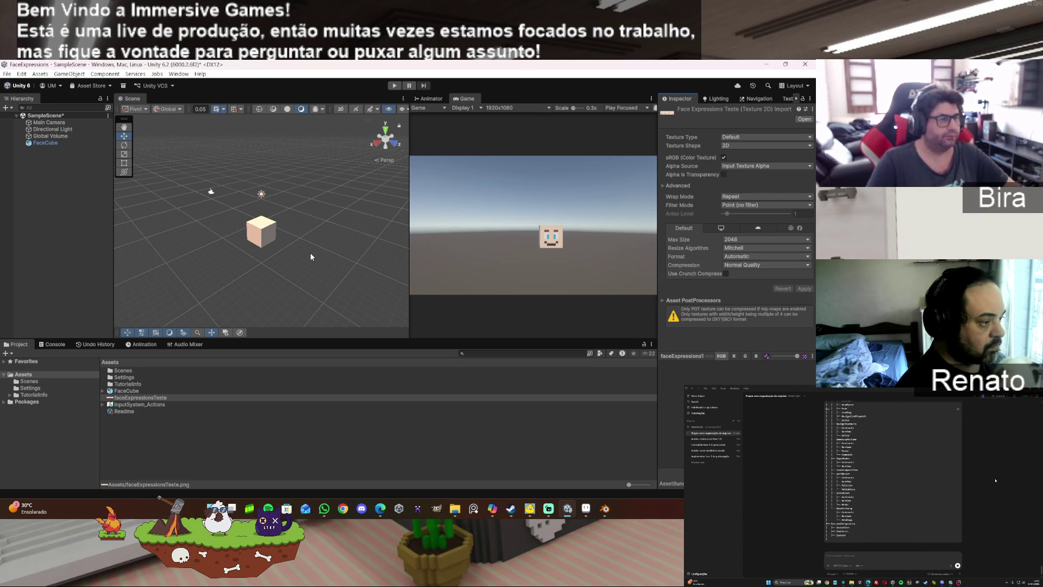
Step: Frame the FaceCube in the Scene view and inspect the Main Camera's settings
double_click(44, 143)
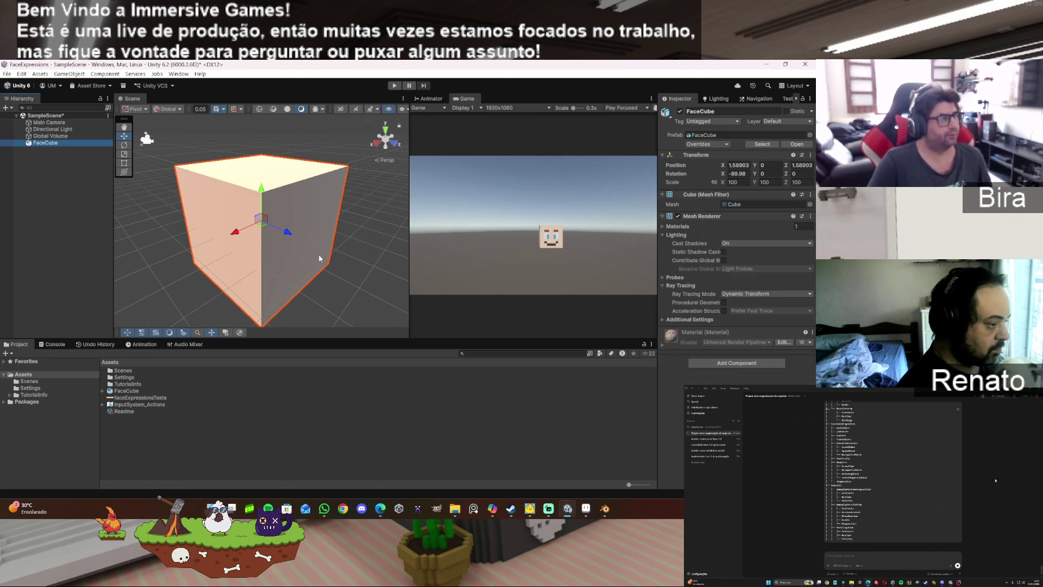
scroll(181, 219, "down", 5)
mouse_move(181, 218)
left_mouse_down()
mouse_move(487, 231)
mouse_move(326, 218)
mouse_move(228, 179)
left_mouse_up()
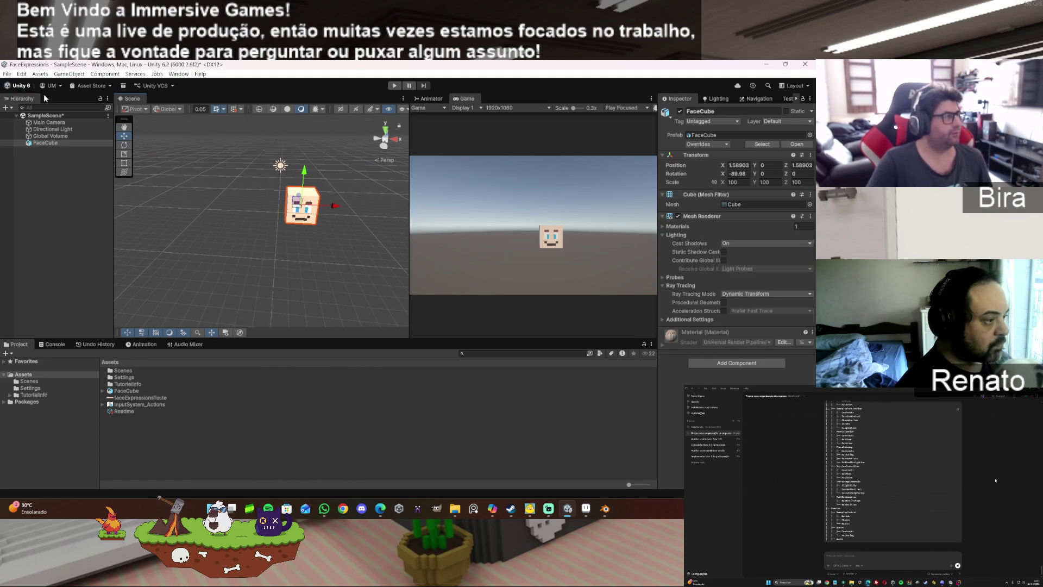
left_click(68, 123)
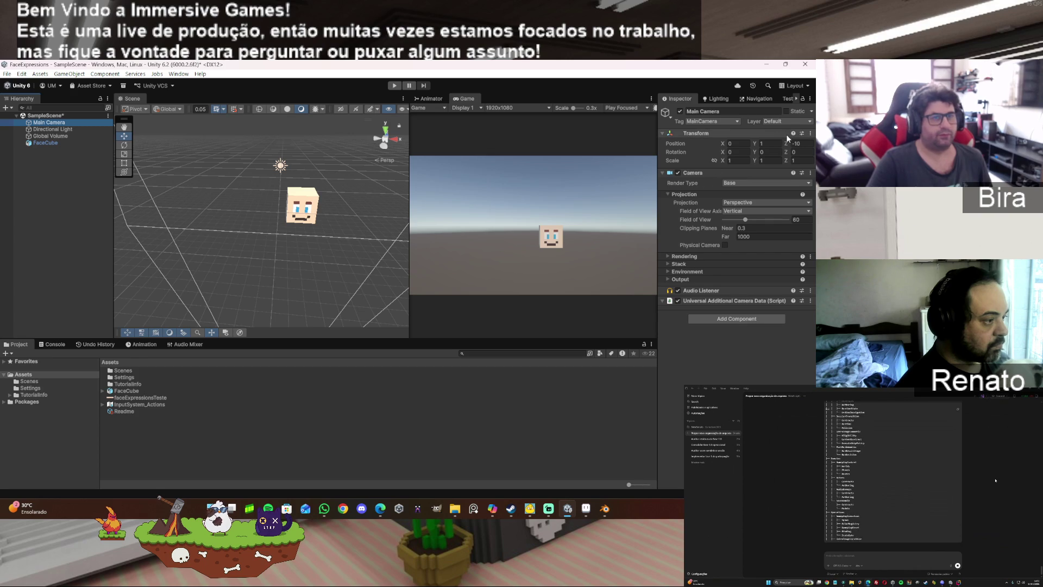
left_click(48, 143)
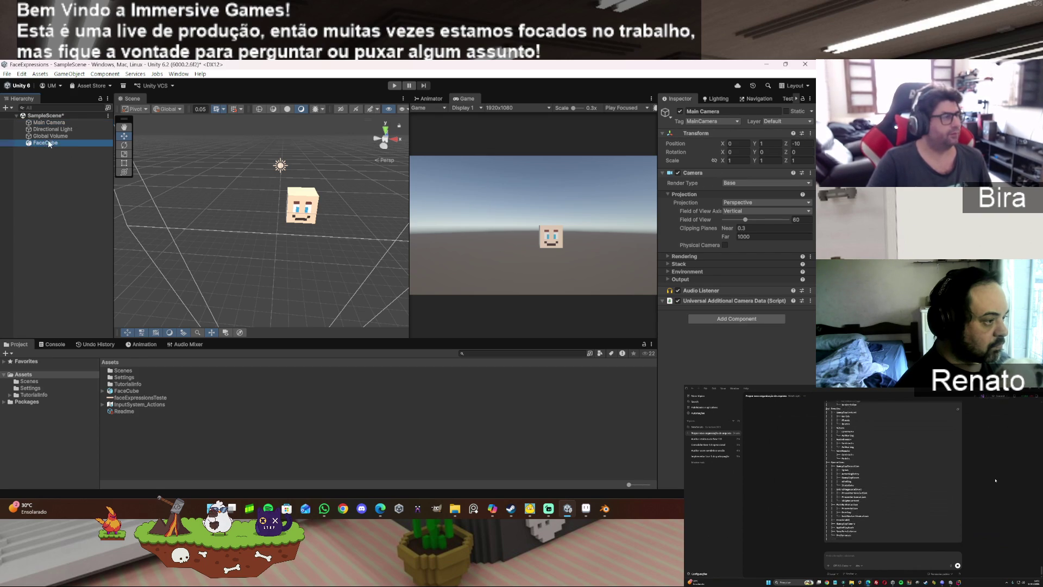
Step: Reset FaceCube's Transform to position 0, rotation 0, scale 1, then re-frame it
right_click(712, 155)
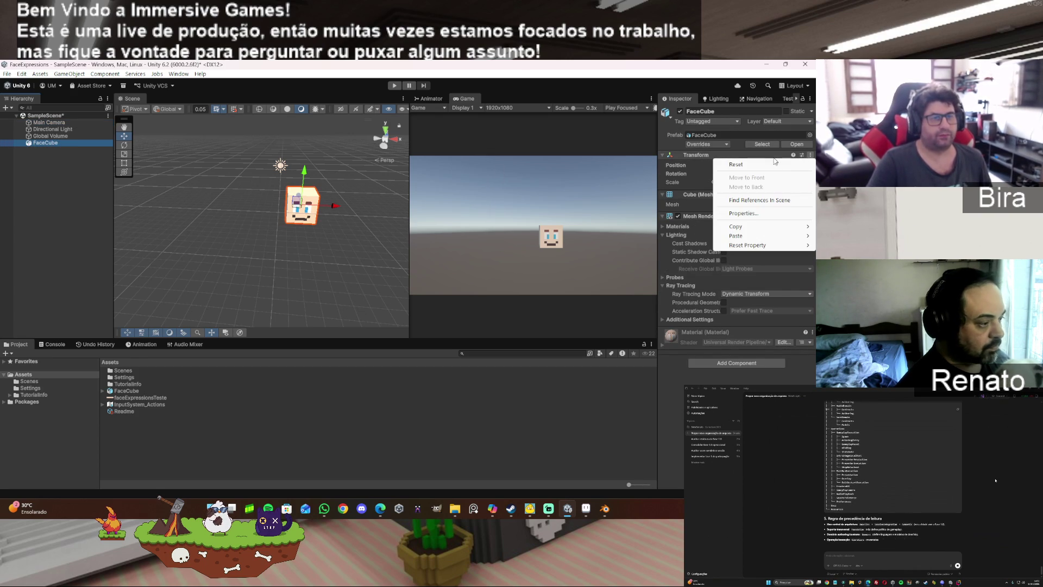
left_click(770, 163)
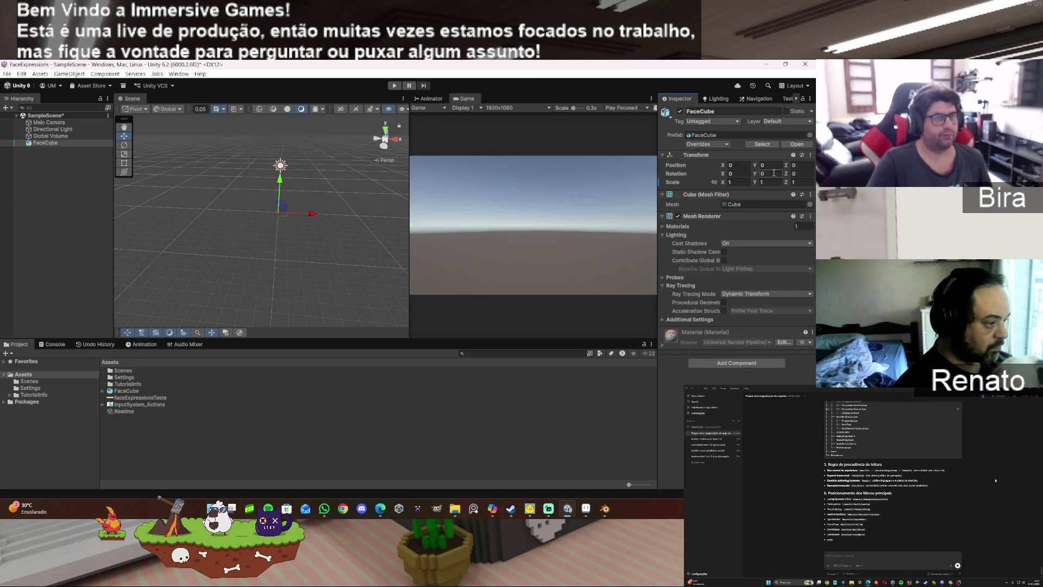
left_click(69, 124)
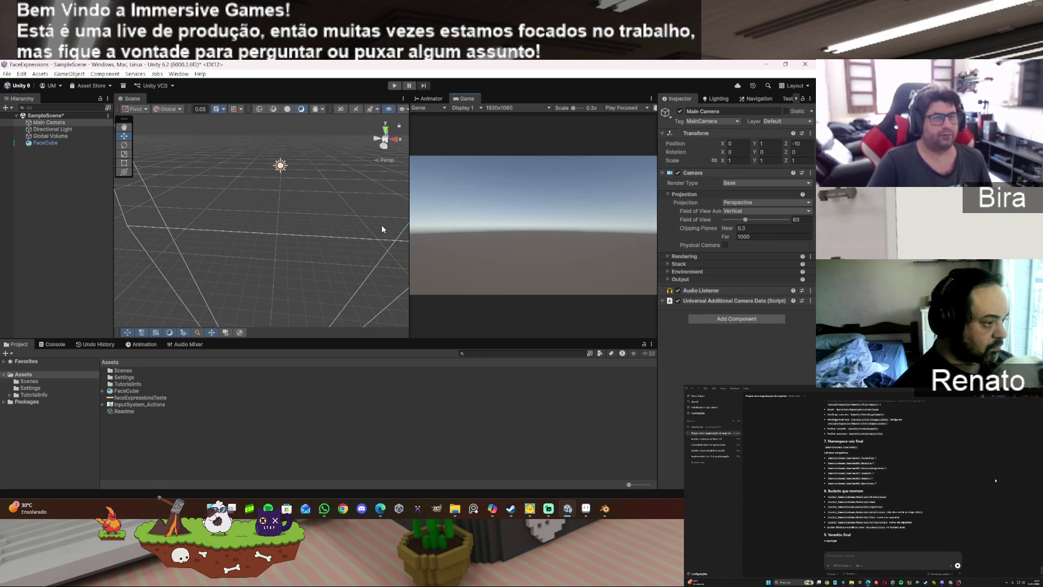
left_click(40, 143)
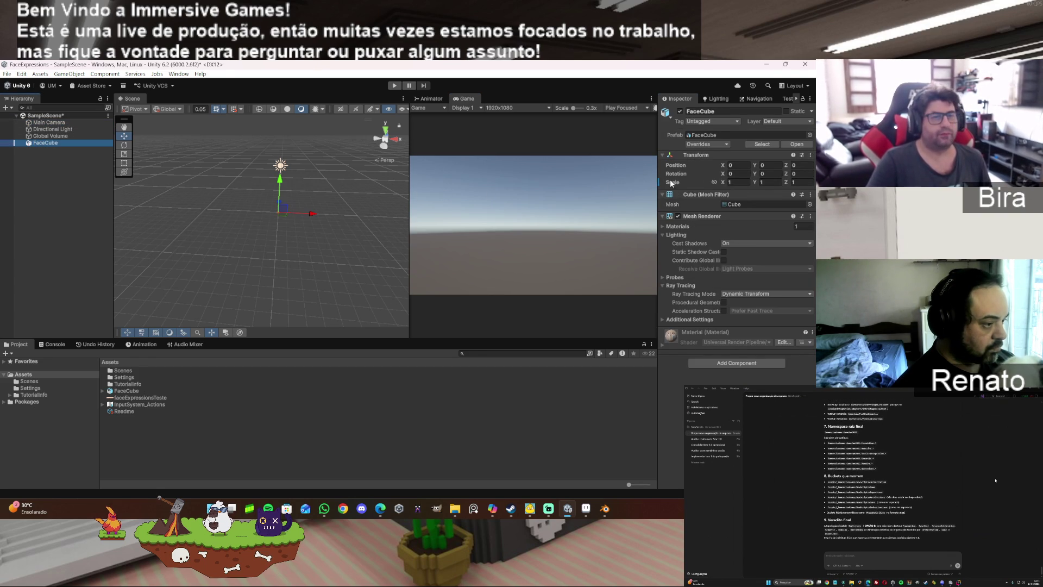
left_click_drag(402, 233, 334, 237)
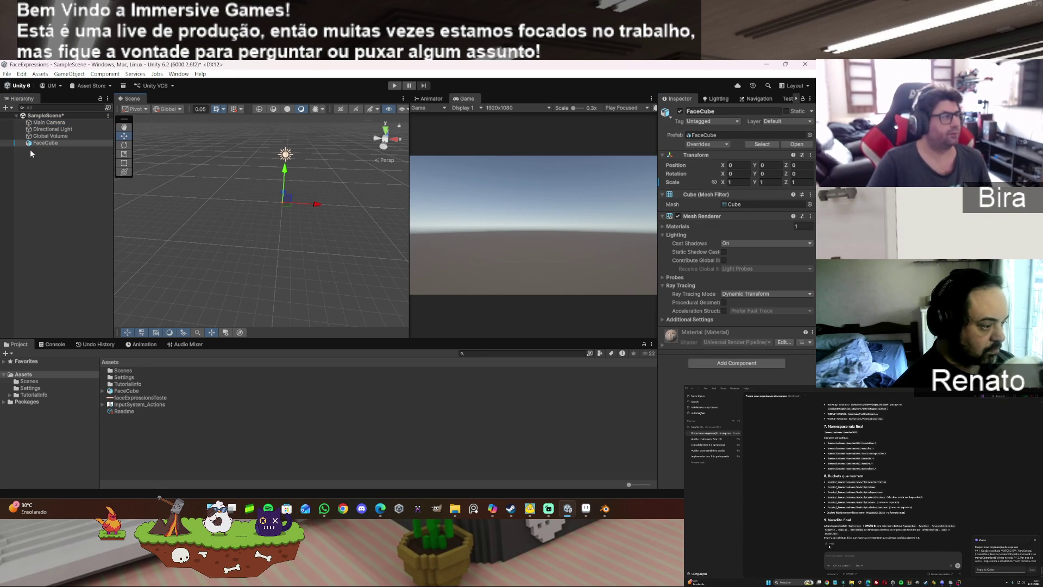
double_click(55, 142)
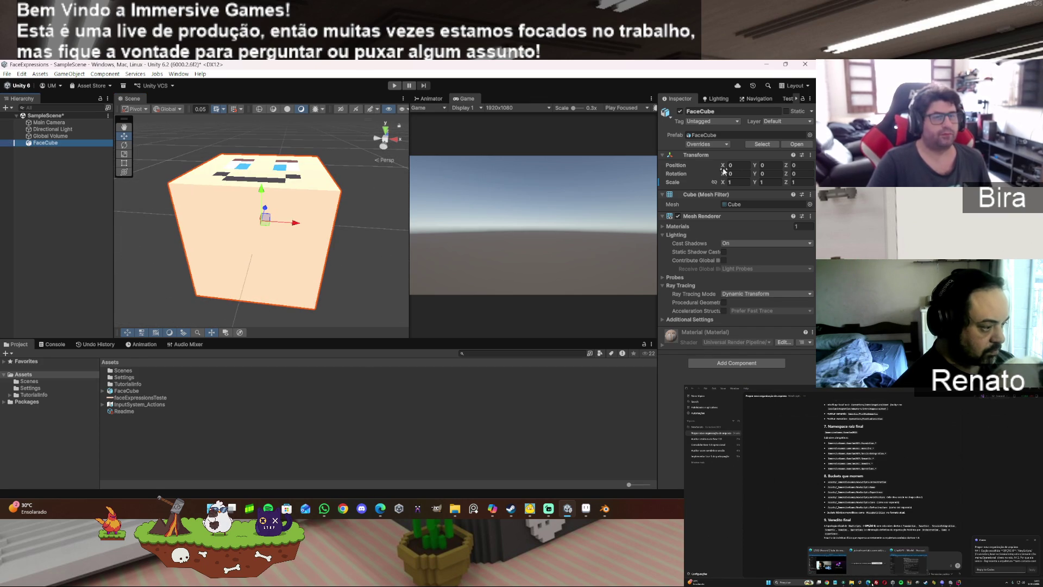
mouse_move(273, 212)
left_mouse_down()
mouse_move(543, 227)
mouse_move(533, 231)
left_mouse_up()
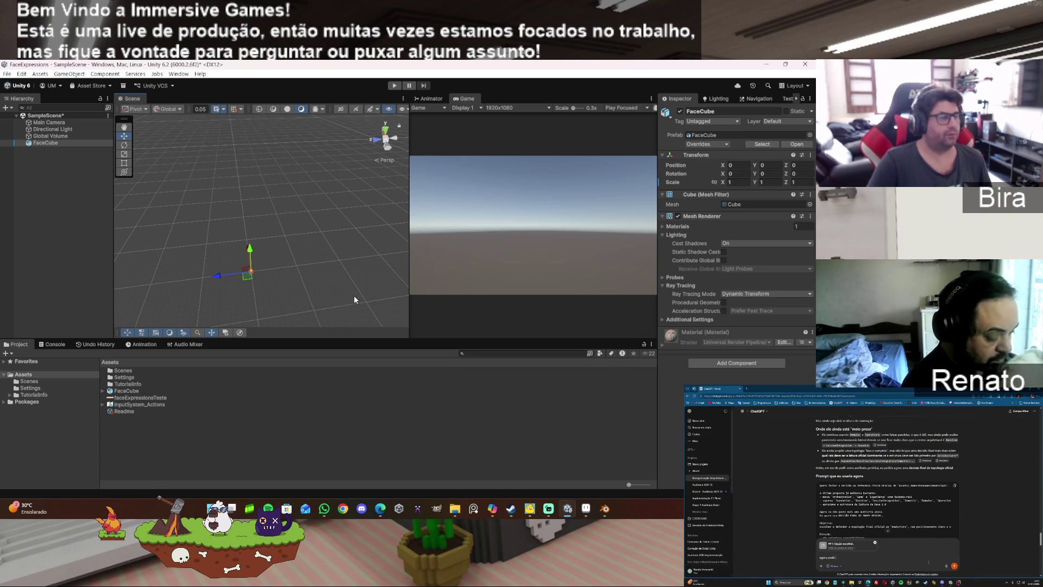
Step: Set the FaceCube model's Animation Type to None and save the pending import changes
left_click(134, 391)
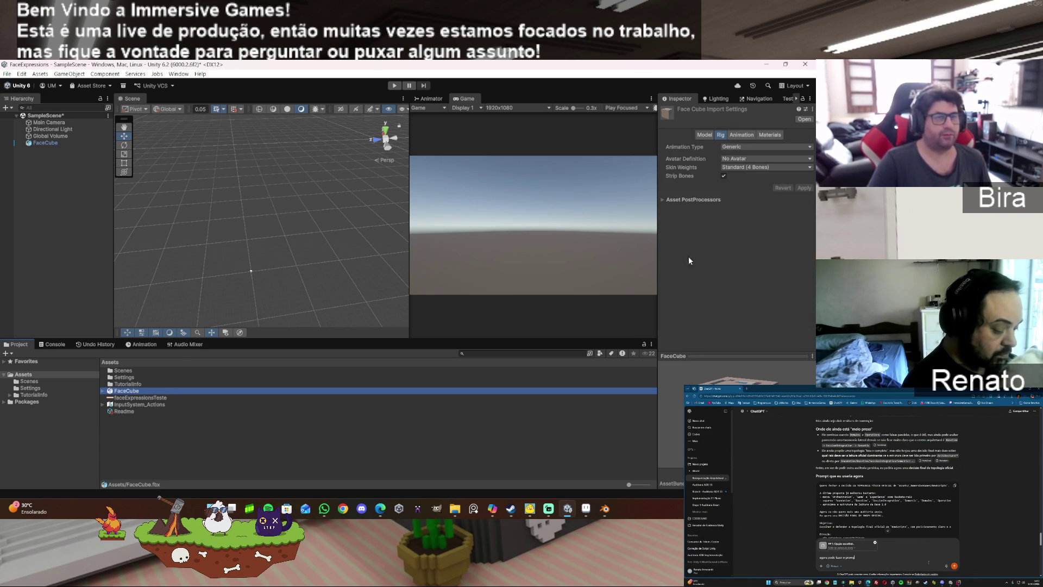
left_click(750, 147)
left_click(750, 155)
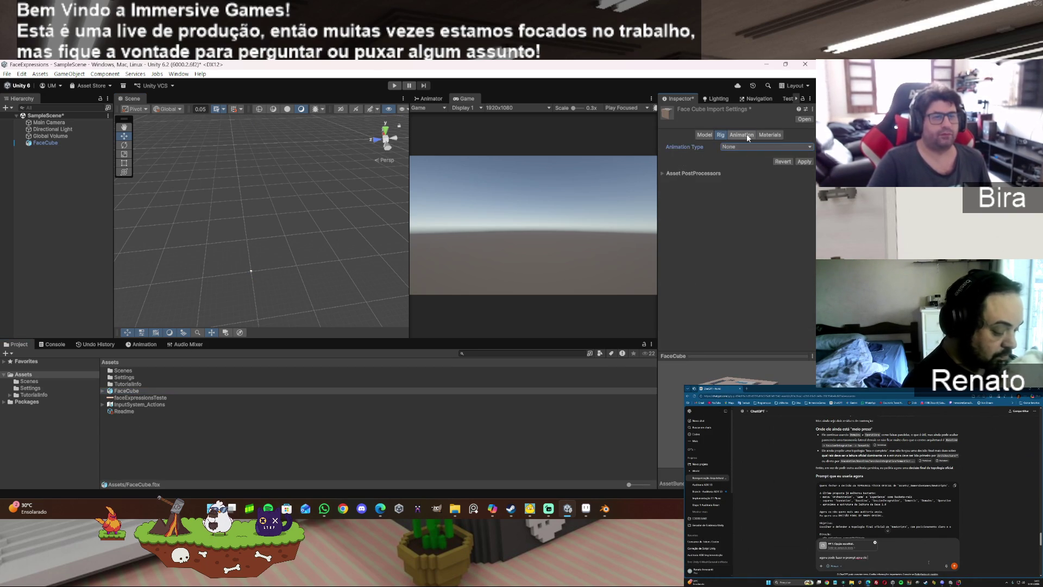
left_click(741, 135)
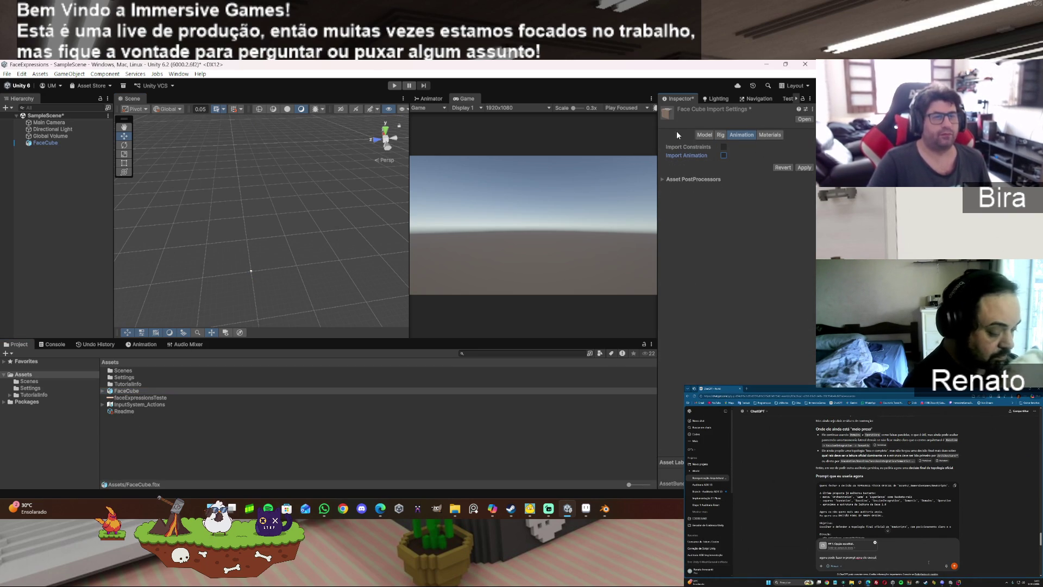
left_click(703, 135)
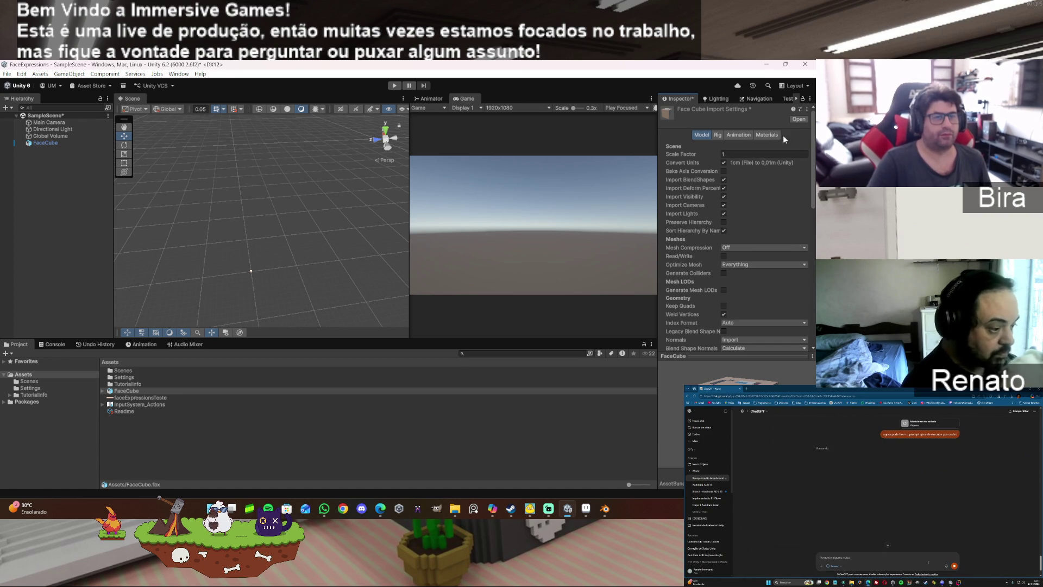
left_click(56, 141)
left_click(398, 299)
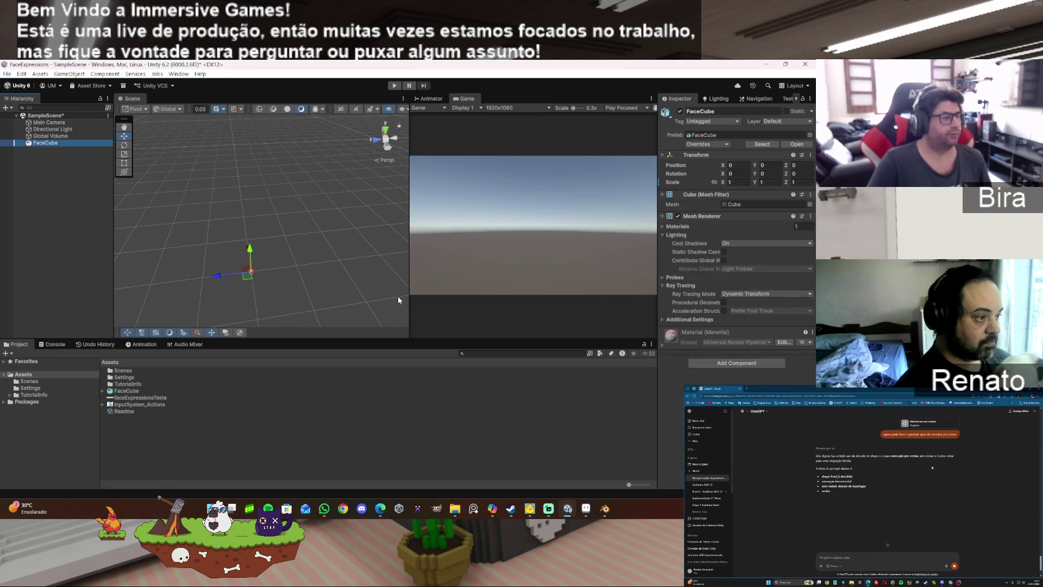
Step: Frame FaceCube and try an X rotation of 90, then cancel it back to 0
double_click(47, 143)
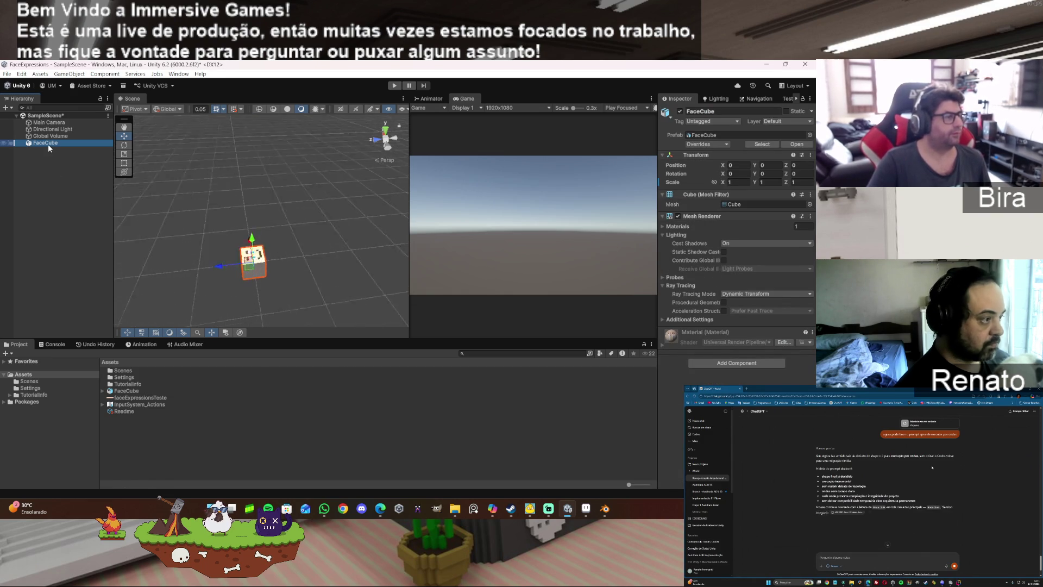
scroll(347, 233, "down", 6)
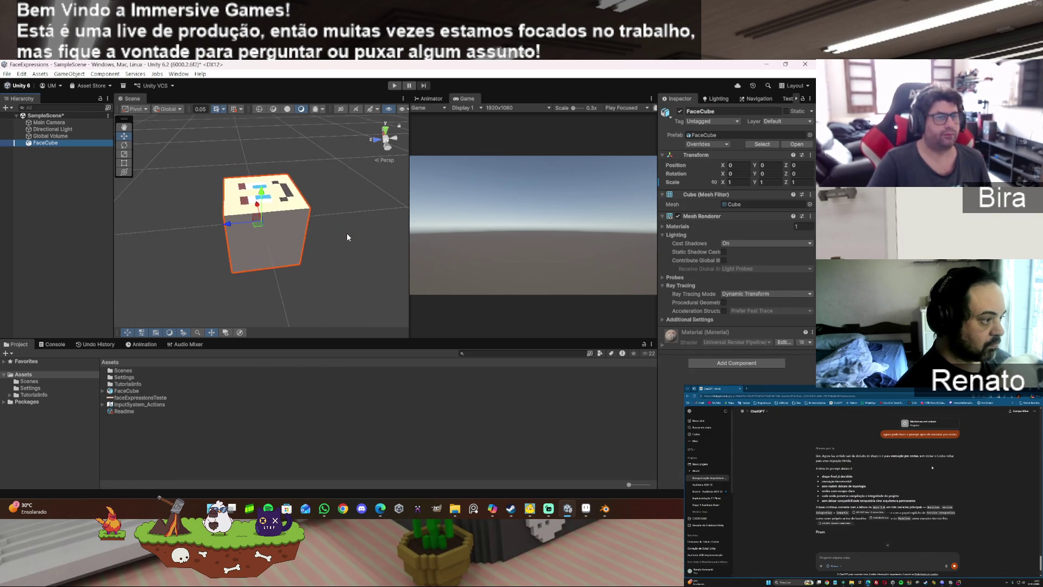
scroll(347, 234, "down", 2)
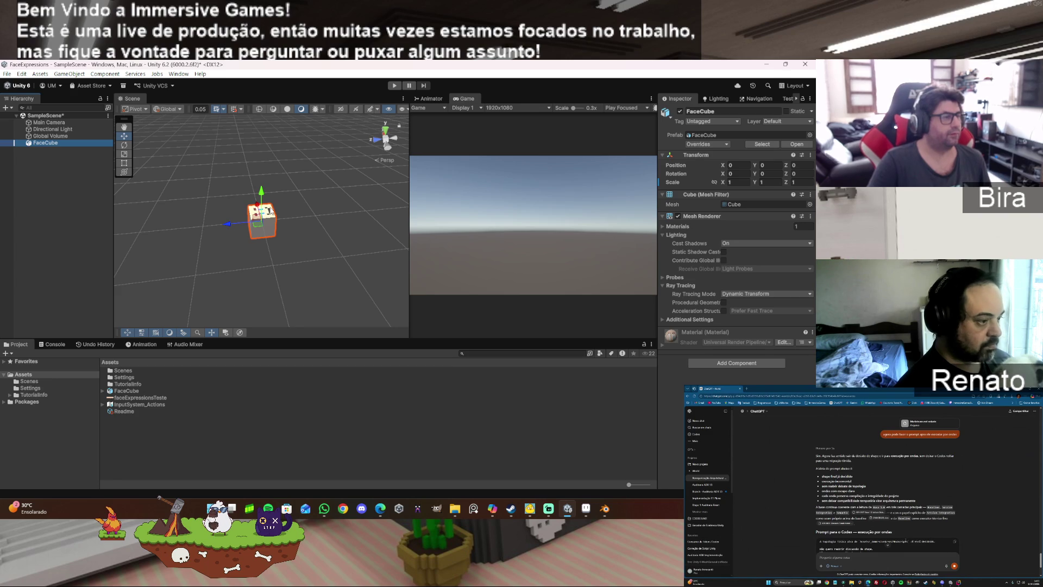
left_click(744, 173)
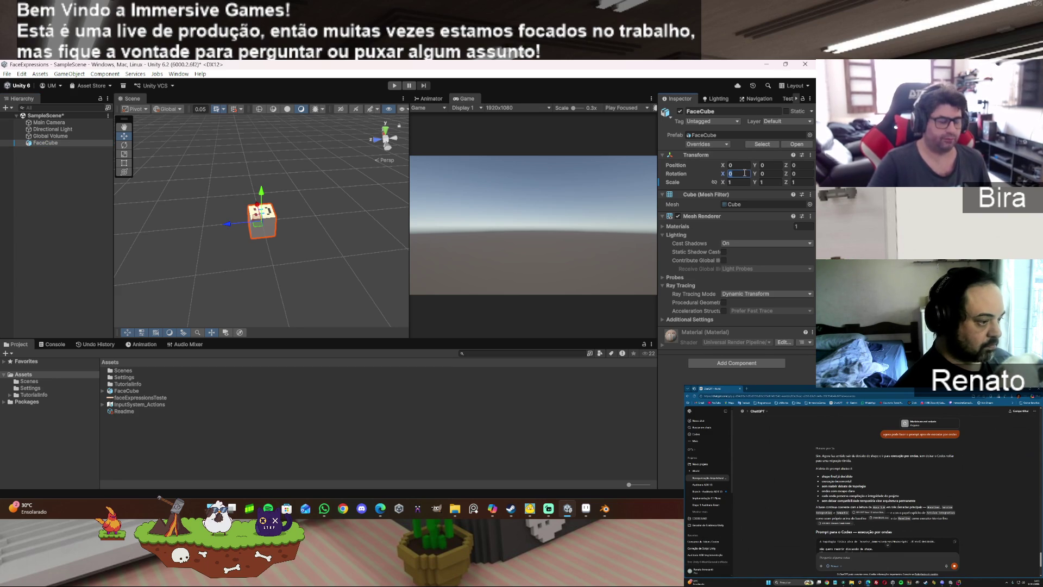
type("90")
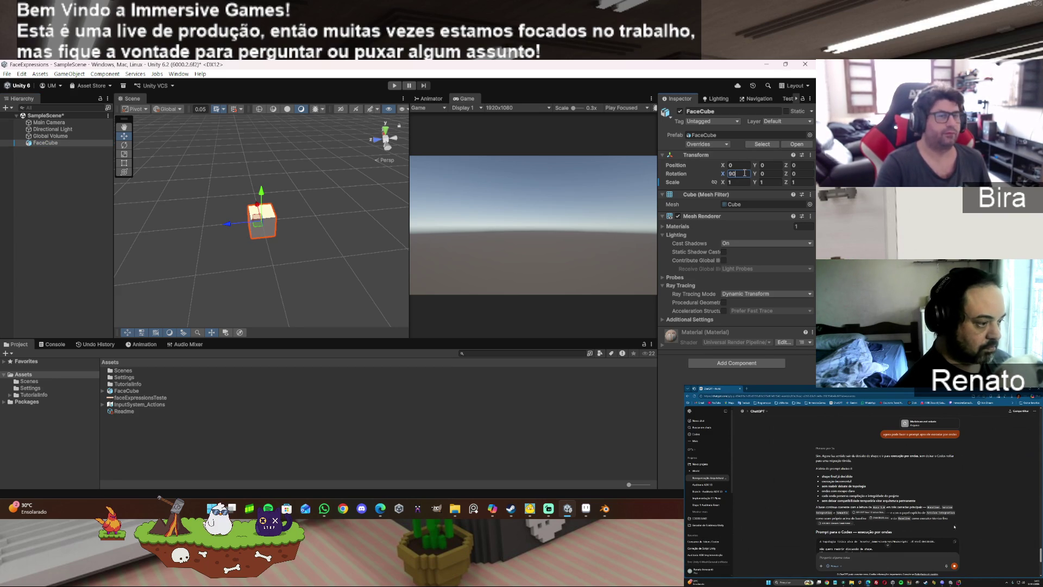
key("Escape")
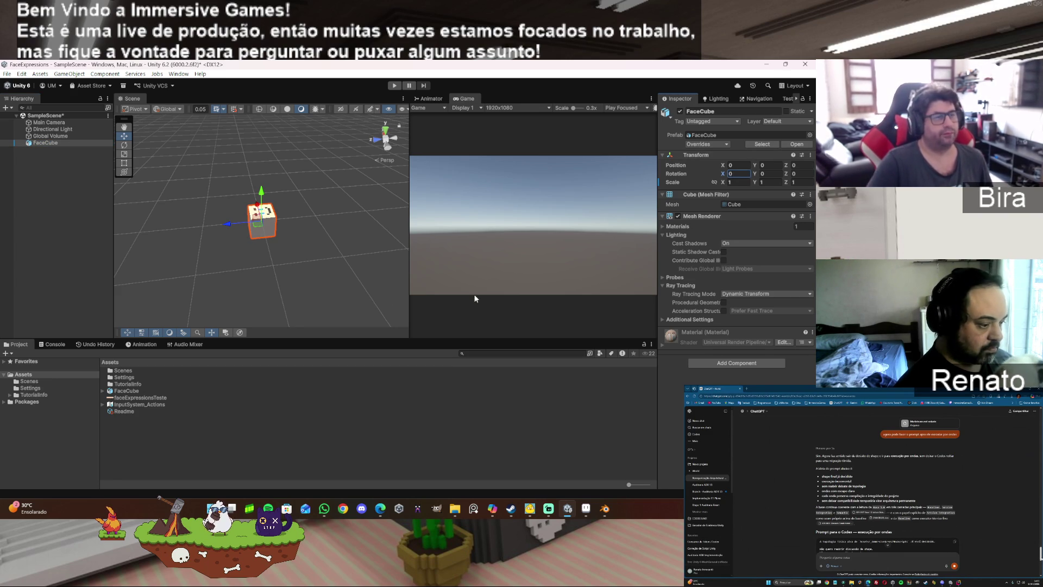
mouse_move(303, 231)
left_mouse_down()
mouse_move(158, 214)
mouse_move(153, 191)
left_mouse_up()
Step: Move the Main Camera to Position Y 0, Z -1
left_click(49, 122)
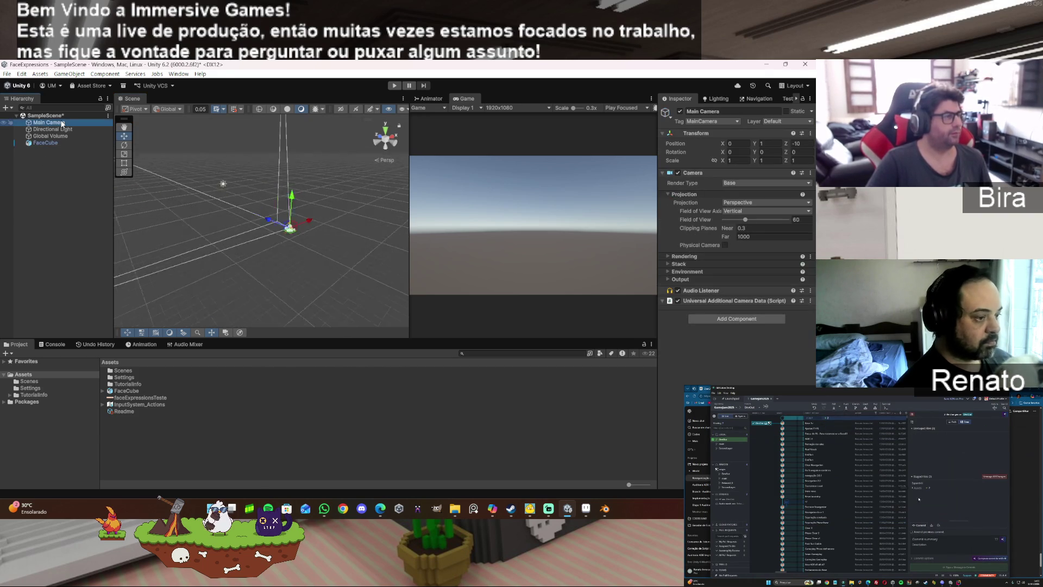
left_click(806, 142)
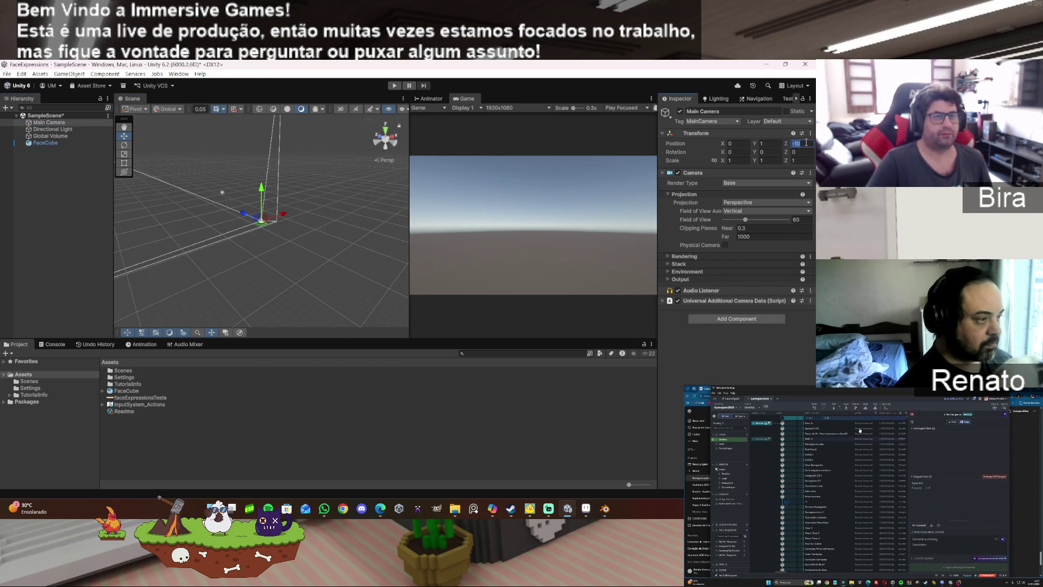
type("-1")
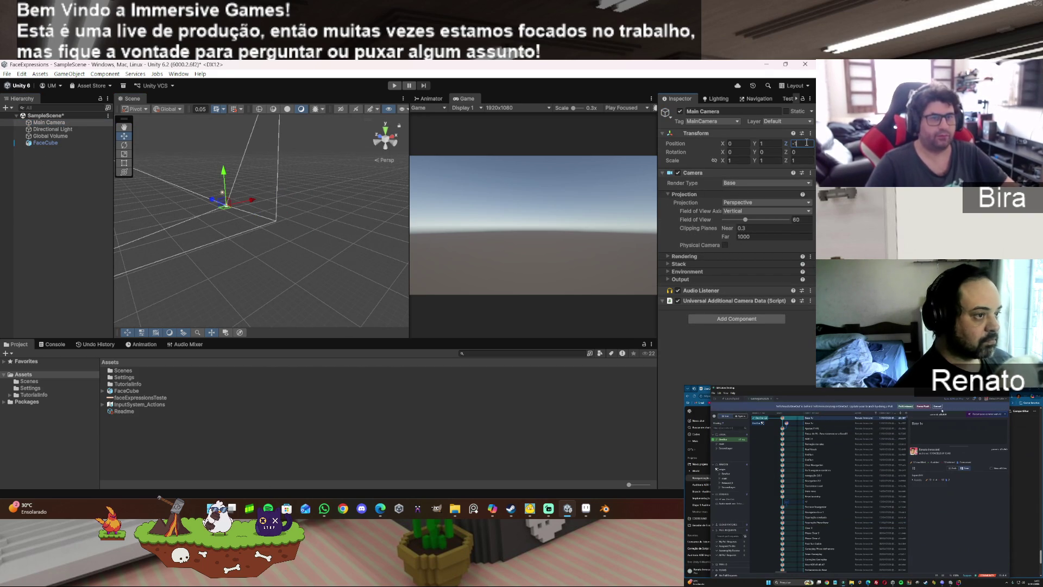
left_click(50, 143)
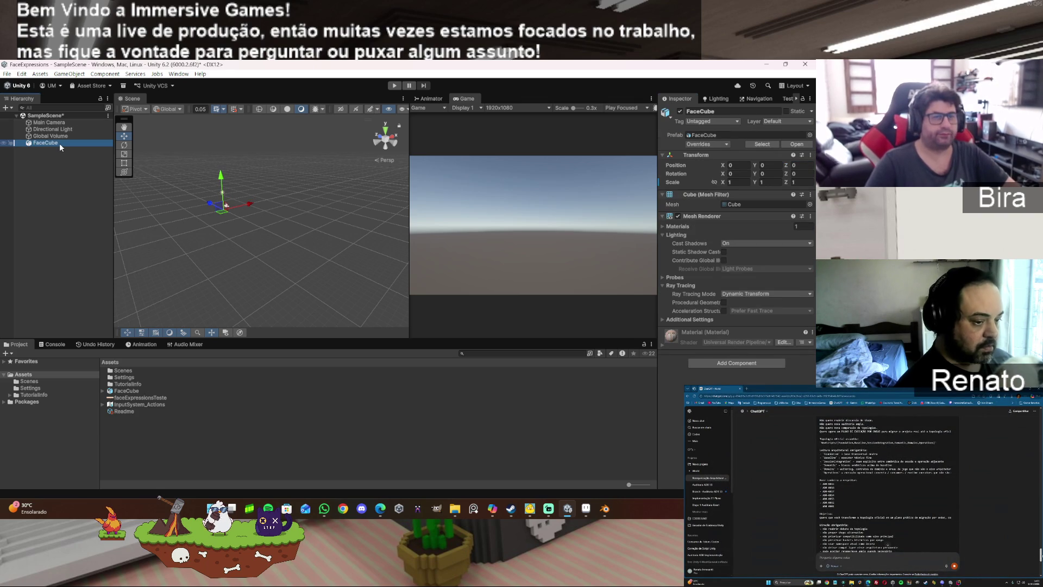
left_click(63, 123)
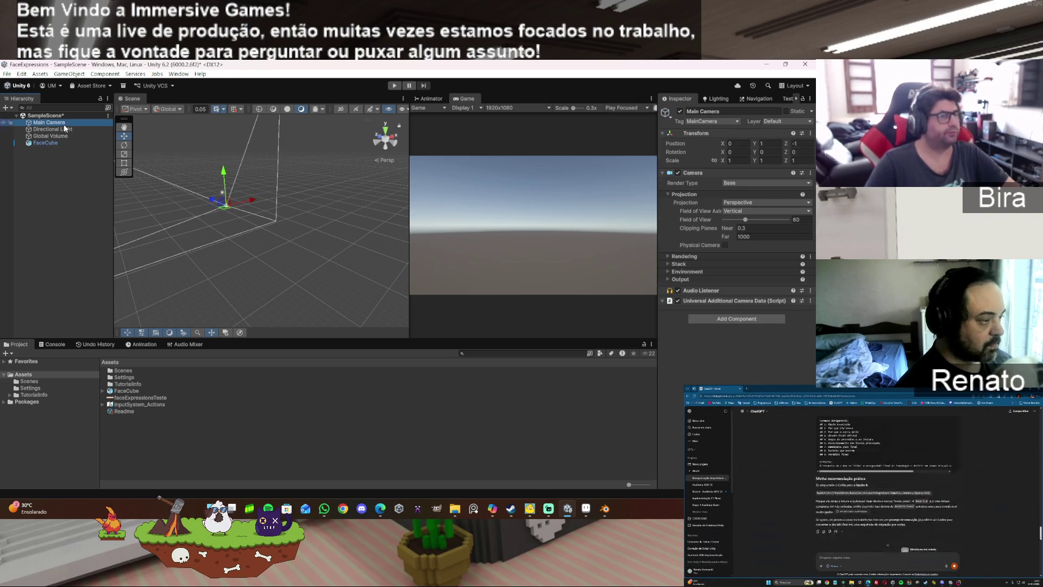
left_click(775, 143)
type("0")
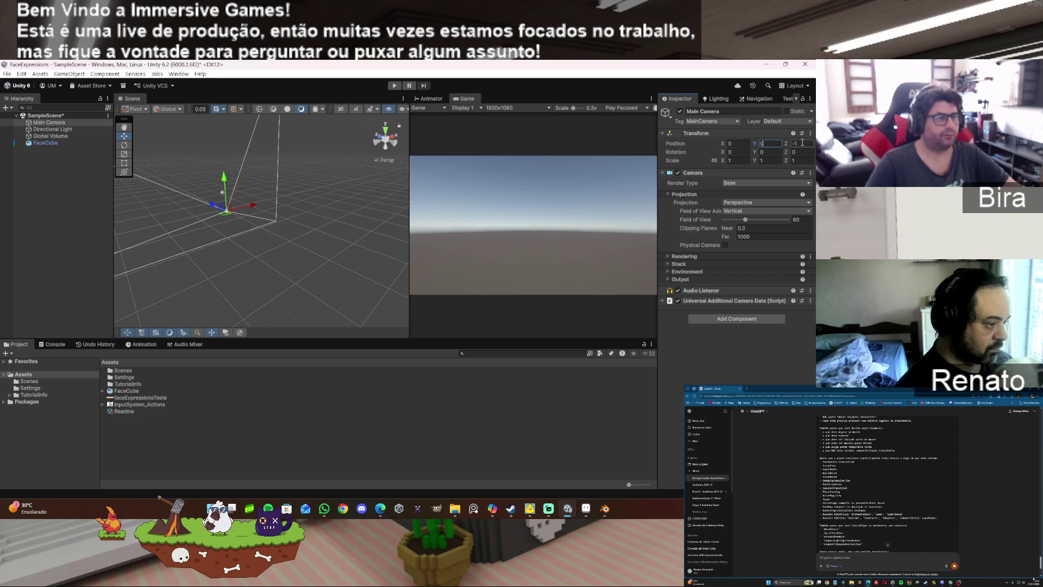
Step: Set FaceCube's Scale to 10, 10, 10
left_click(54, 142)
left_click(748, 182)
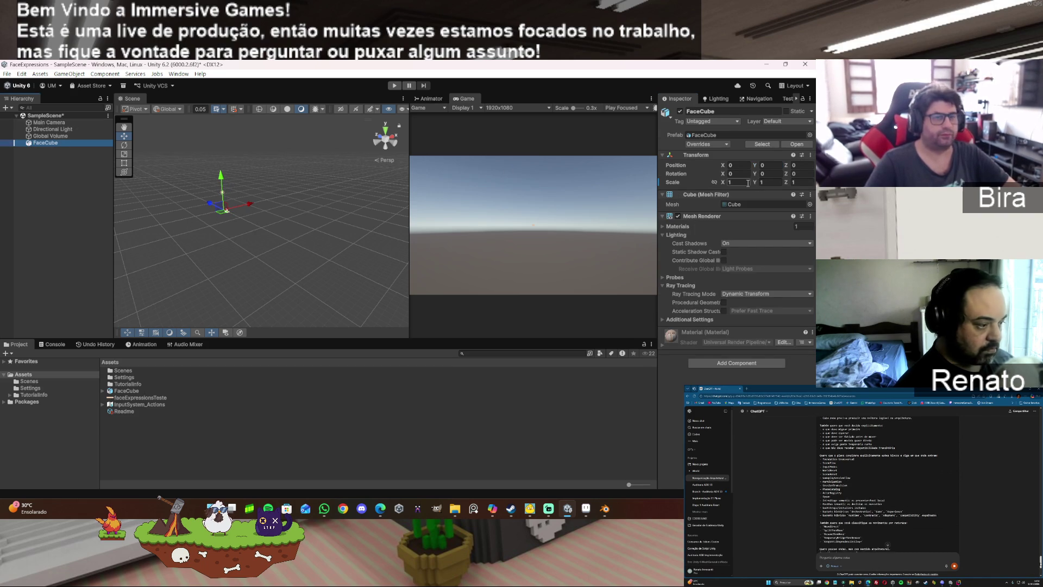
type("10")
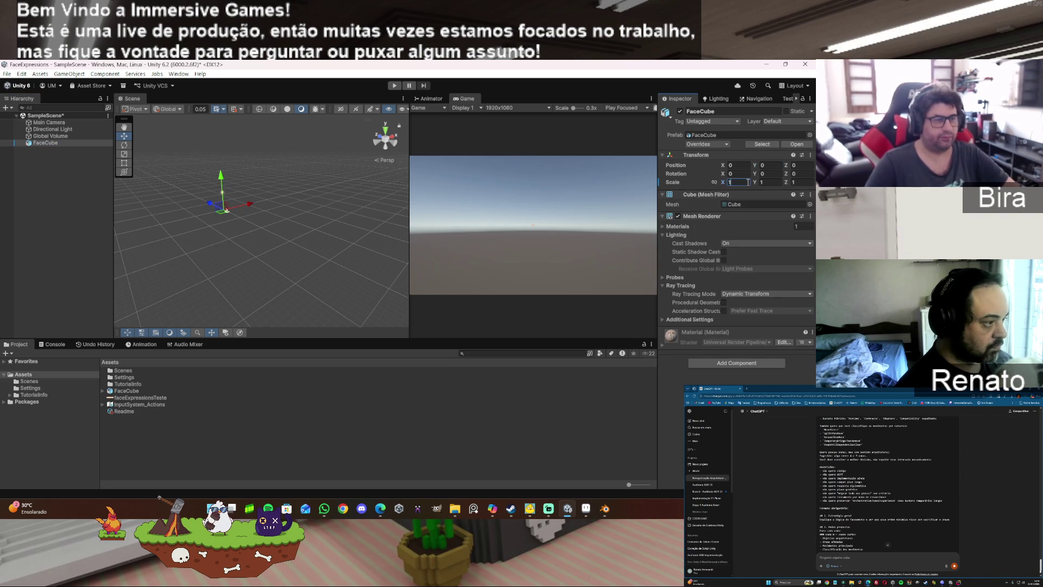
key("Tab")
type("10")
left_click(797, 182)
type("10")
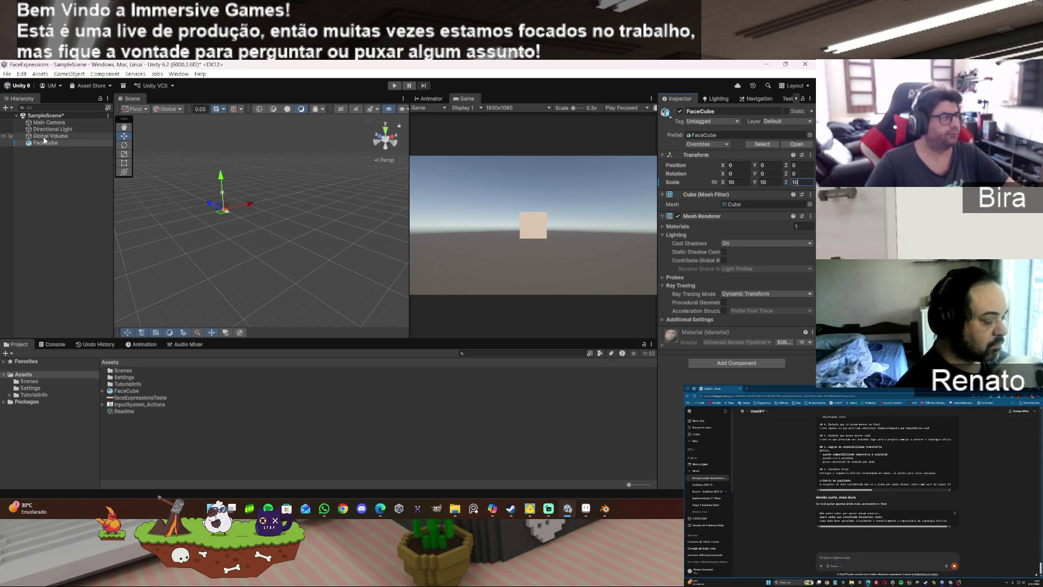
Step: Set FaceCube's X rotation to -90 so its face shows in the Game view
key("shift+Tab")
key("shift+Tab")
key("shift+Tab")
type("-28.82")
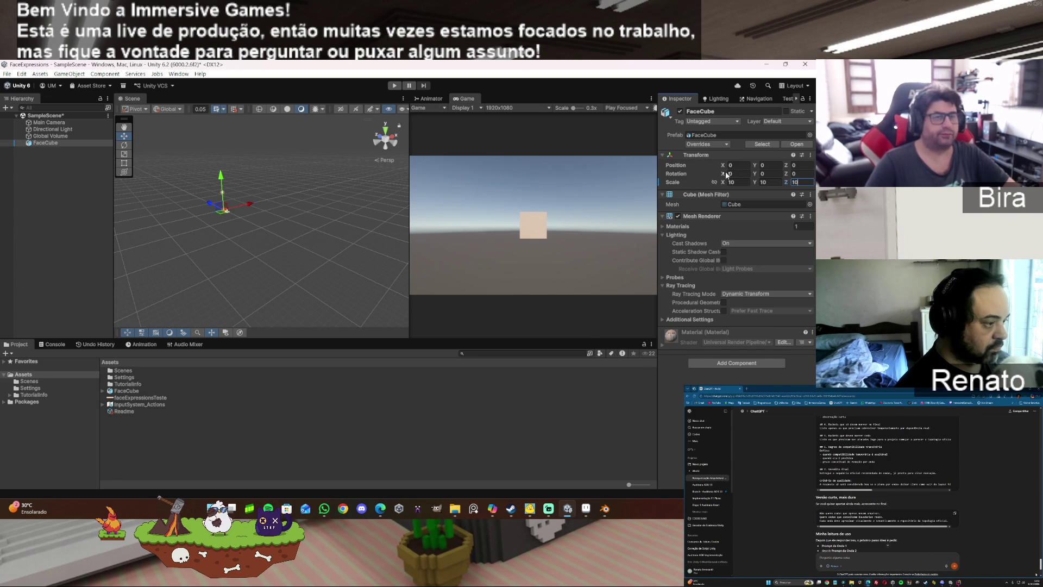
type("-52.69")
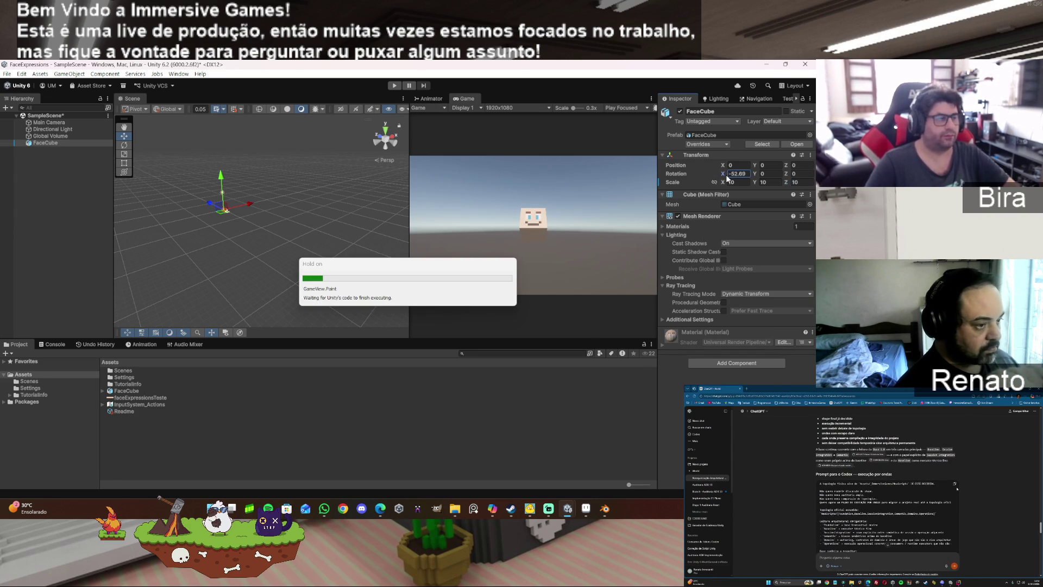
left_click_drag(726, 174, 659, 172)
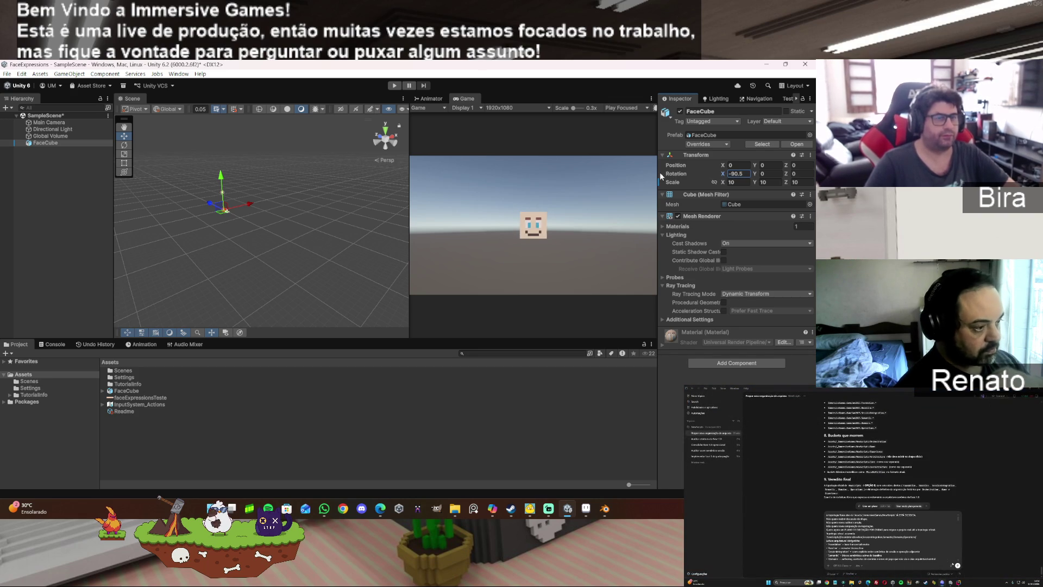
double_click(739, 174)
type("-90")
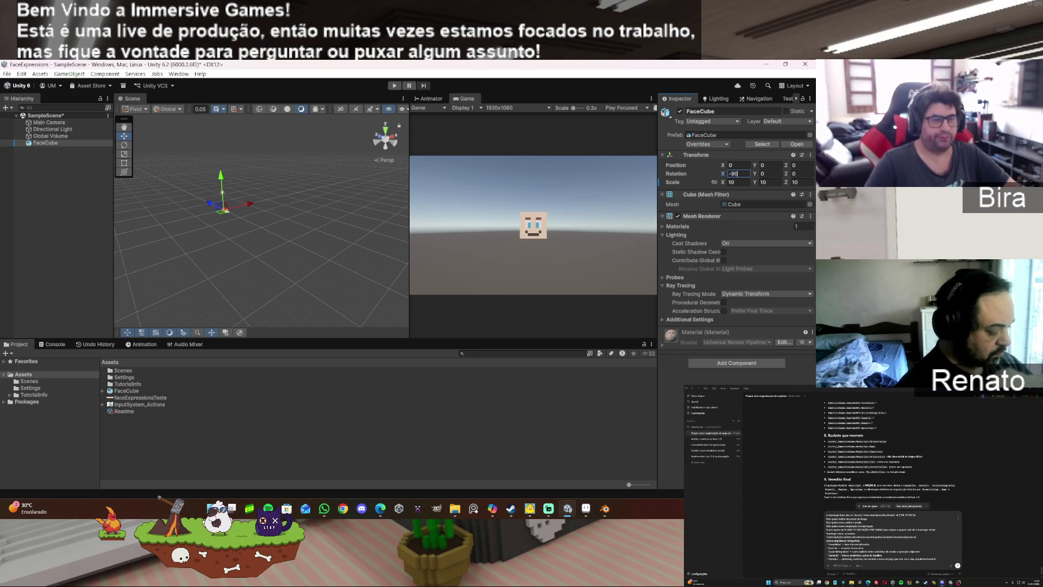
left_click(664, 342)
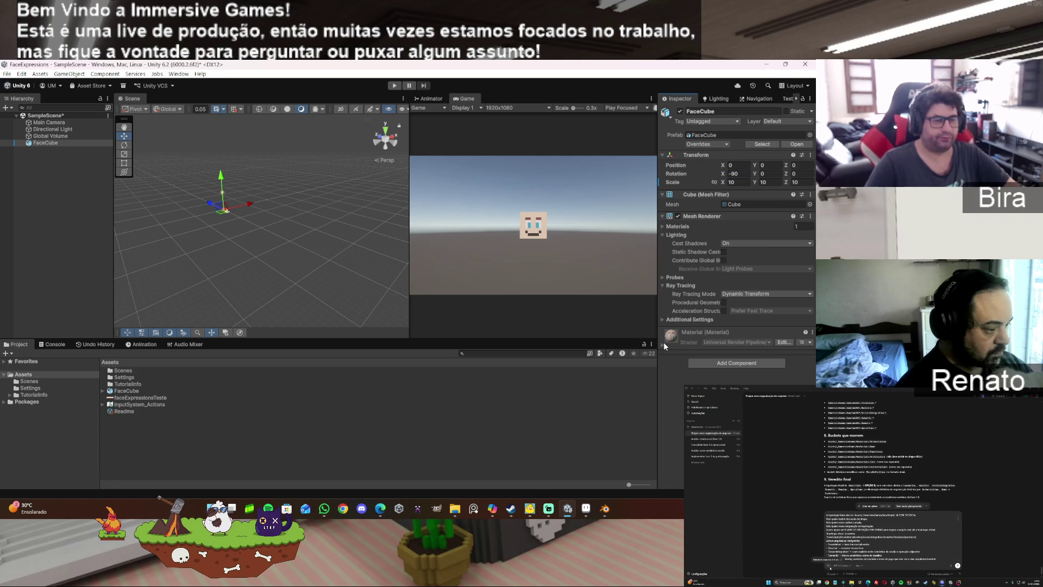
scroll(663, 344, "down", 3)
scroll(736, 244, "down", 2)
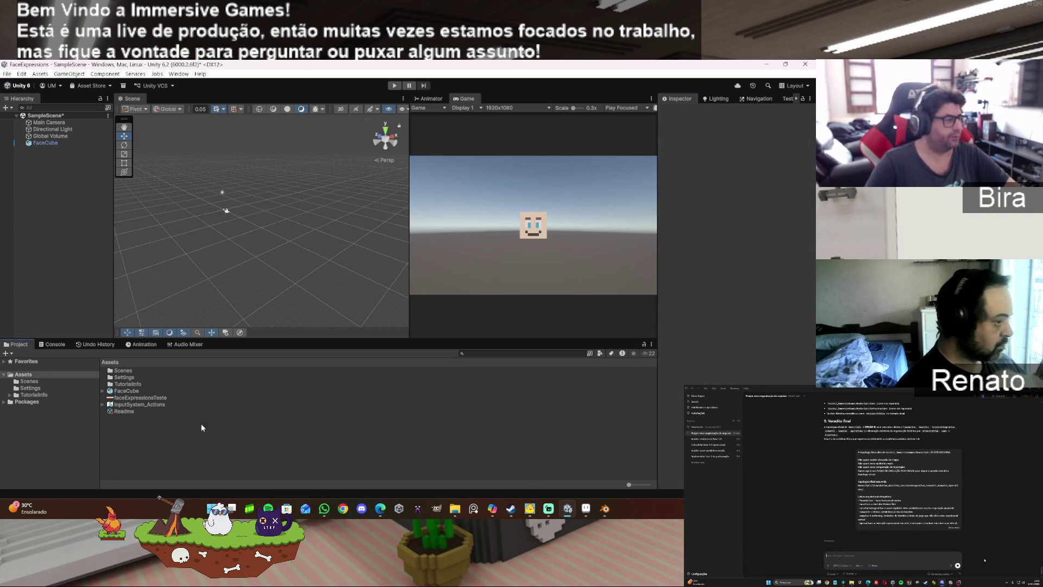
right_click(185, 438)
mouse_move(239, 217)
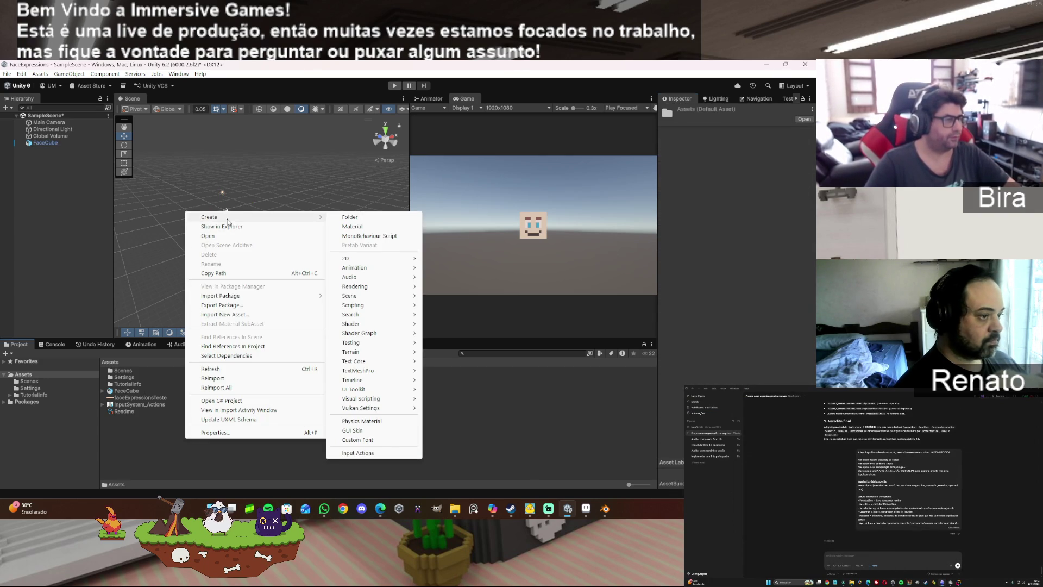
left_click(377, 227)
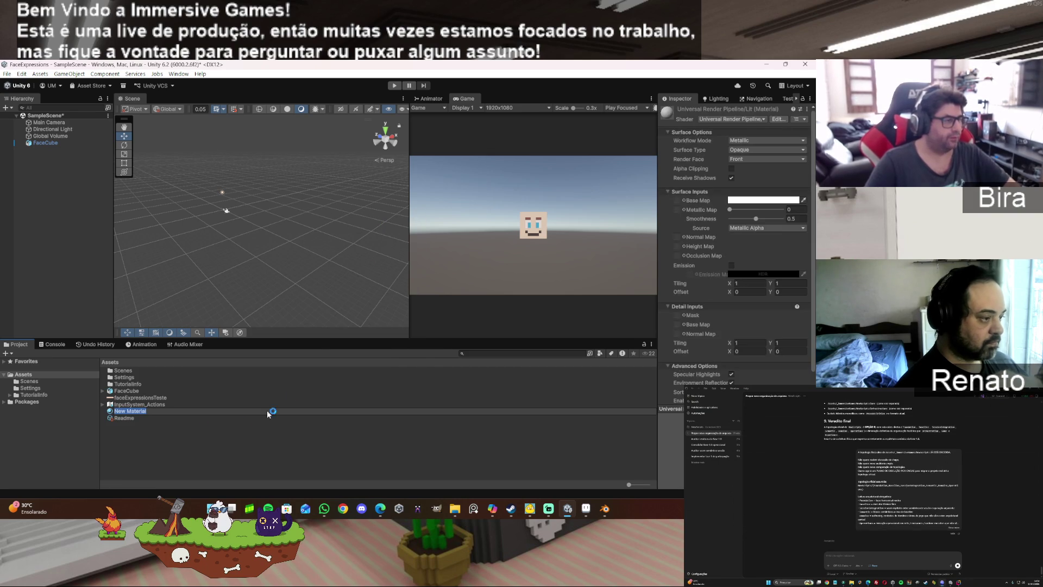
type("F")
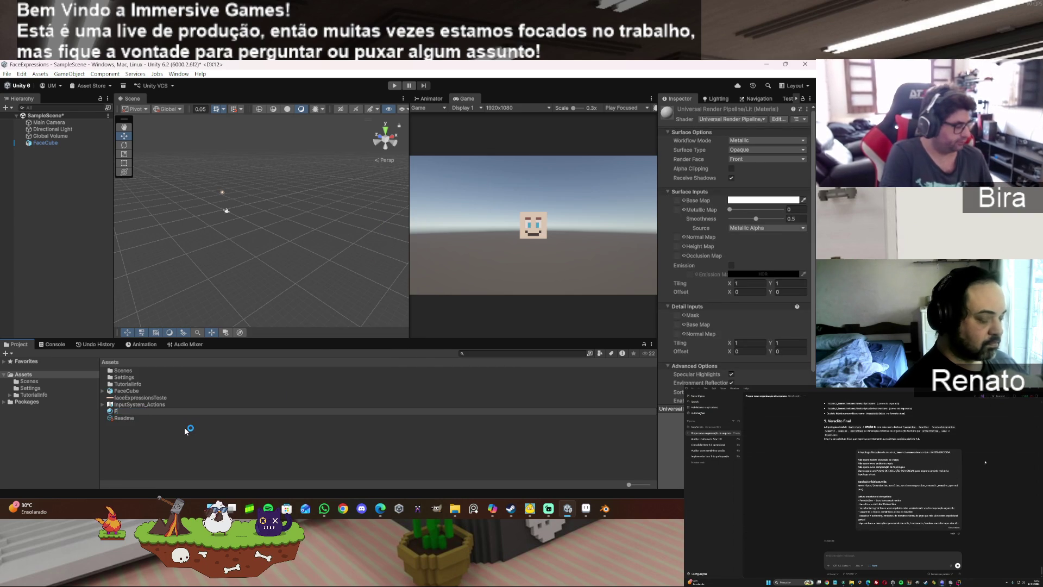
type("aceMat")
key("Return")
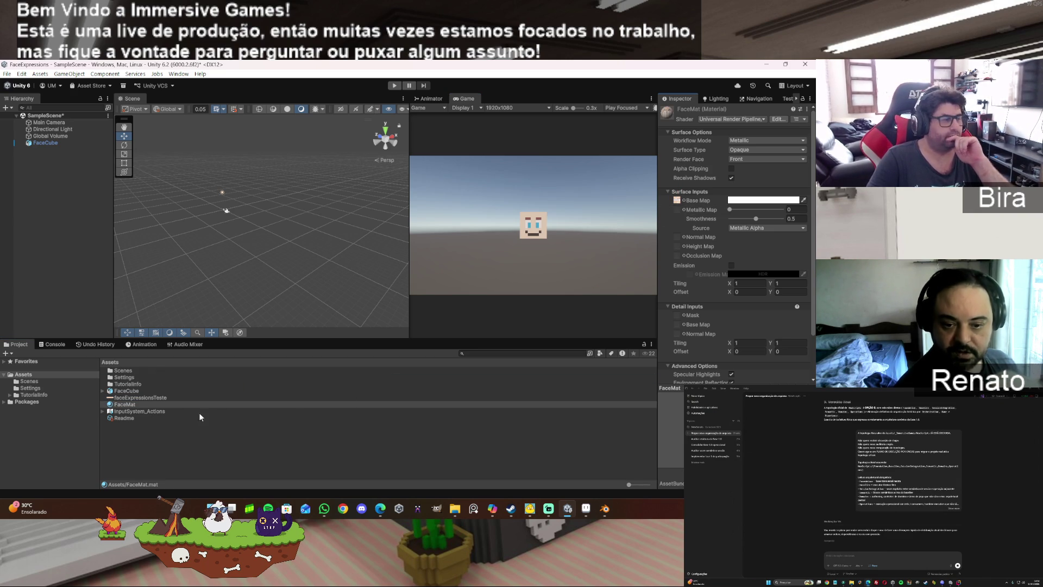
mouse_move(132, 407)
left_mouse_down()
mouse_move(140, 302)
mouse_move(50, 147)
left_mouse_up()
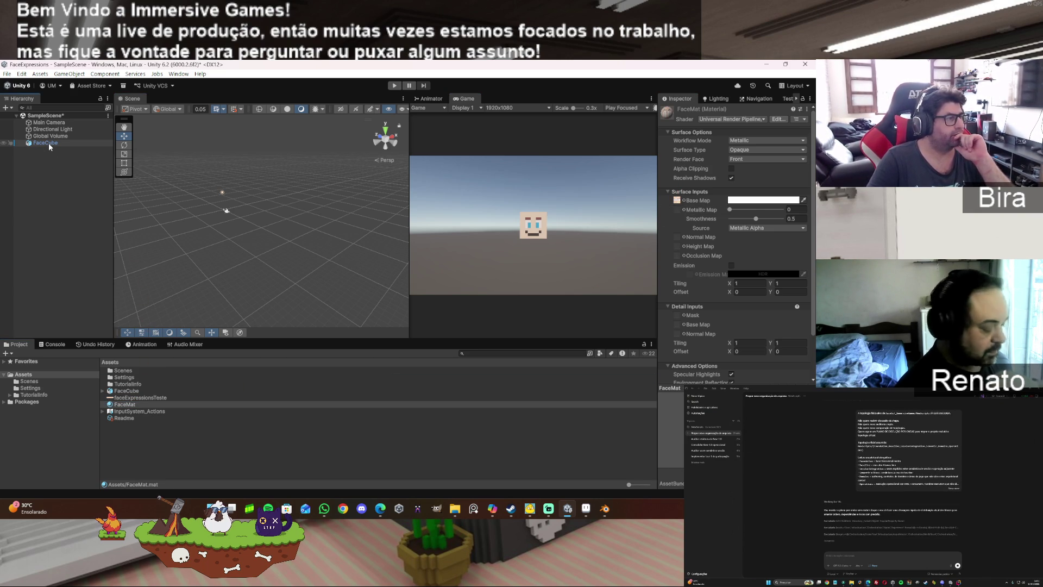
left_click(133, 405)
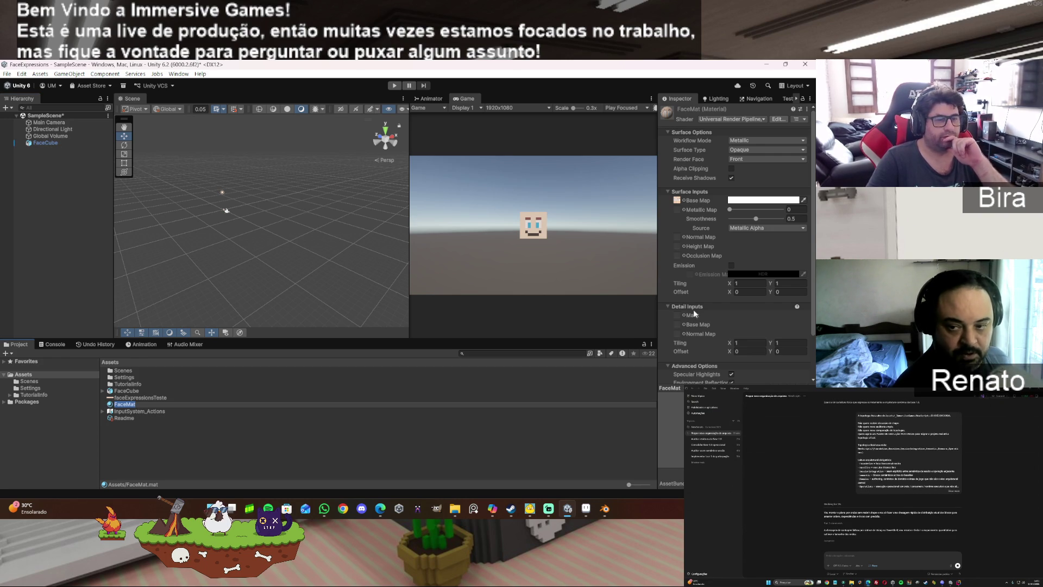
scroll(752, 305, "down", 3)
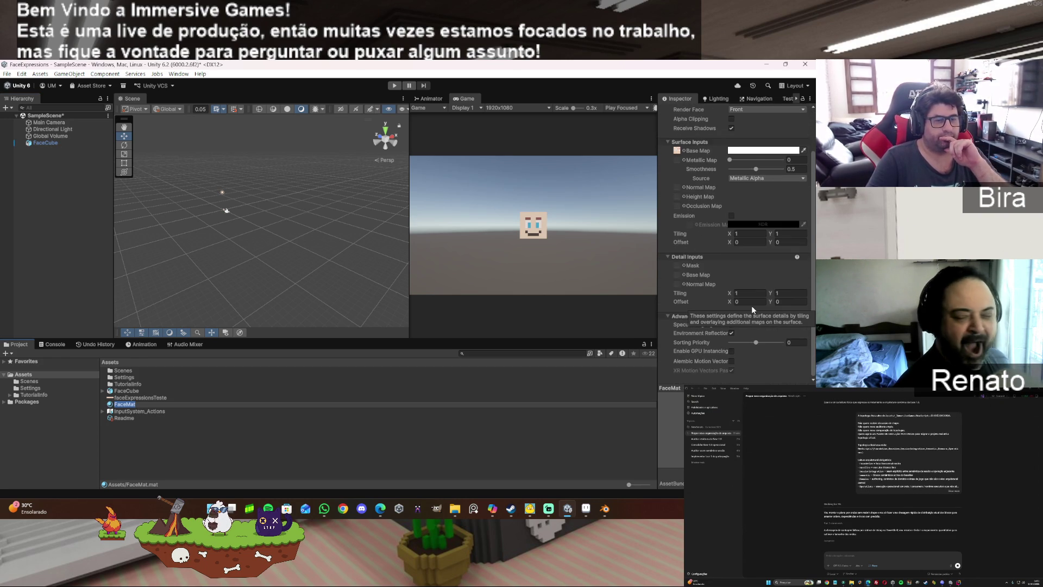
scroll(752, 305, "up", 2)
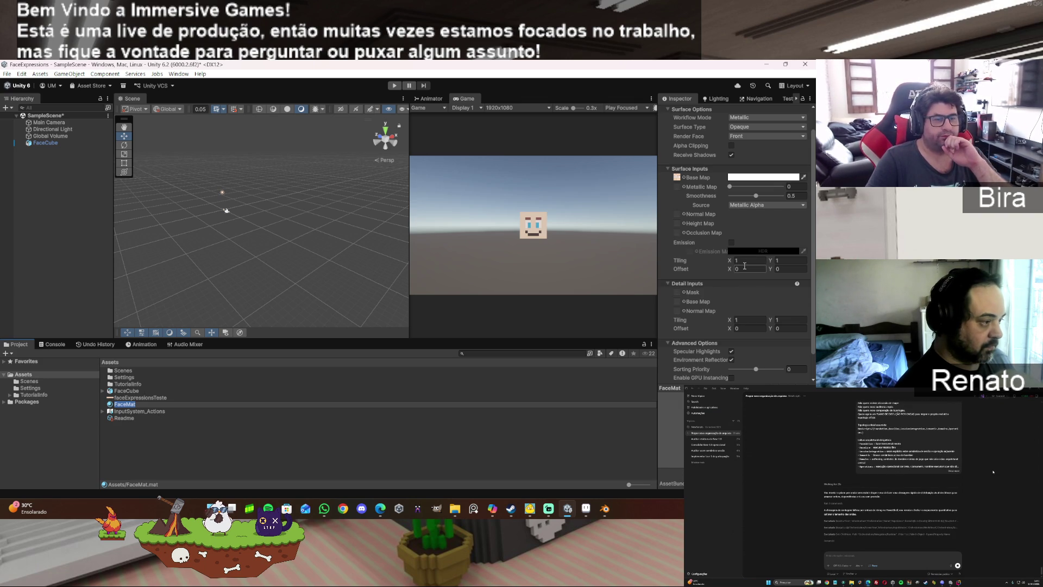
Step: Try several FaceMat Base Map Offset X values, including -0.4 and 0.2, scrubbing the field
left_click(750, 268)
type("11")
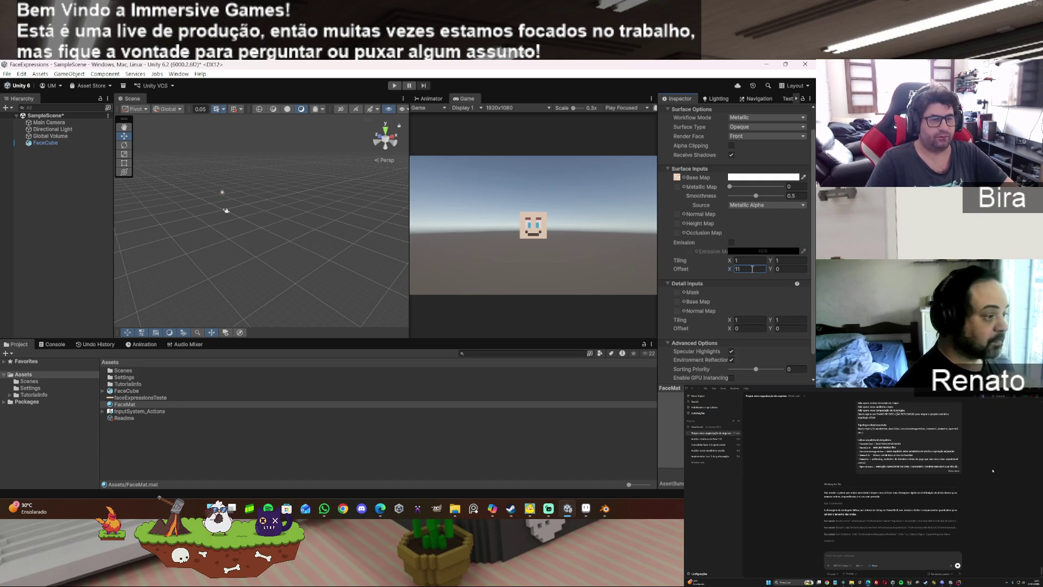
left_click_drag(729, 270, 730, 270)
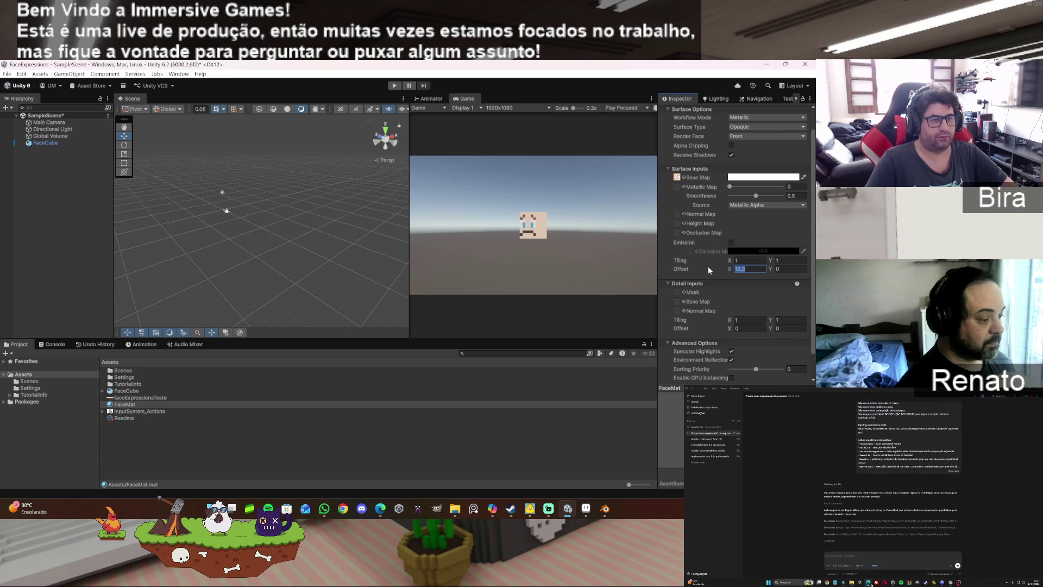
type("1")
key("BackSpace")
type("22")
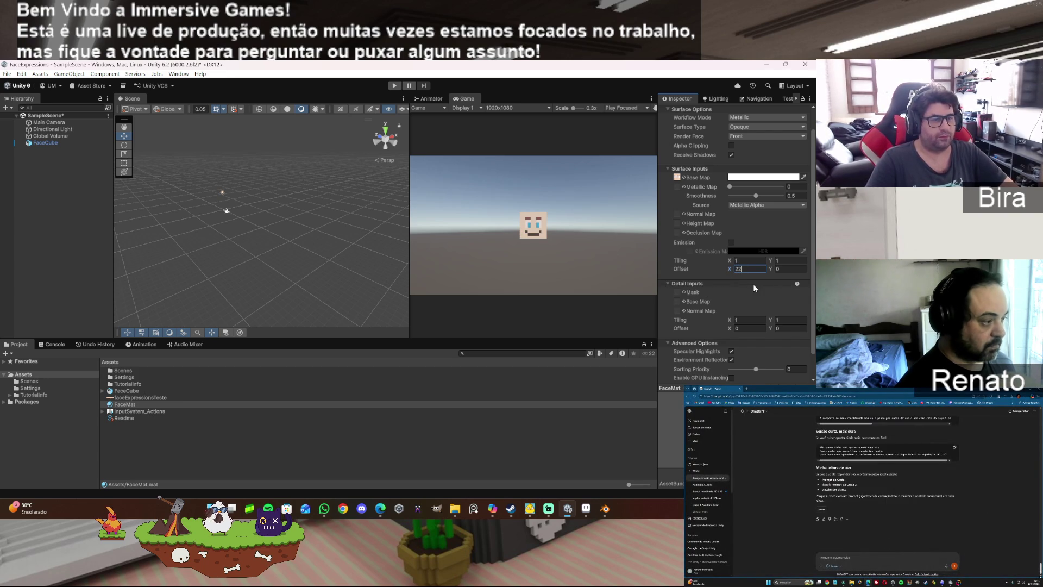
double_click(745, 270)
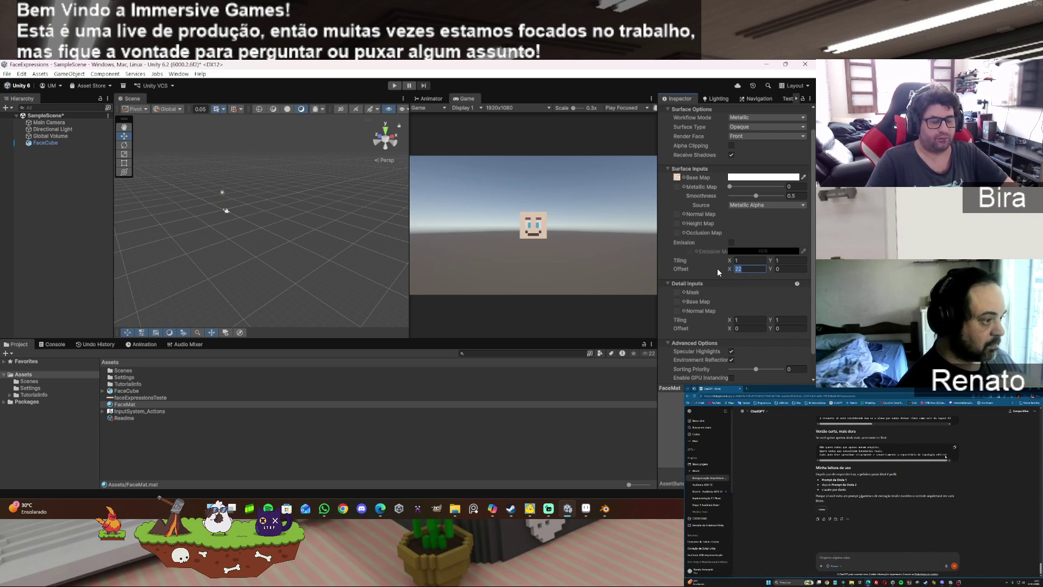
type("0-0.4")
key("BackSpace")
key("BackSpace")
key("BackSpace")
type("0.2")
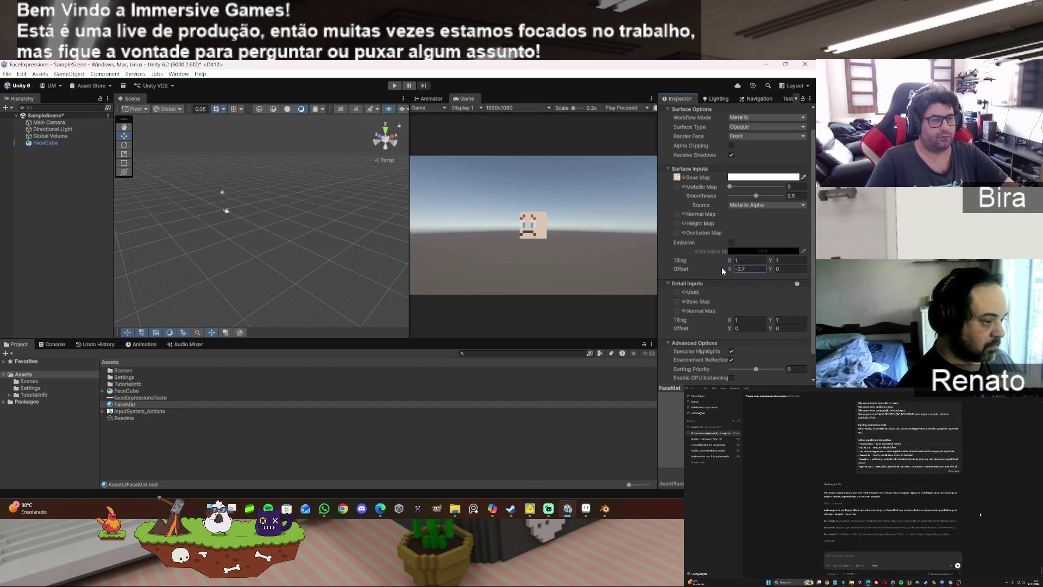
left_click_drag(727, 270, 805, 267)
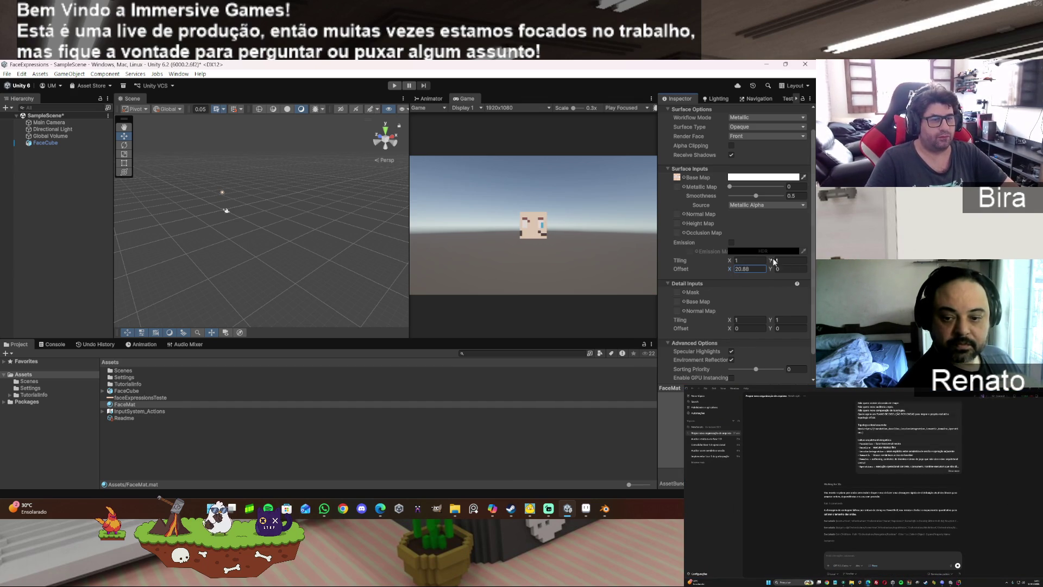
type("0,")
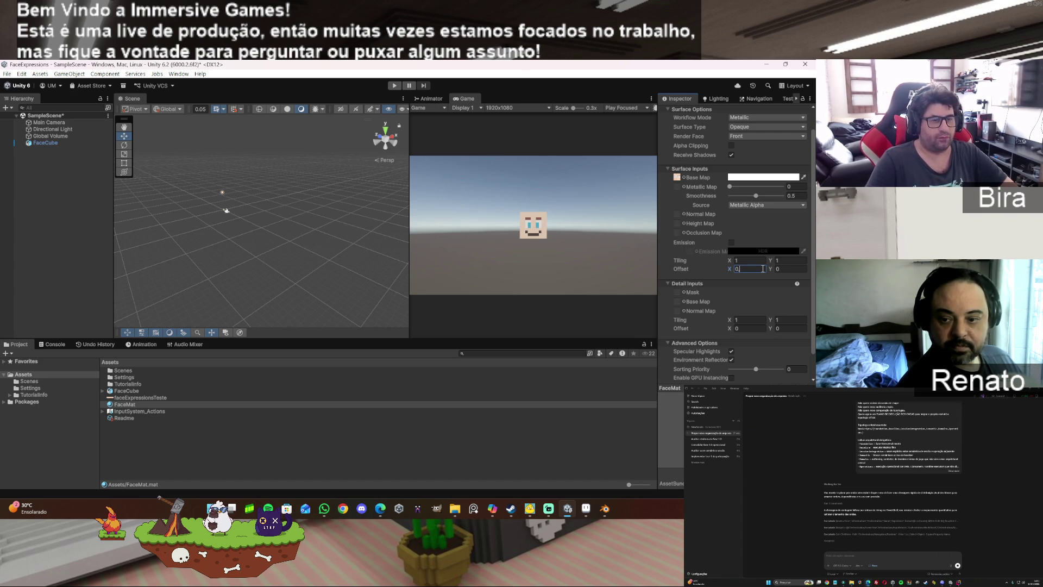
type("1")
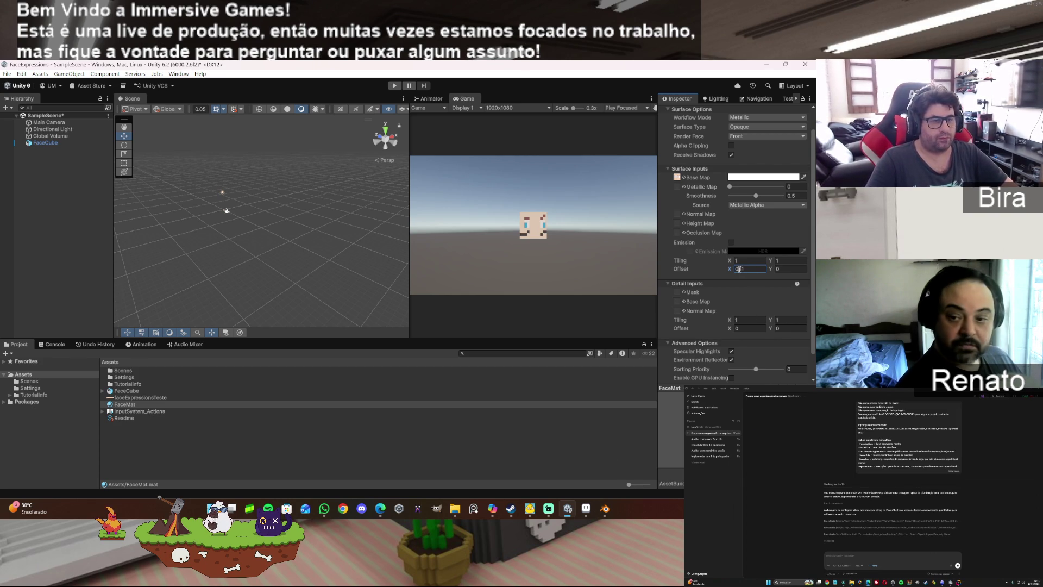
Step: Settle Offset X on 0.2 and compare against the expression atlas in Aseprite
double_click(740, 270)
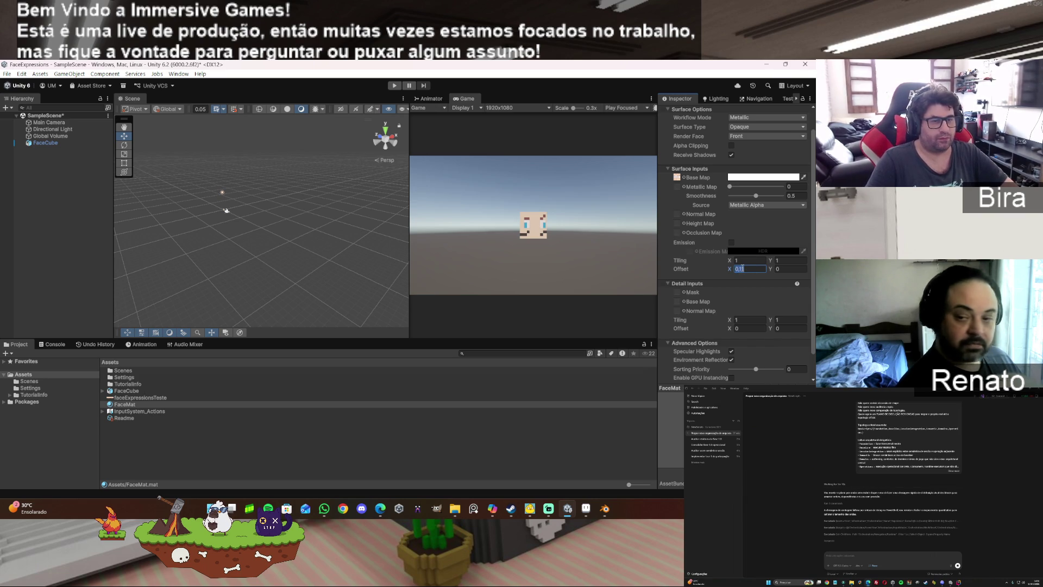
type("0,10")
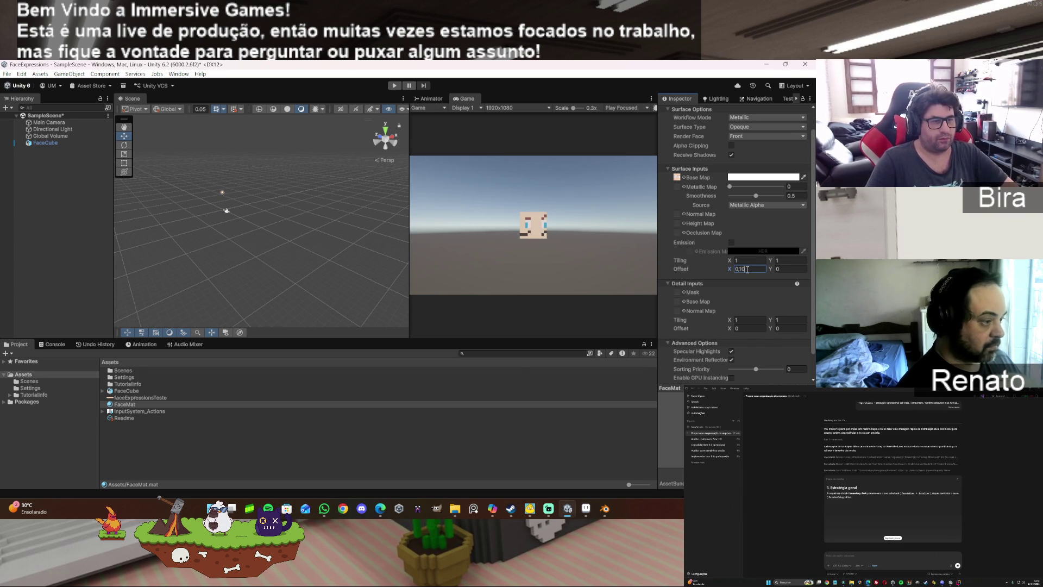
key("BackSpace")
key("BackSpace")
type("5")
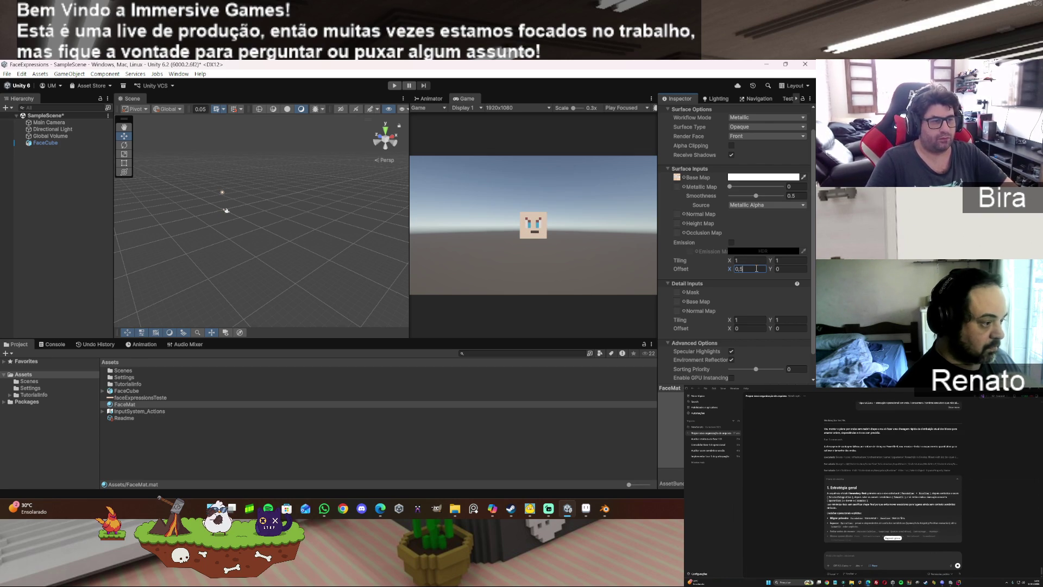
key("BackSpace")
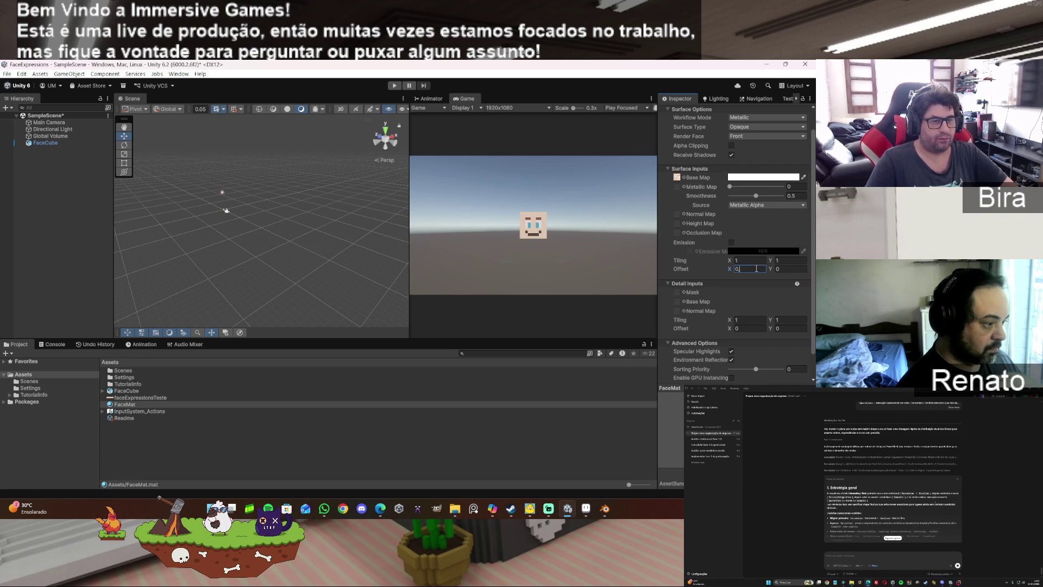
type("2")
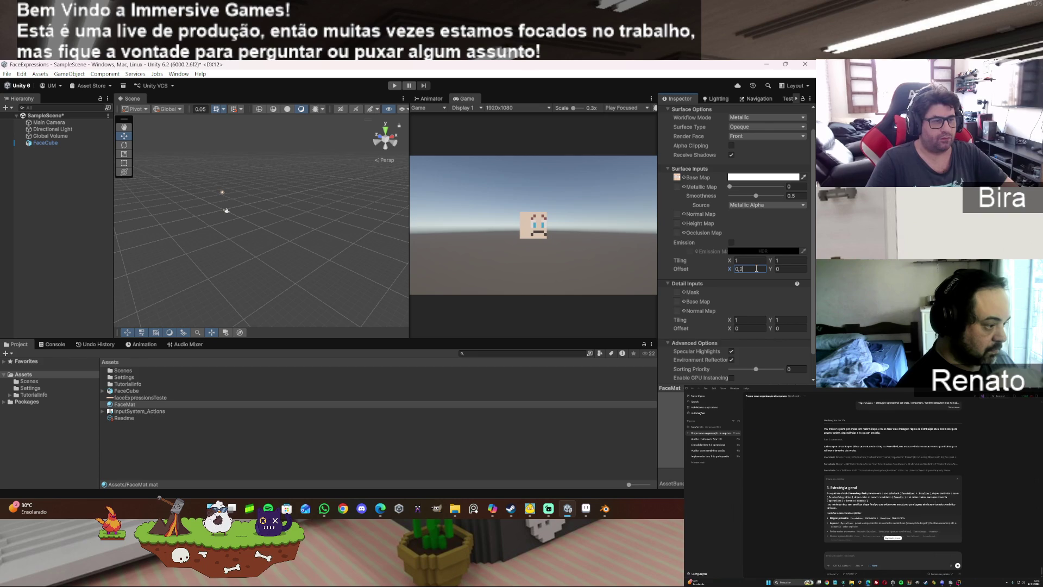
key("BackSpace")
type("3")
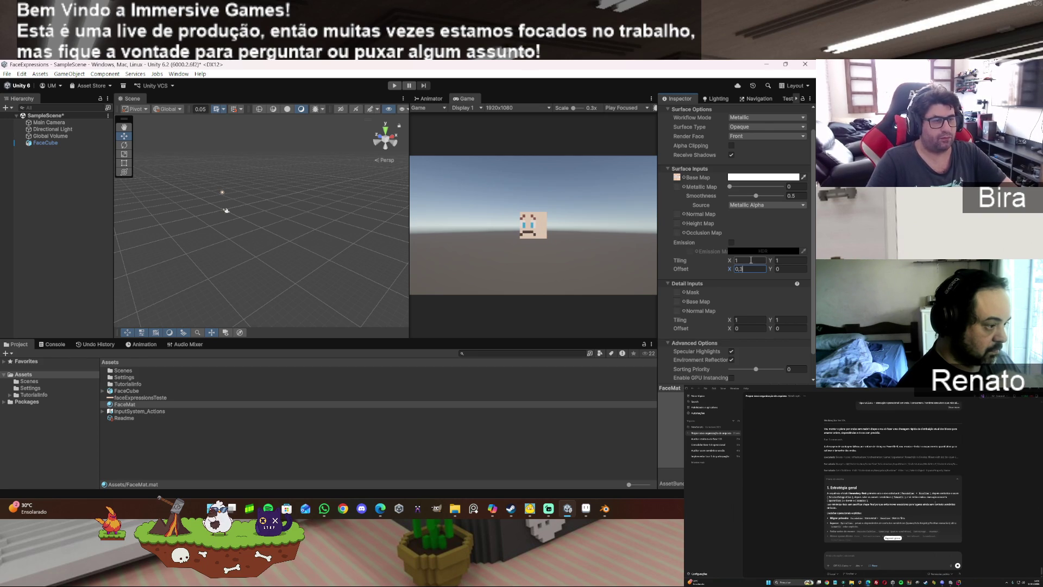
key("BackSpace")
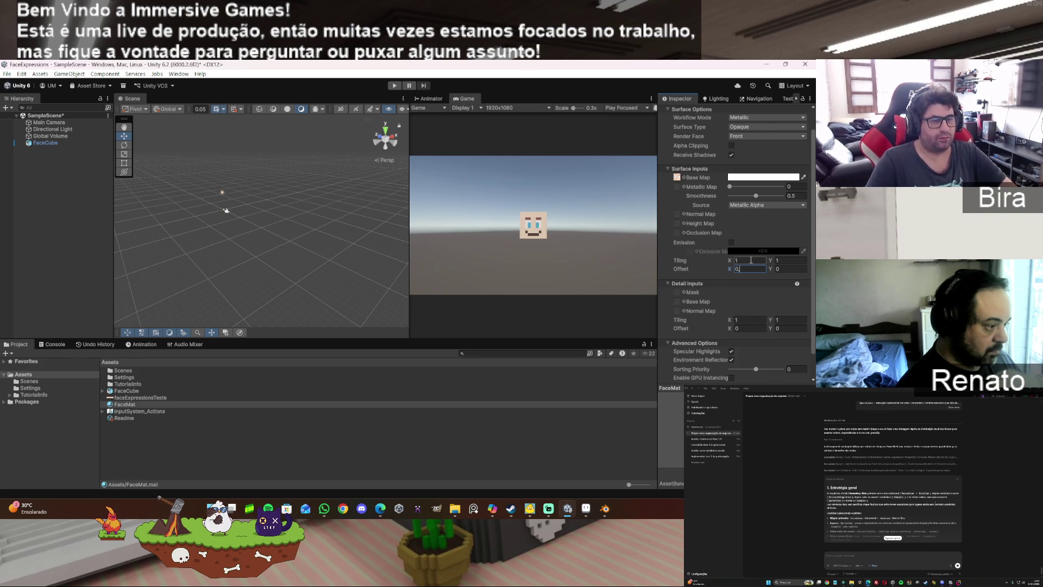
type("1")
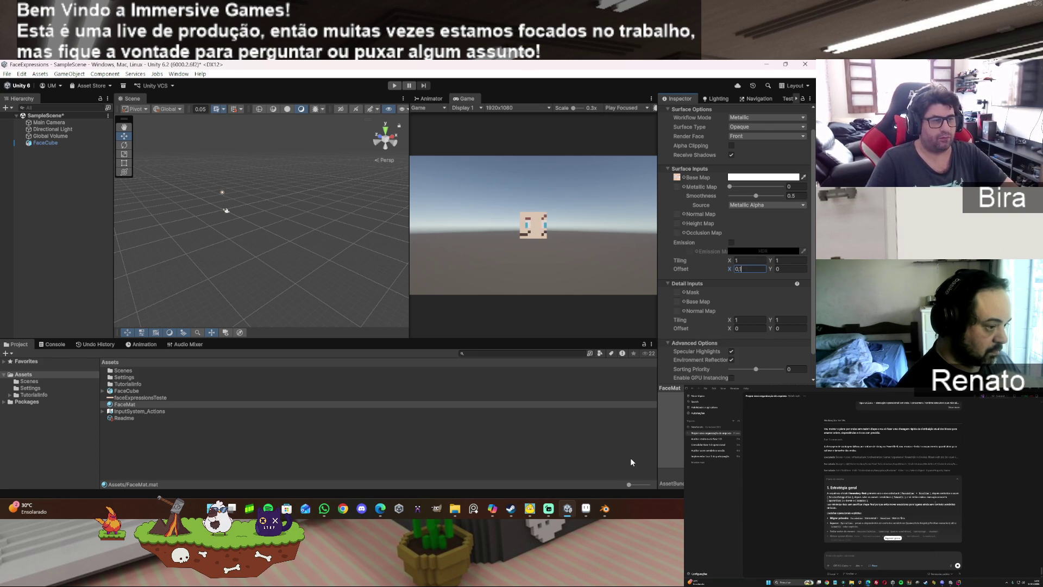
key("BackSpace")
type("2")
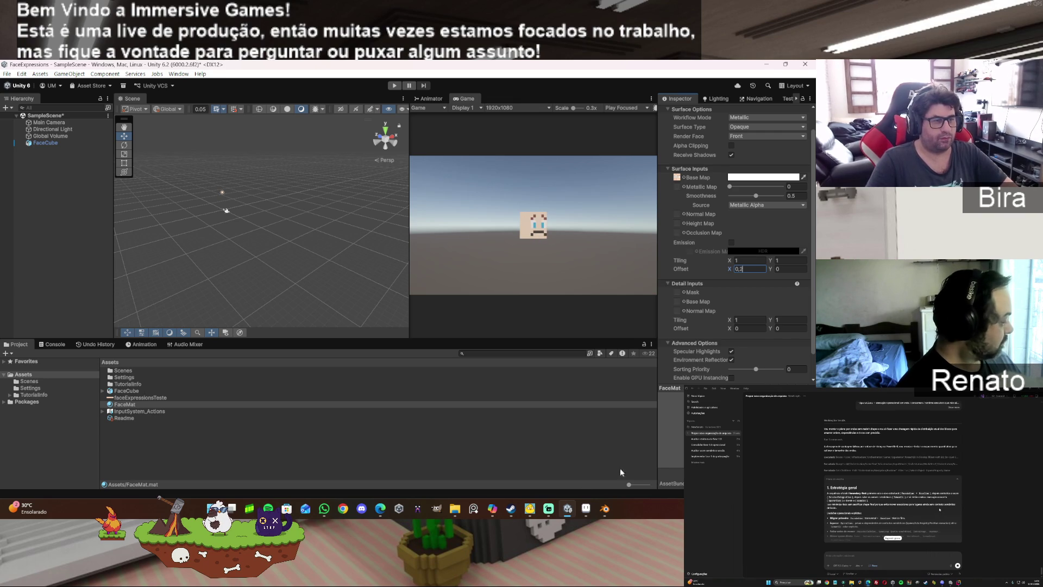
left_click(590, 511)
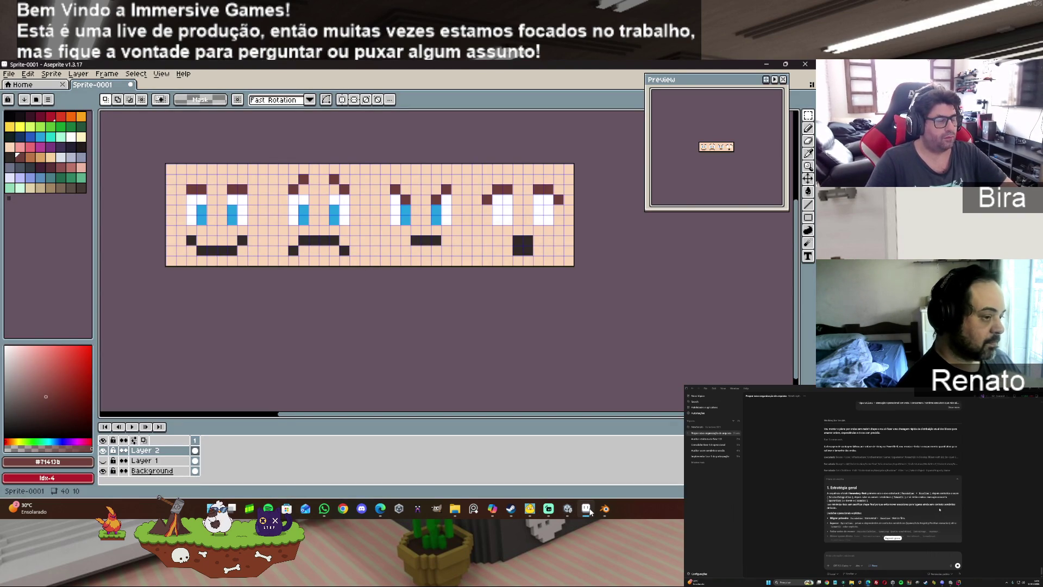
left_click(590, 511)
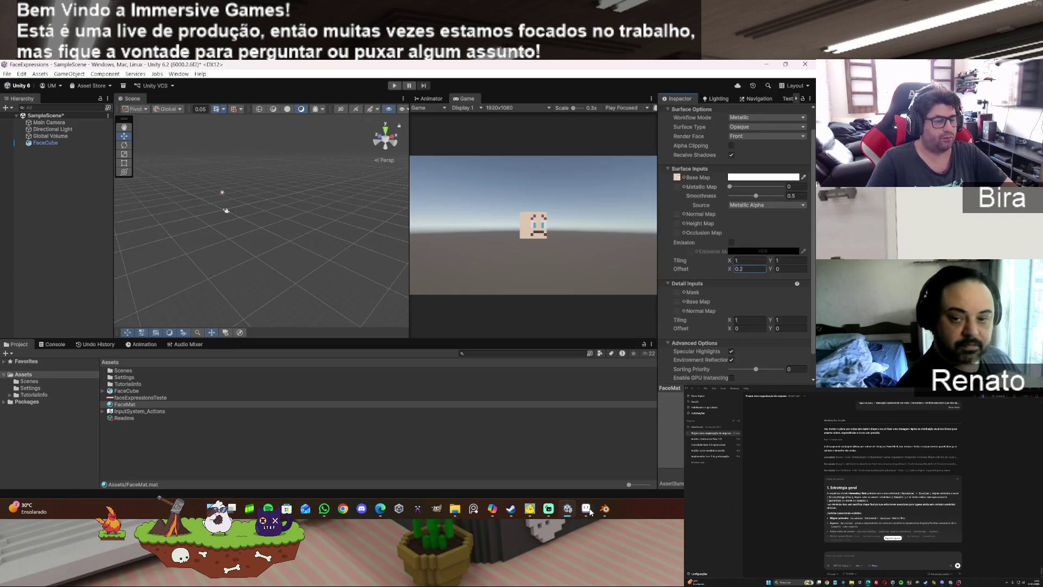
Step: Try further Offset X endings (5, 4, 5) on the face material, then enter 0
left_click(756, 270)
type("5")
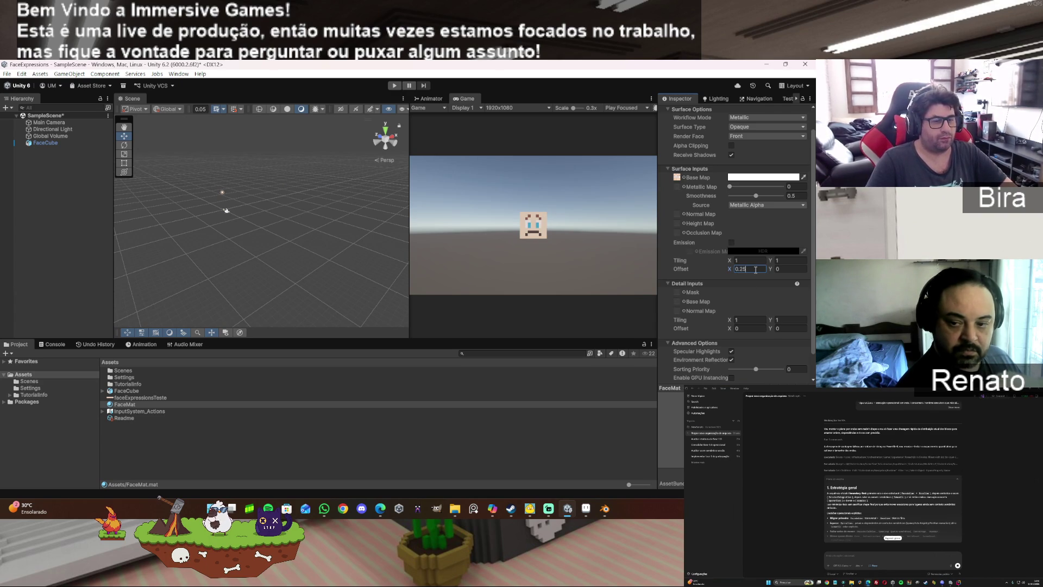
key("BackSpace")
type("4")
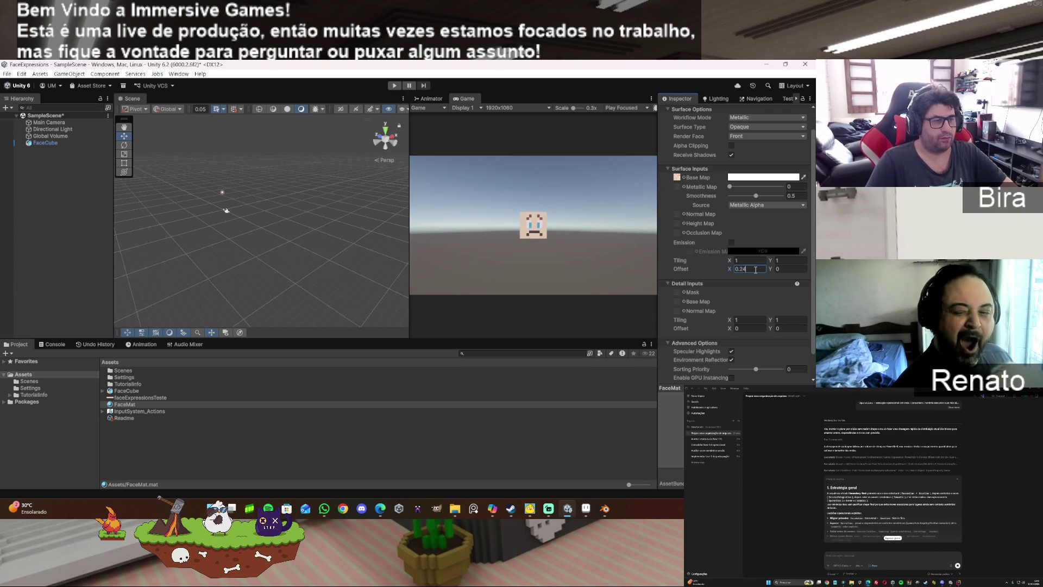
key("BackSpace")
type("5")
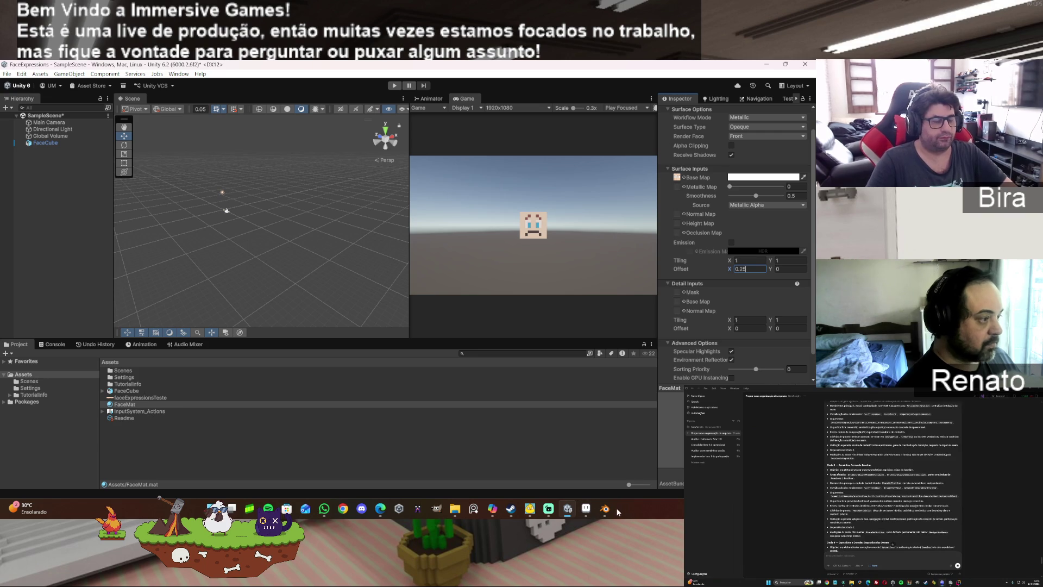
mouse_move(607, 509)
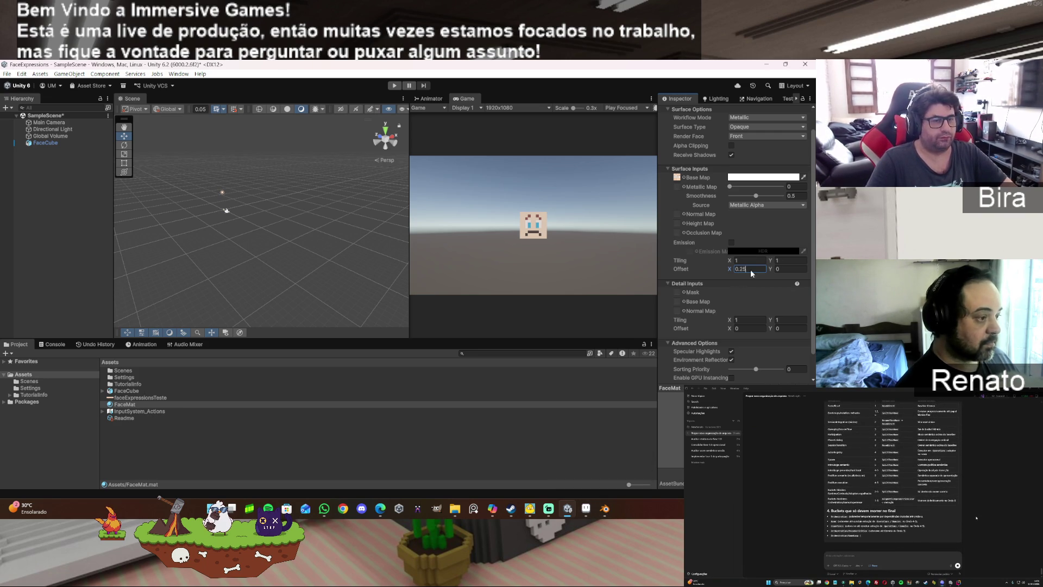
type("0")
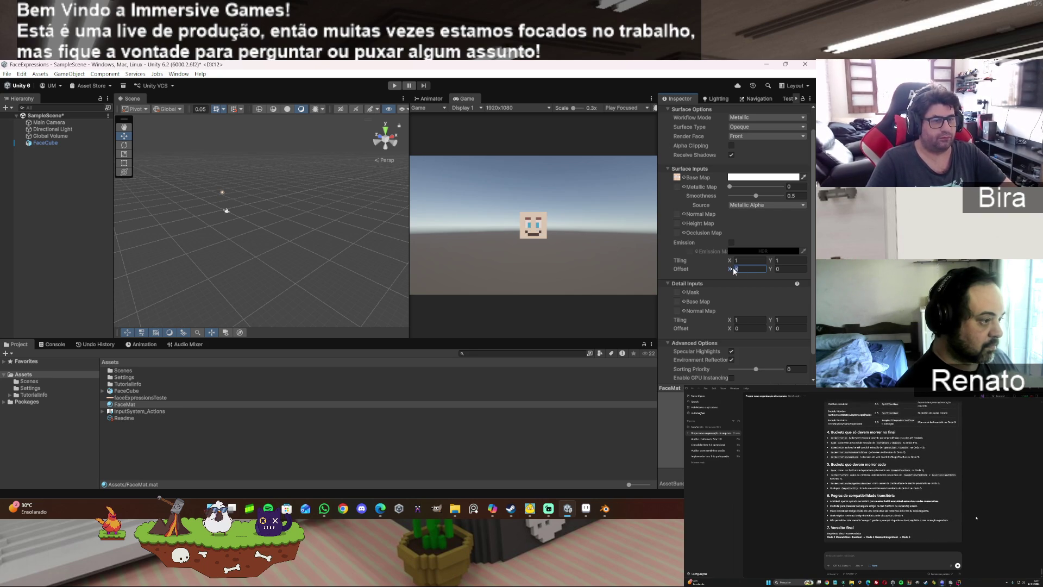
Step: Clear Offset X back to 0 and set Tiling X from 0.61 to 1
left_click_drag(726, 268, 729, 271)
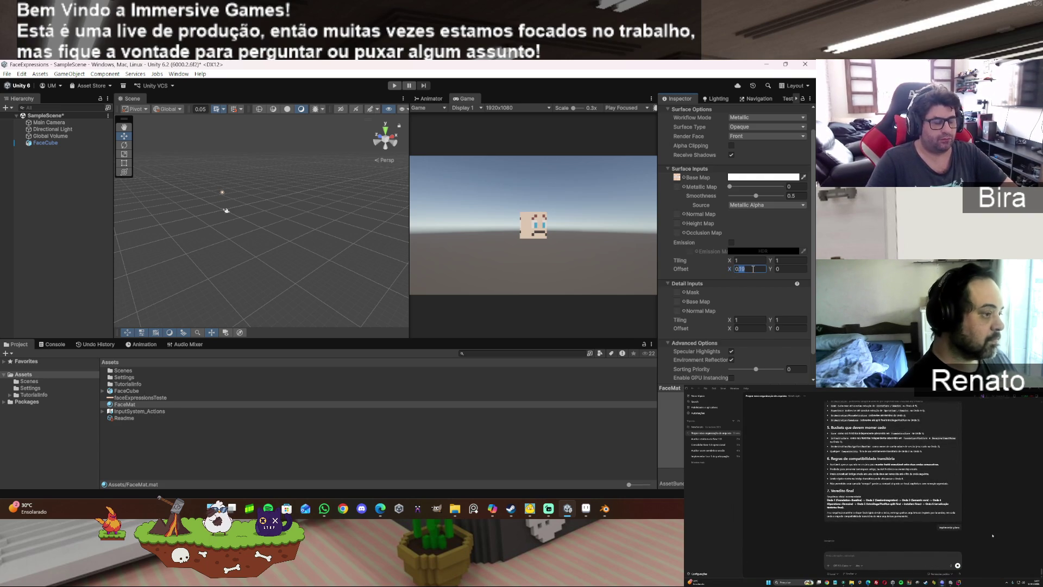
type("0.21")
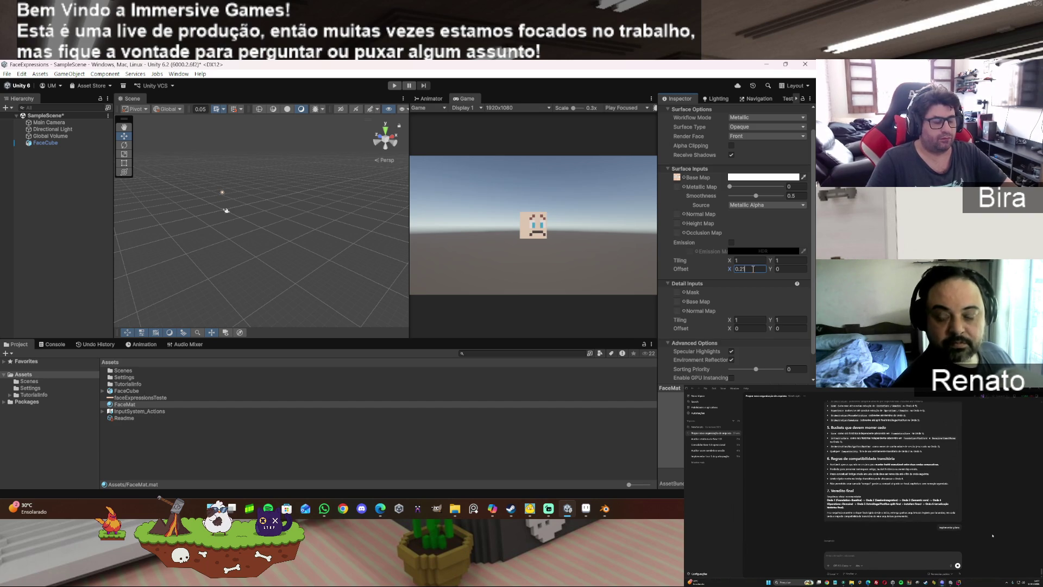
key("BackSpace")
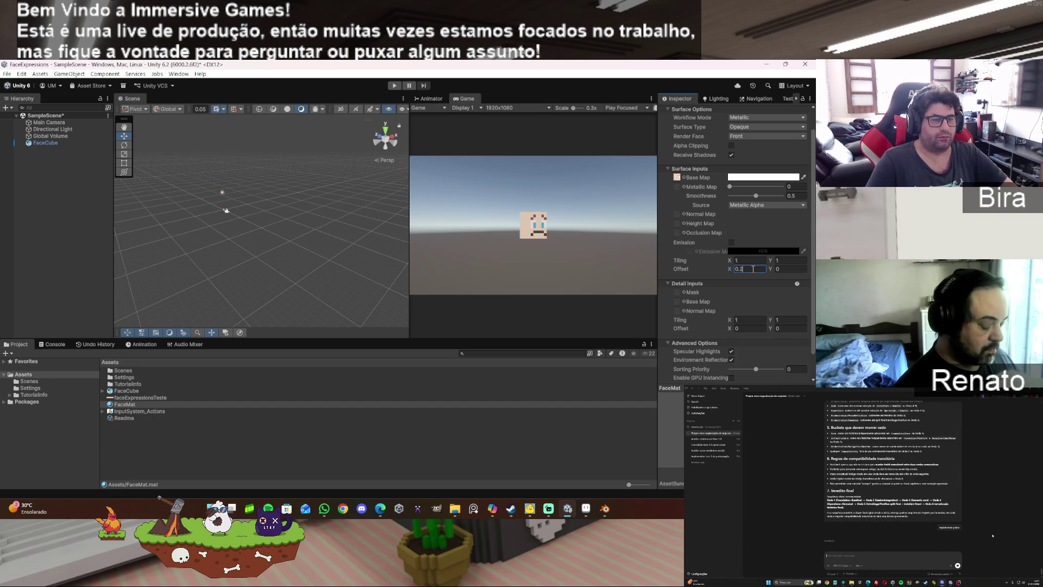
key("BackSpace")
key("BackSpace")
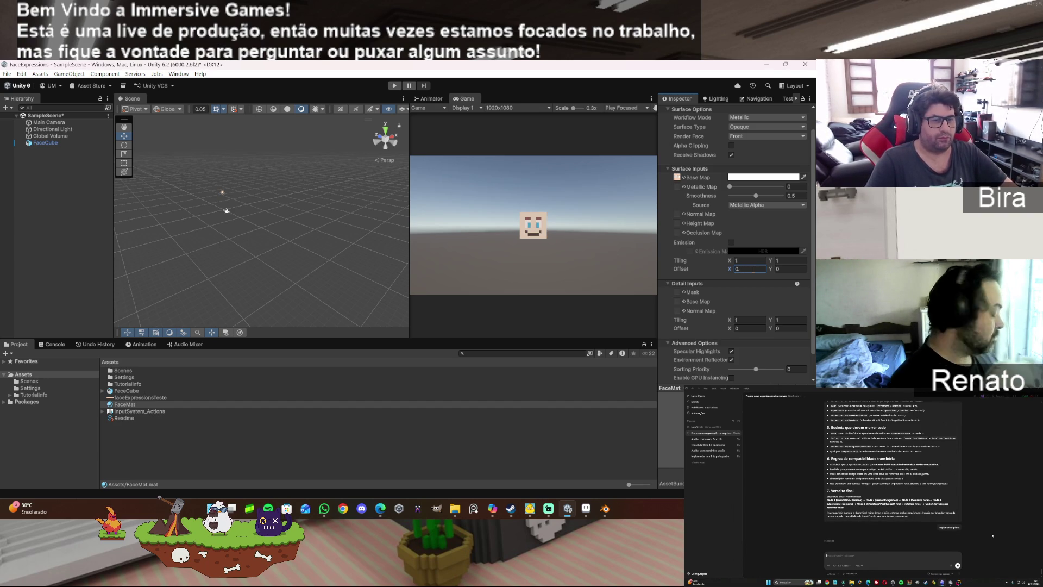
left_click_drag(728, 260, 721, 260)
left_click(747, 261)
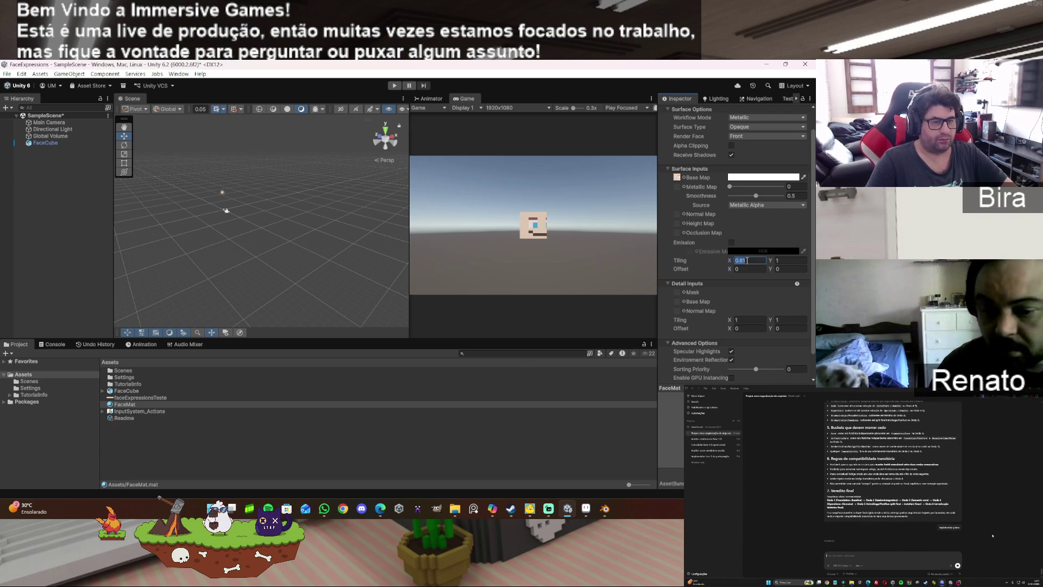
type("1")
left_click(753, 269)
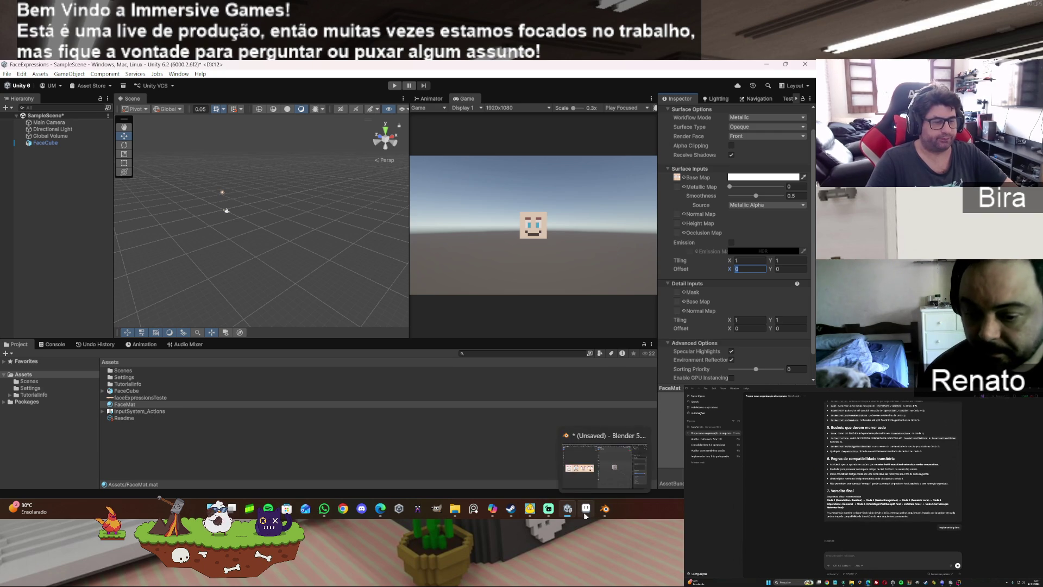
left_click(585, 513)
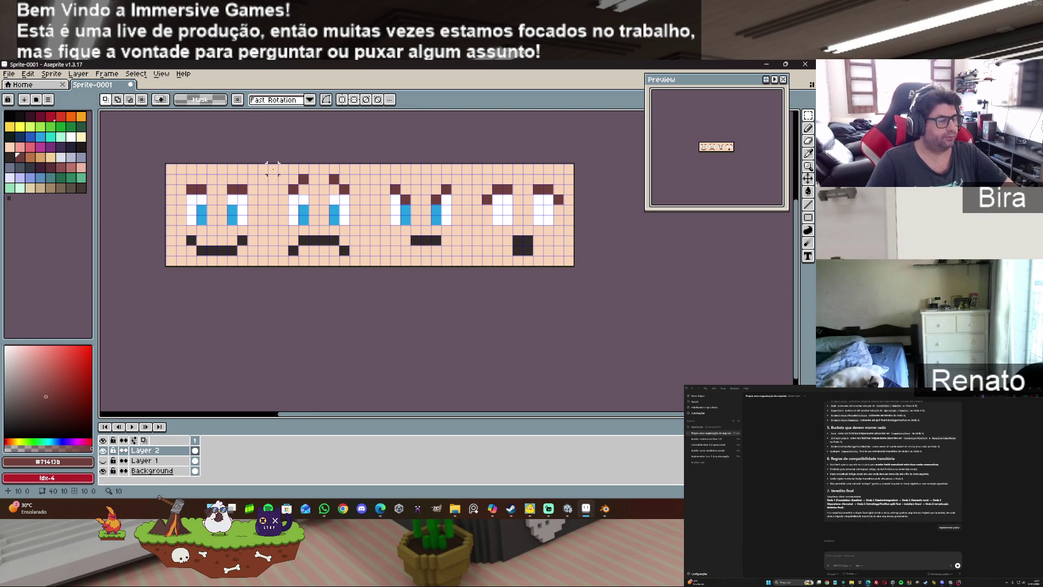
left_click(273, 169)
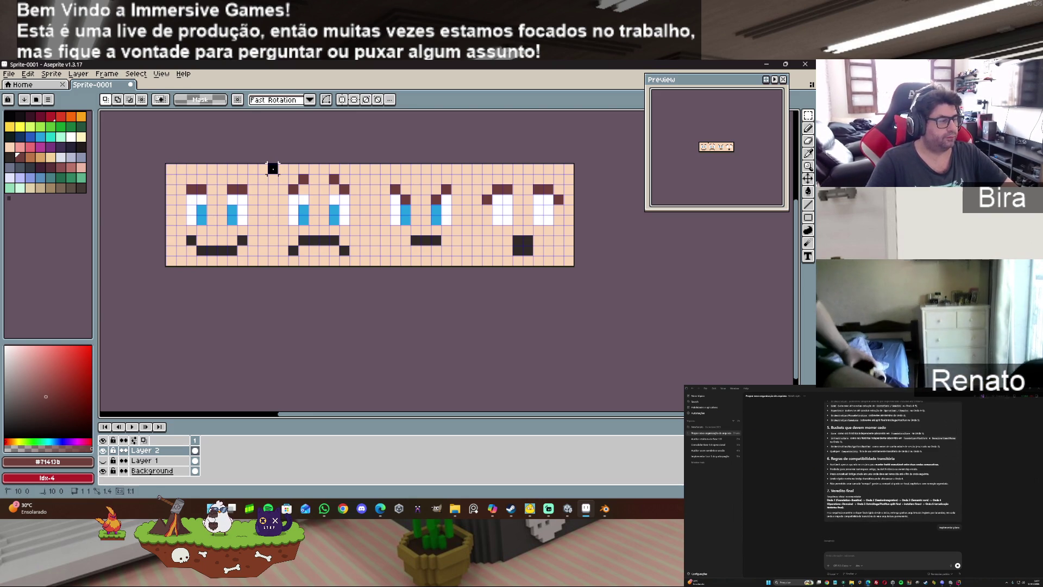
left_click_drag(273, 169, 303, 182)
key("ctrl+z")
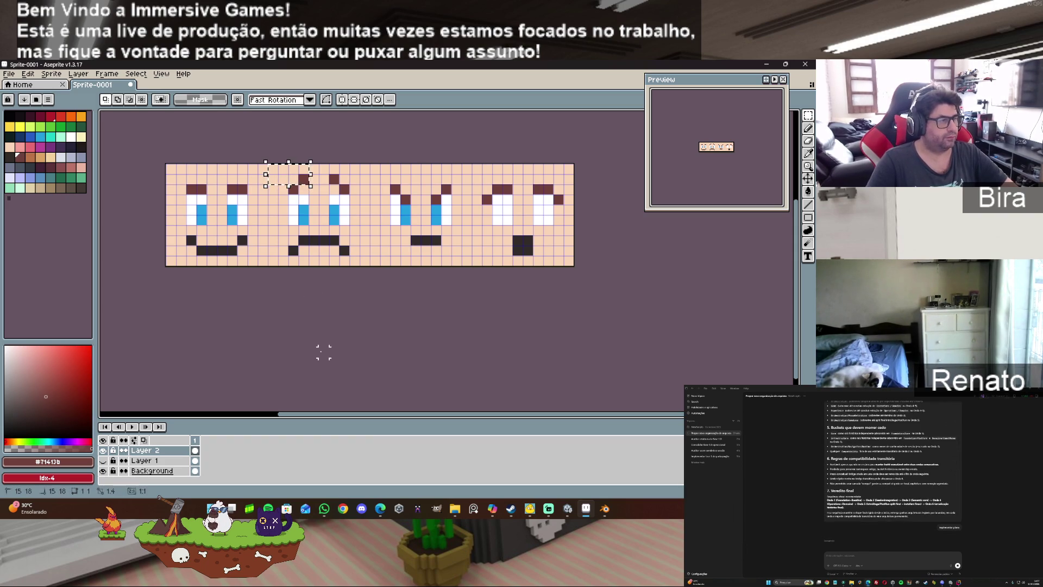
left_click_drag(170, 169, 278, 170)
key("ctrl+z")
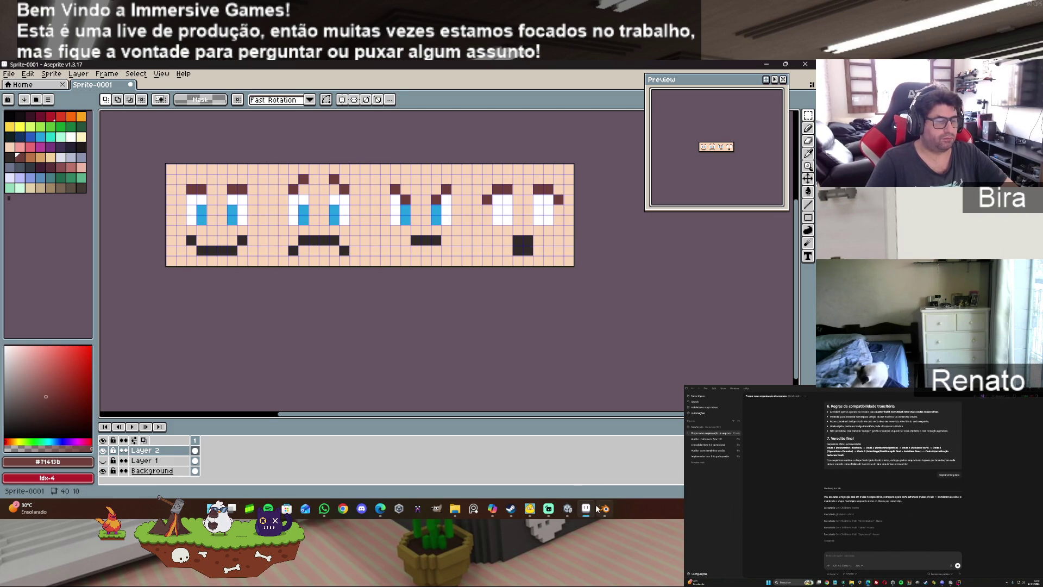
left_click(568, 508)
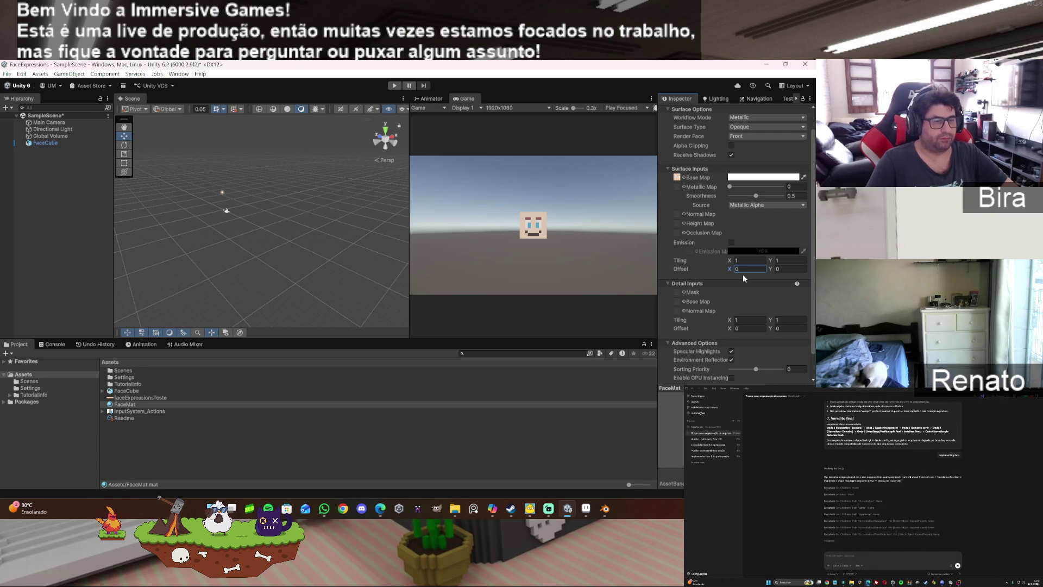
Step: Set the Detail Inputs Offset X to 12
left_click(749, 328)
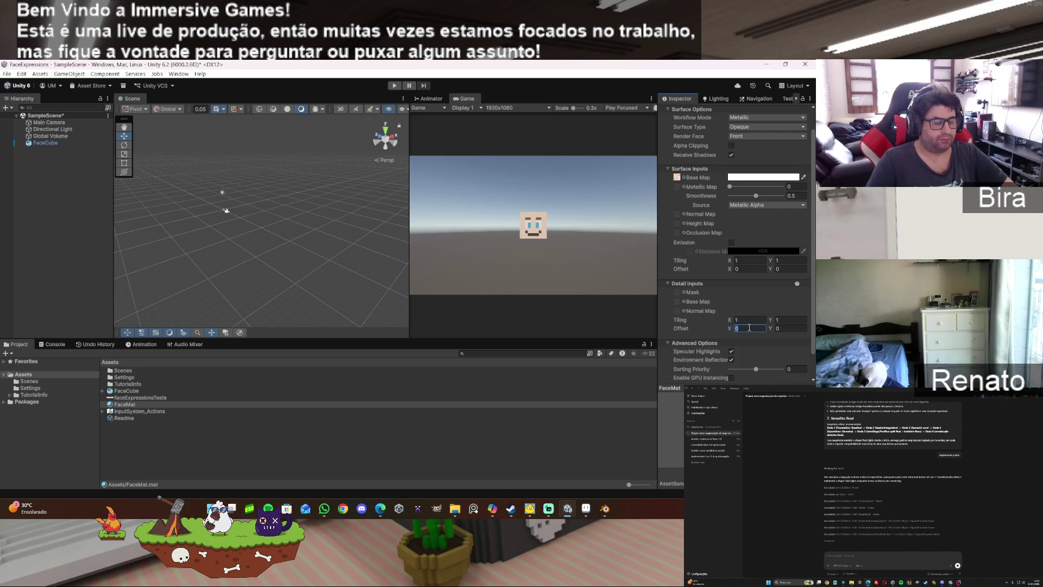
type("12")
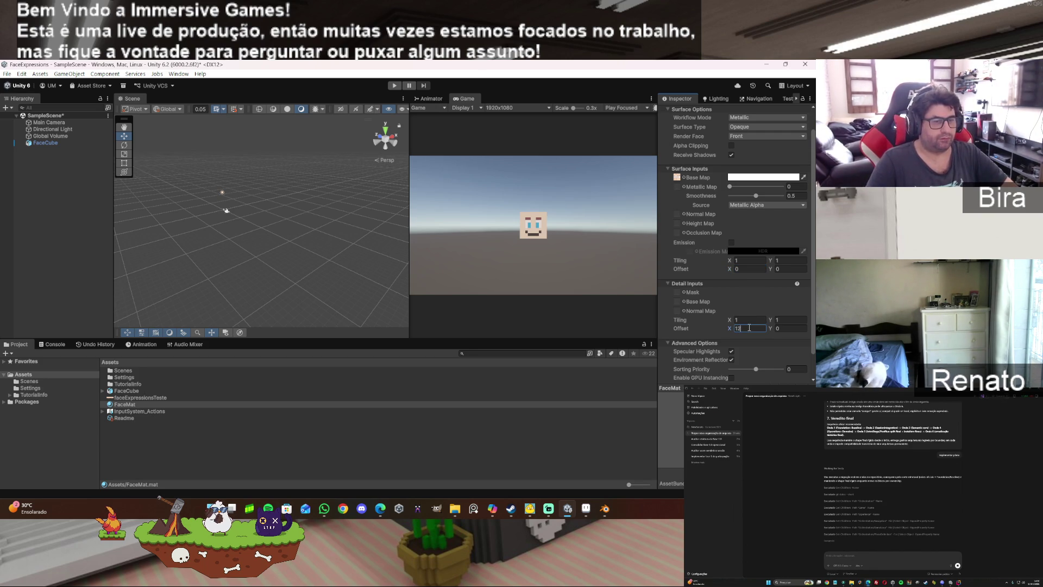
key("Return")
Step: Settle the Base Map Offset X on 0.25 after trying 0.9 and 0.3
left_click(748, 270)
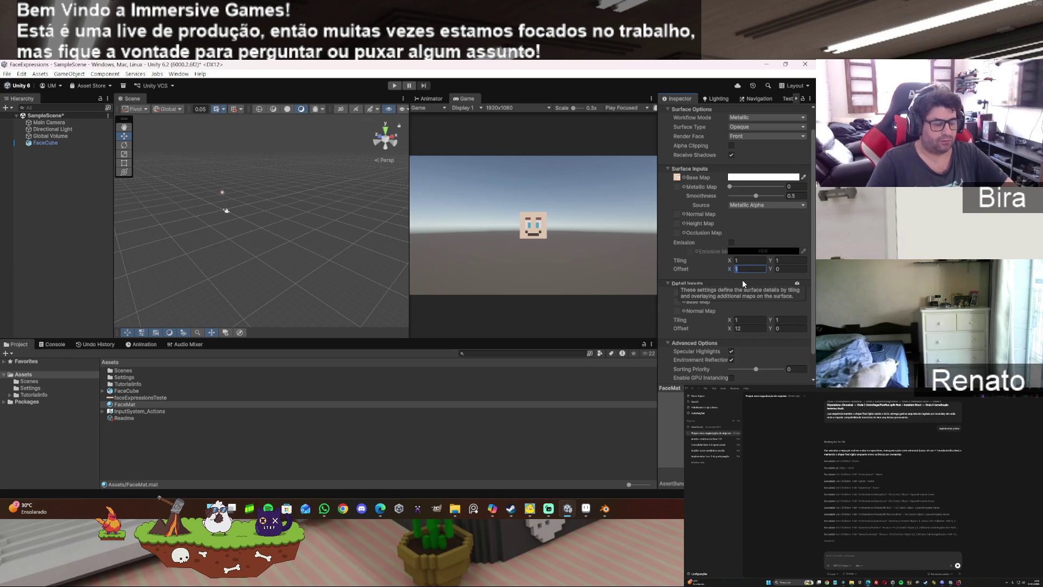
type("0.9")
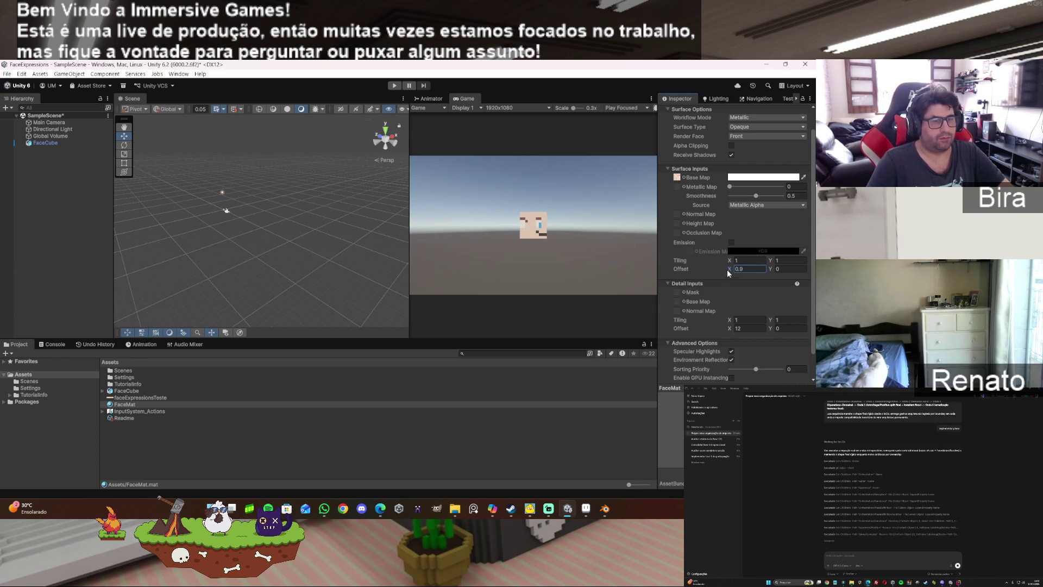
left_click_drag(729, 269, 751, 270)
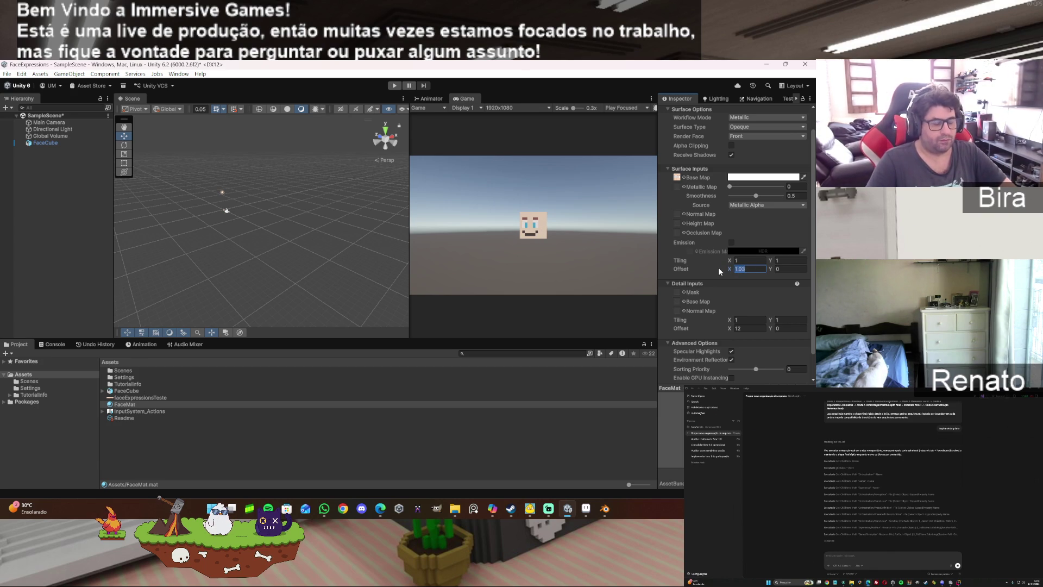
type("0")
double_click(747, 269)
type("3")
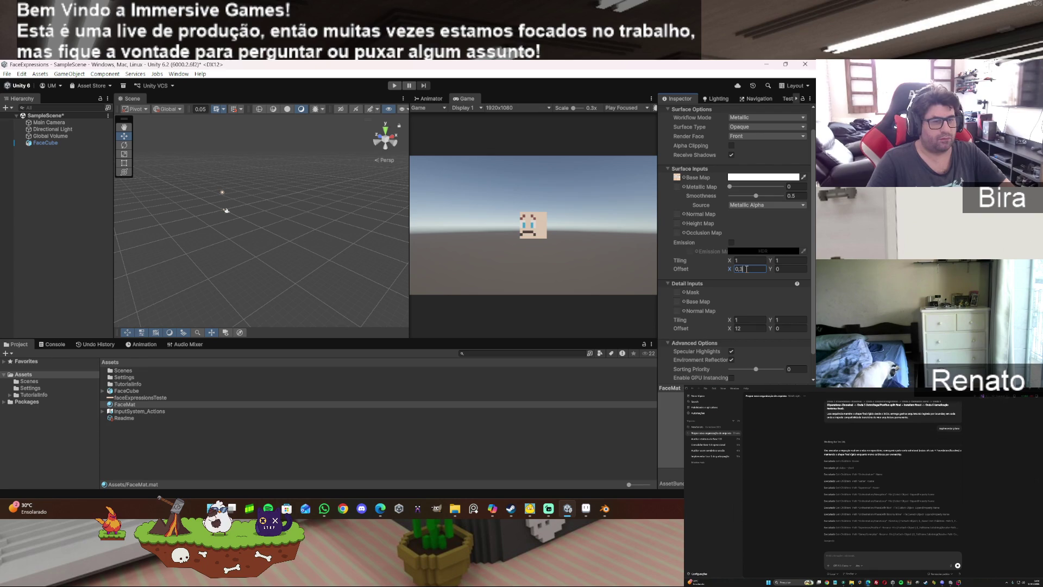
key("BackSpace")
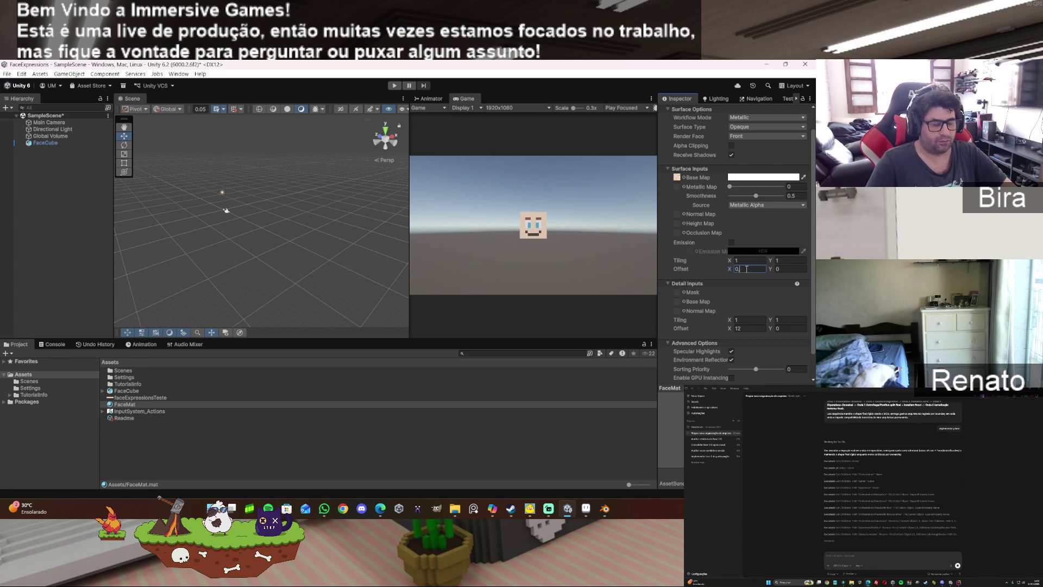
type("25")
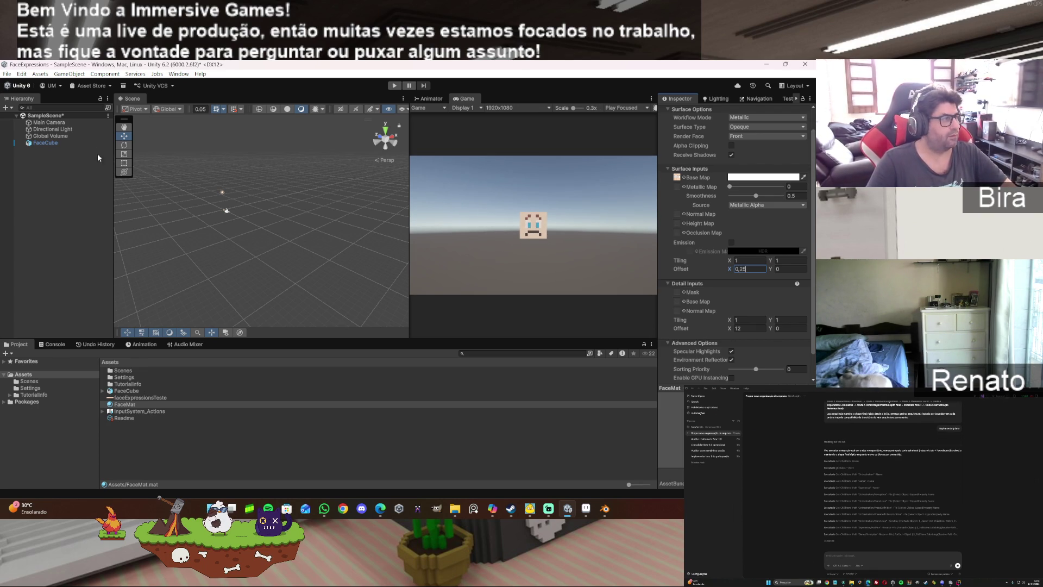
left_click(49, 122)
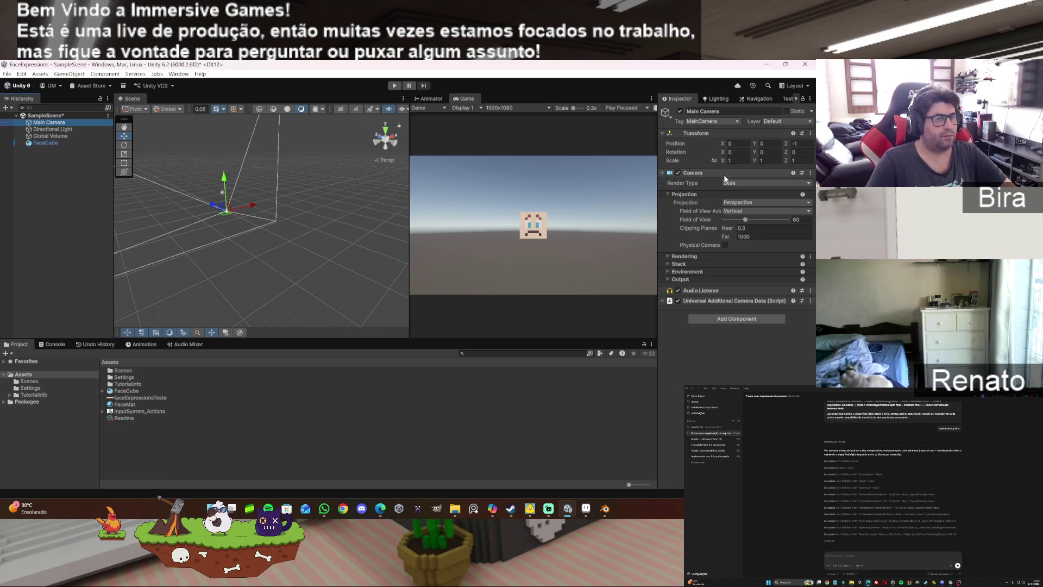
Step: Bring the Main Camera's Position Z to -0.45, then reselect FaceCube
left_click_drag(785, 144, 799, 144)
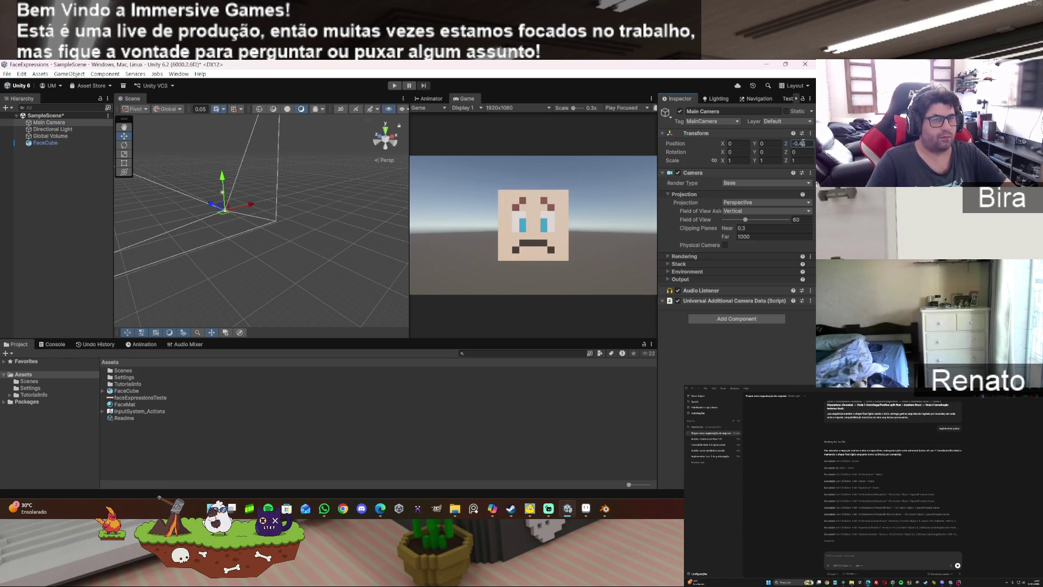
key("BackSpace")
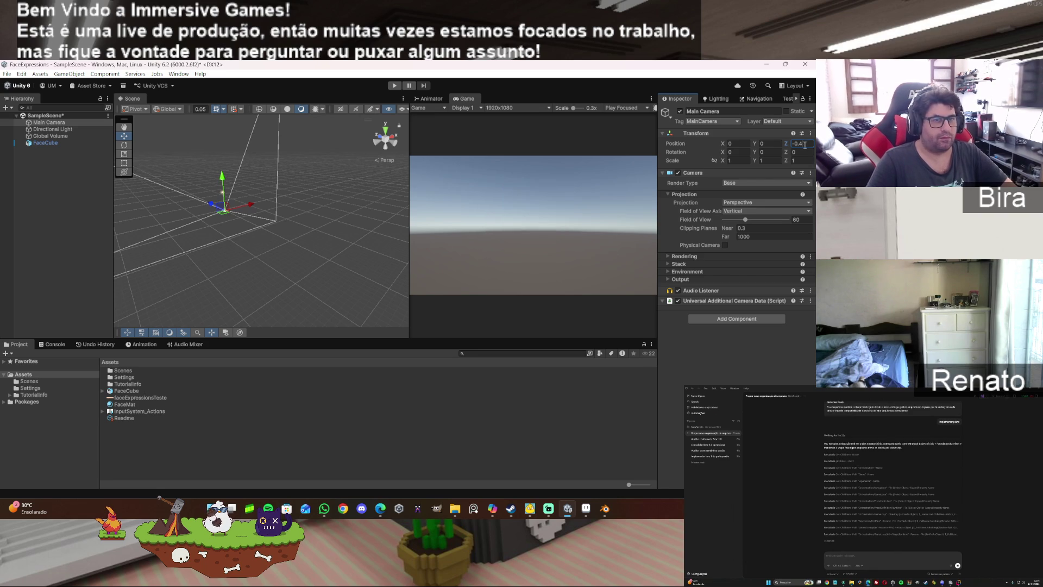
type("5")
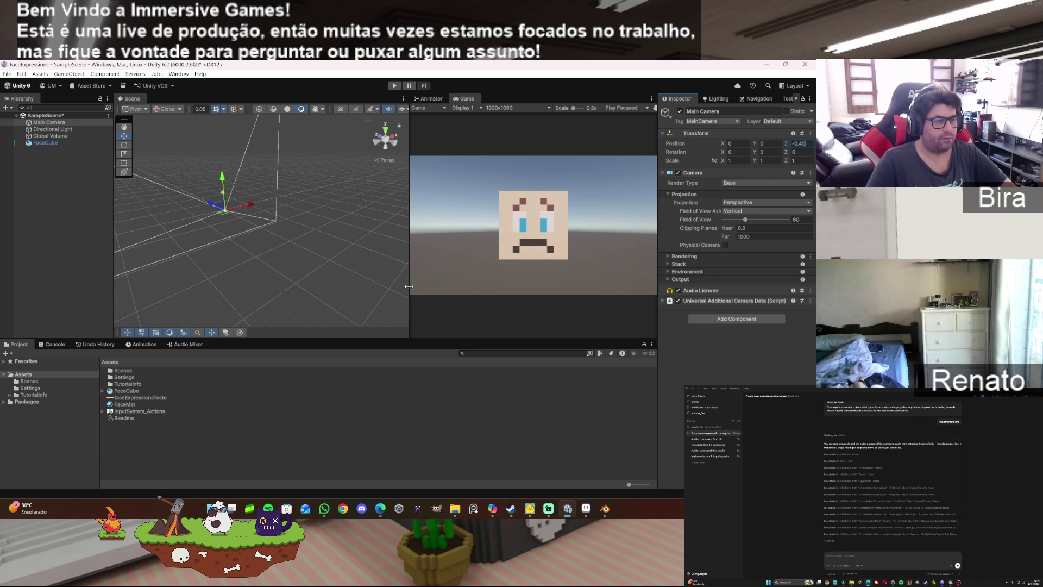
left_click(51, 144)
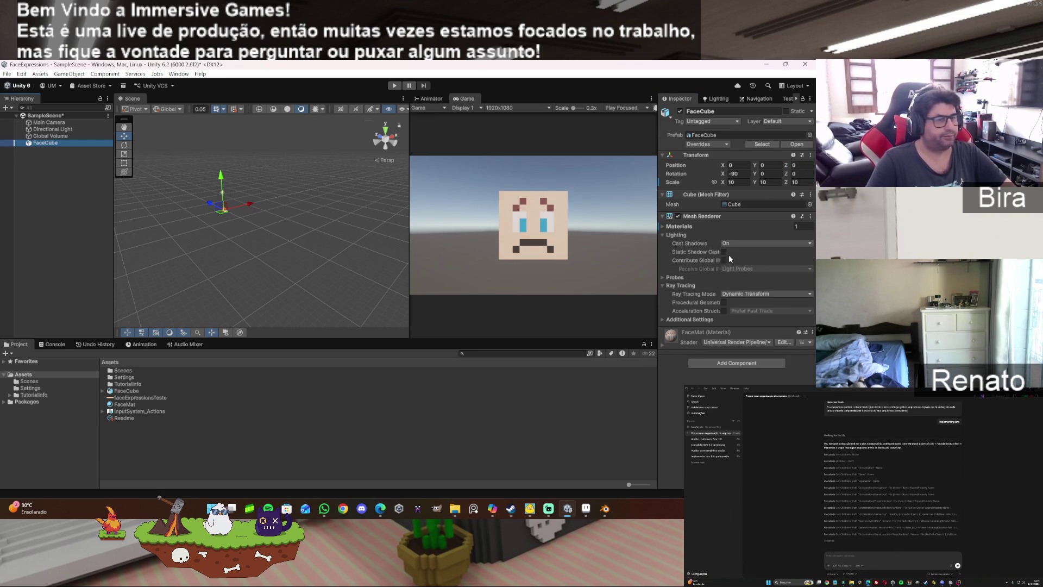
Step: Expand FaceMat's settings in the Inspector, collapsing the lighting and ray tracing sections
left_click(662, 344)
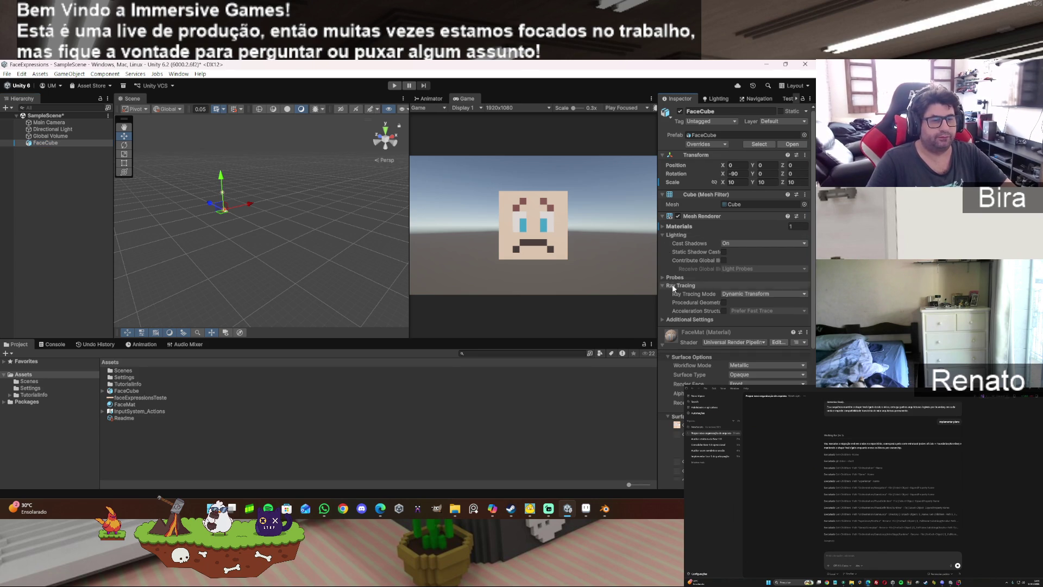
left_click(663, 233)
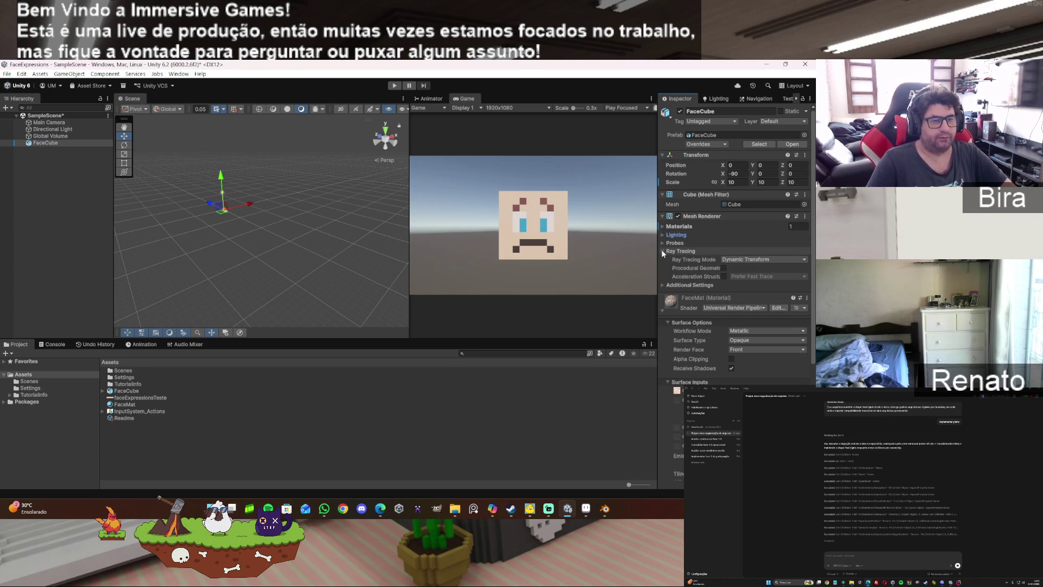
left_click(662, 251)
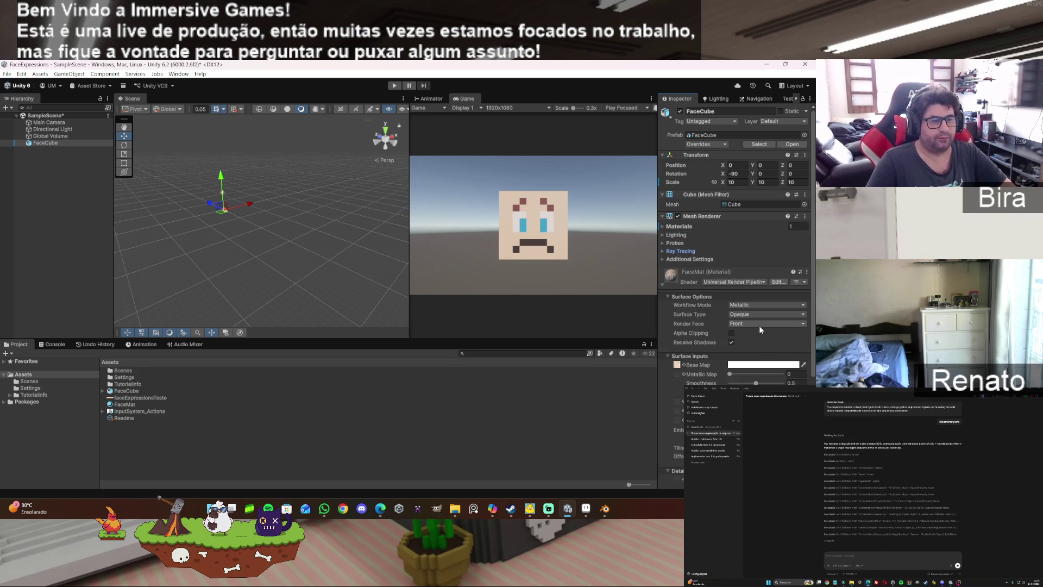
scroll(759, 325, "down", 2)
left_click(663, 228)
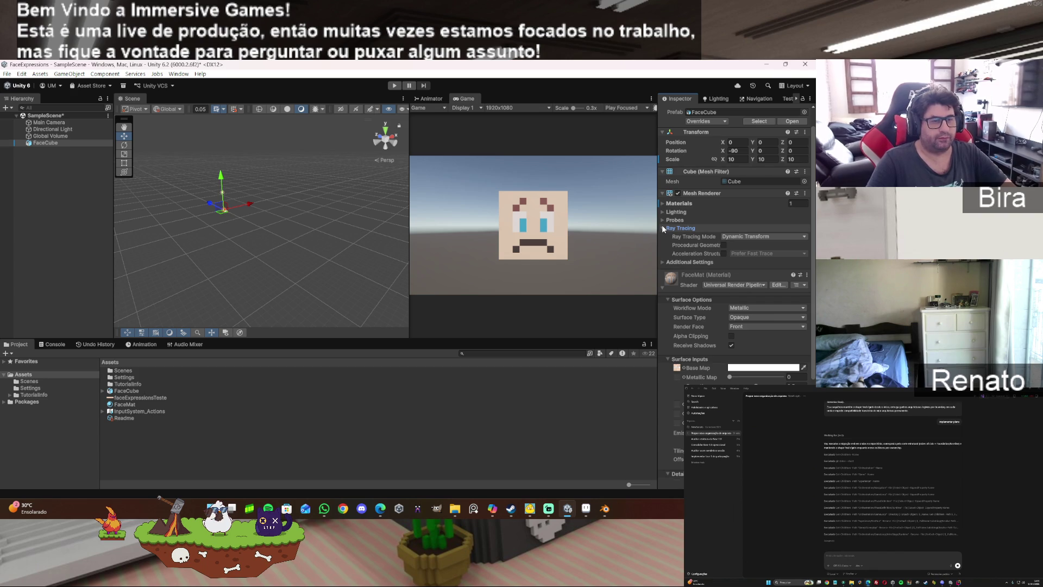
left_click(662, 228)
scroll(756, 362, "down", 2)
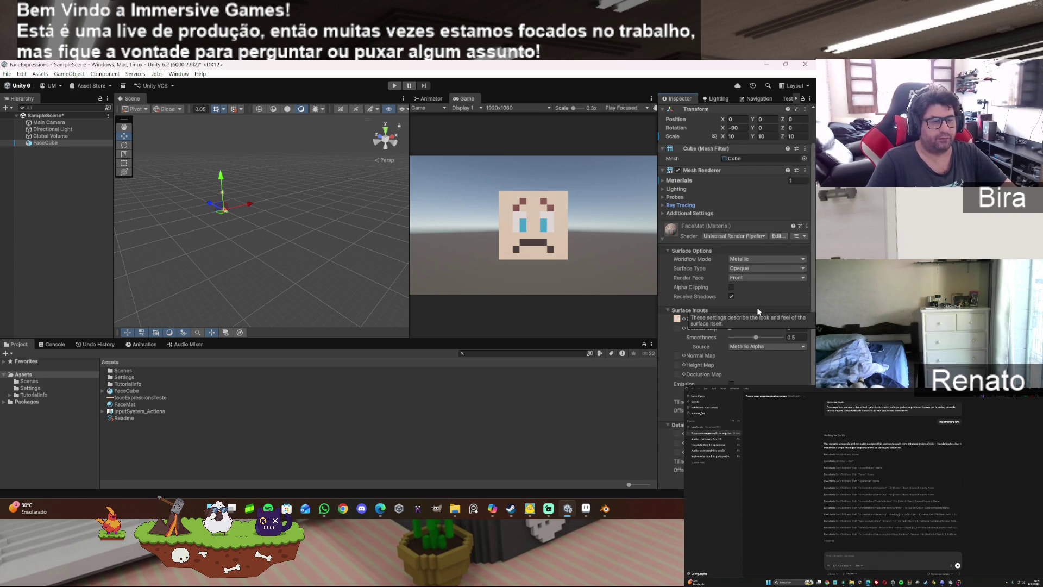
scroll(751, 375, "down", 2)
scroll(752, 376, "down", 2)
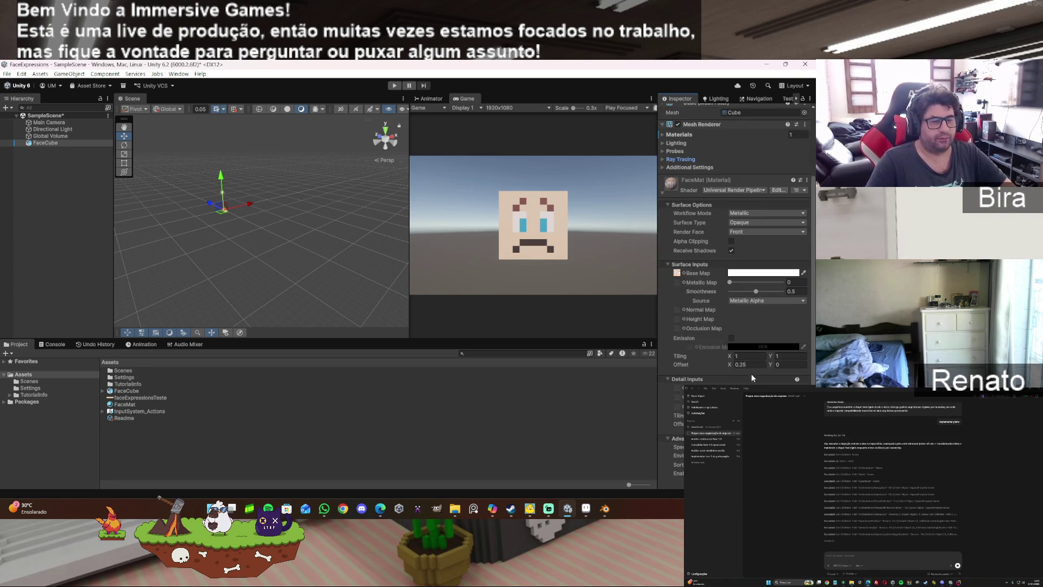
Step: Try Base Map Offset X values 0.35 and 0.5, comparing against the face atlas in Blender
left_click(746, 365)
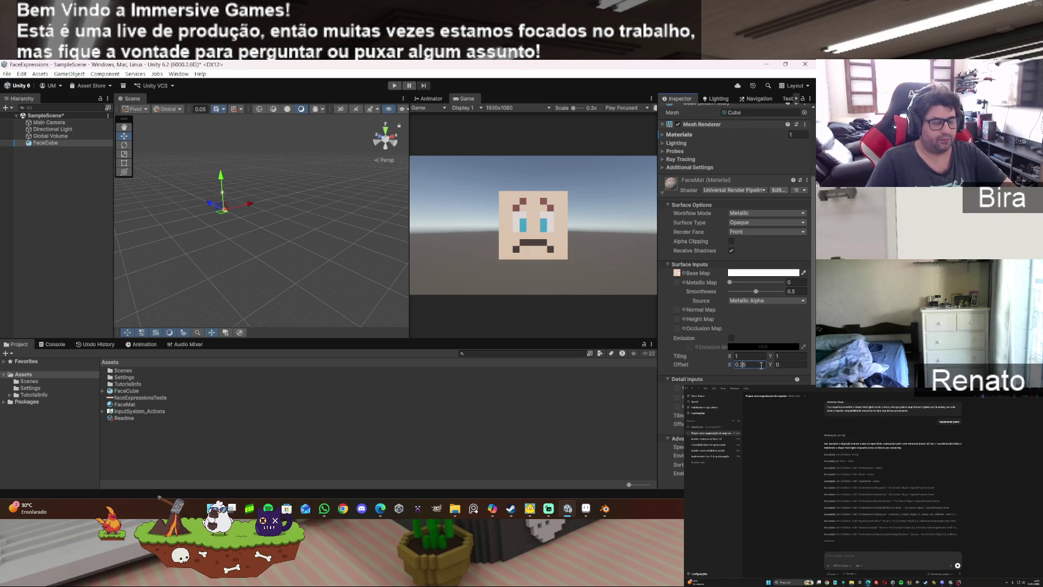
type("0.35")
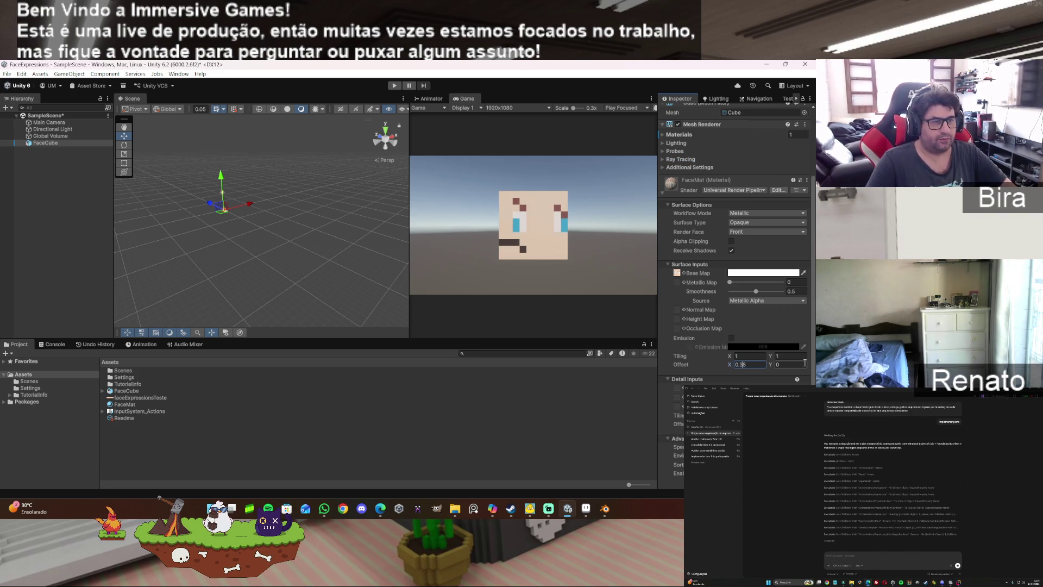
double_click(743, 365)
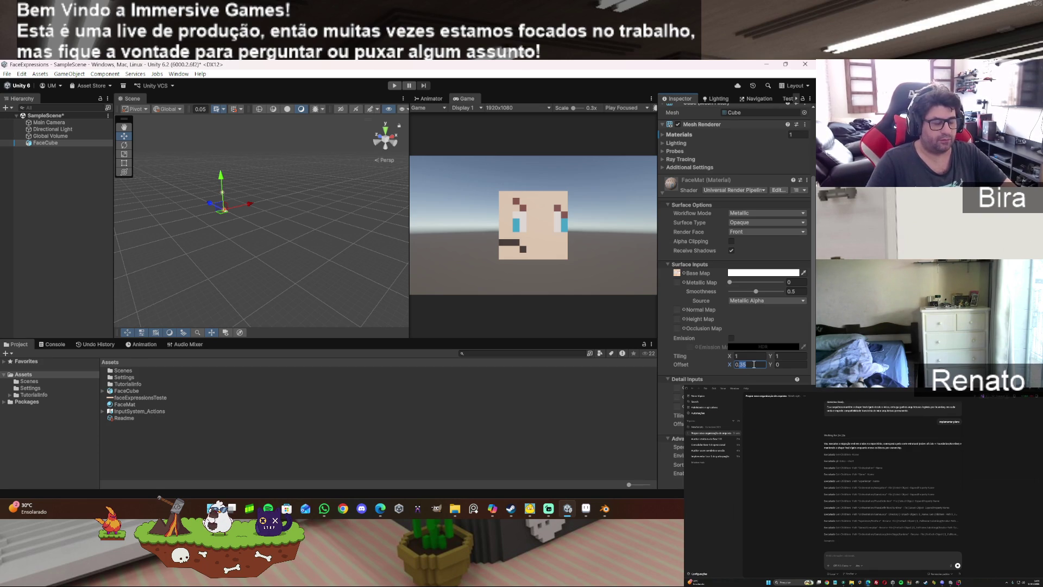
type("0.5")
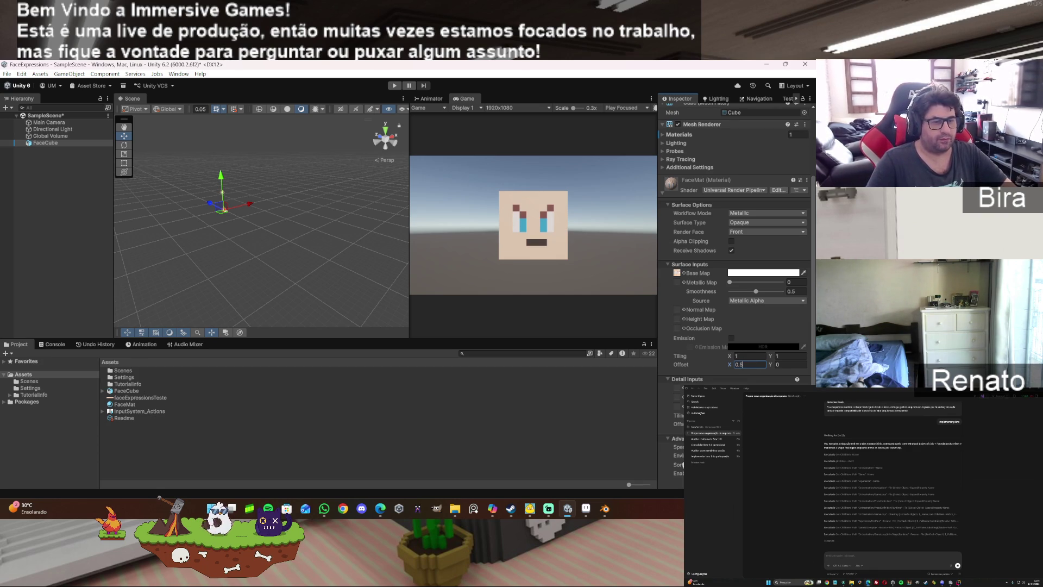
left_click(610, 511)
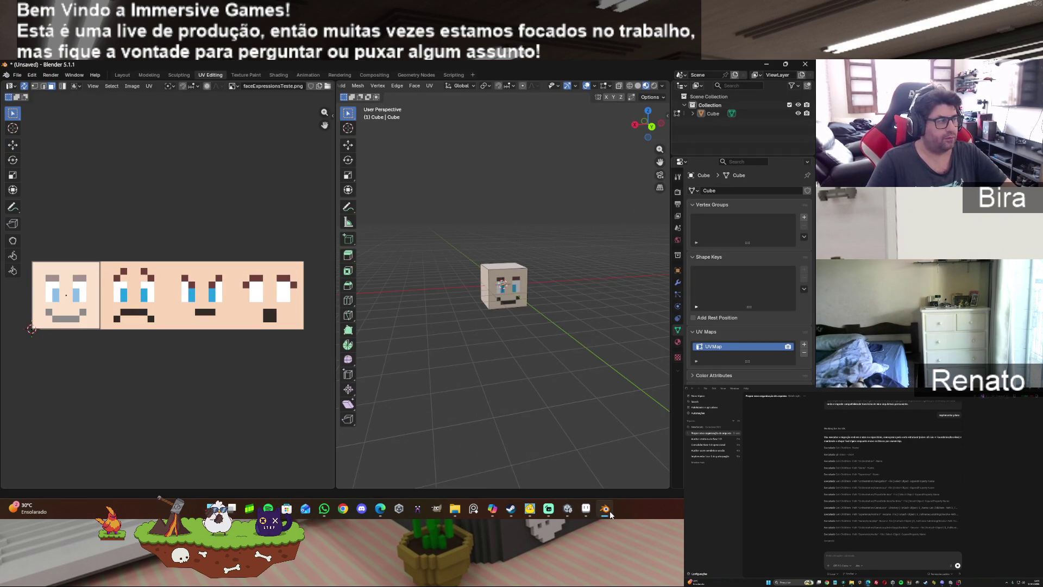
left_click(610, 511)
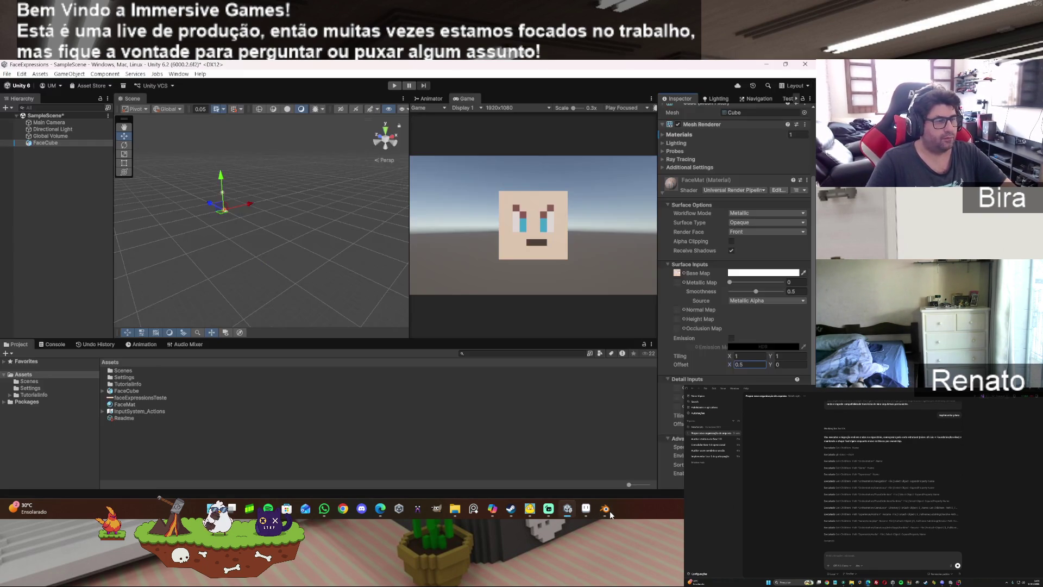
Step: Try Offset X 7, drag it to preview other faces, then set it to 0
double_click(741, 363)
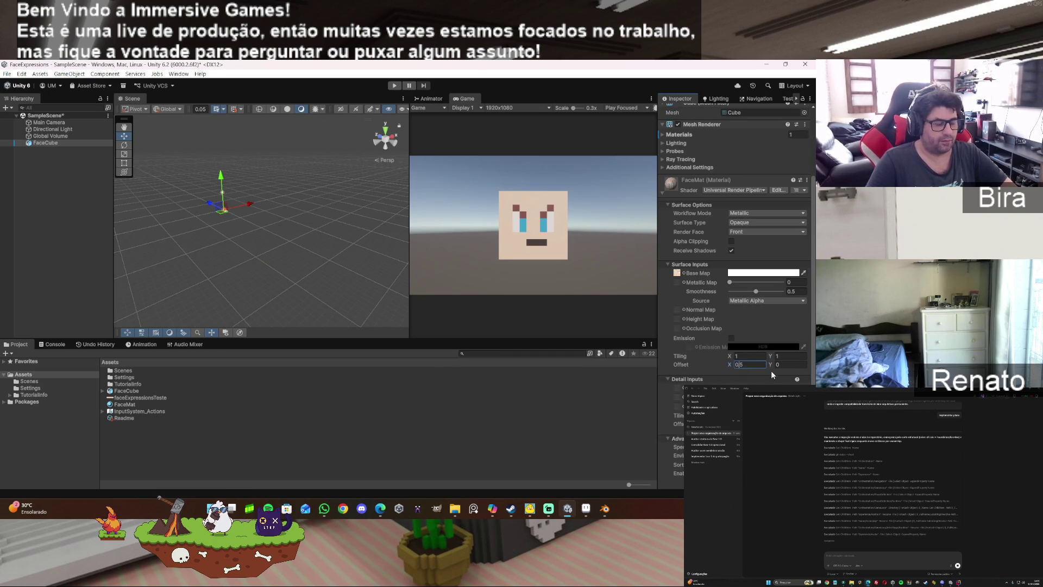
type("7")
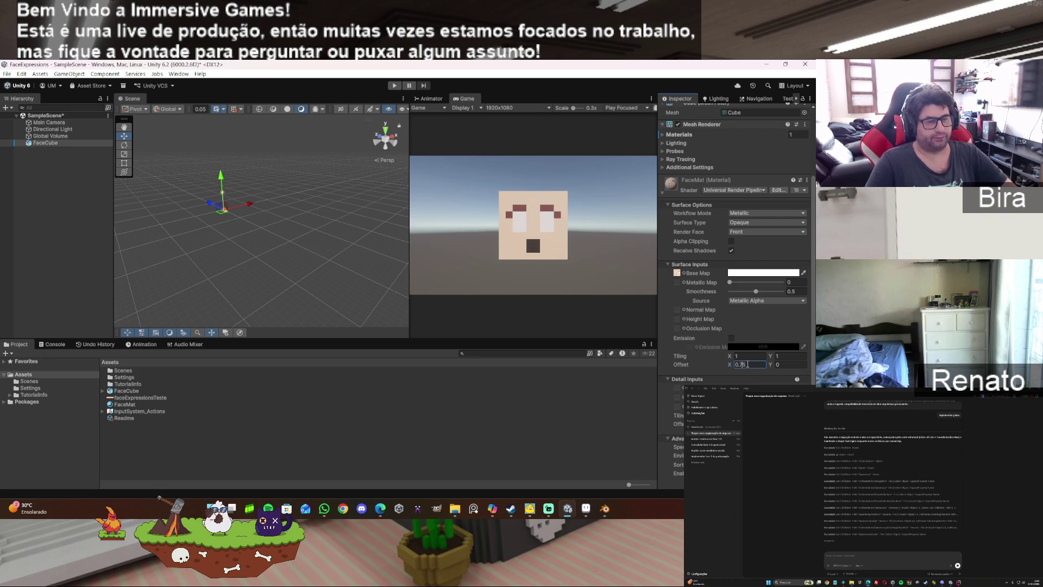
left_click_drag(731, 367, 701, 362)
left_click(755, 367)
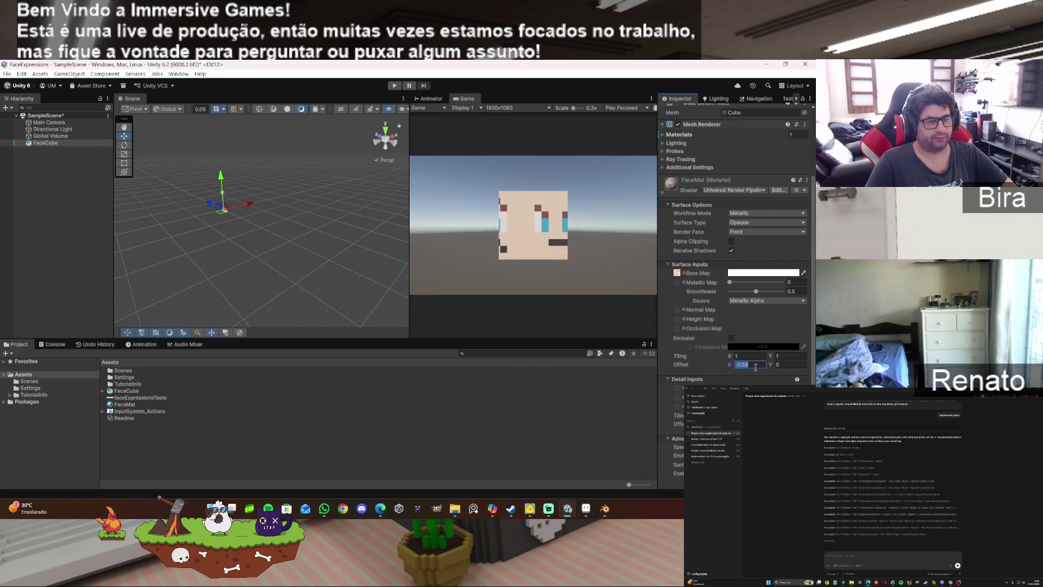
type("0")
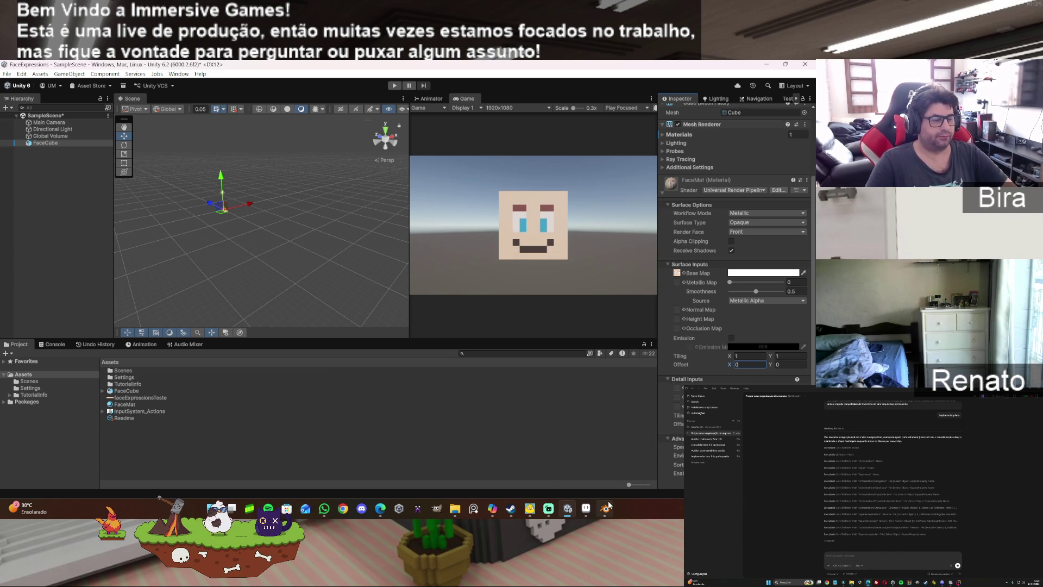
mouse_move(609, 505)
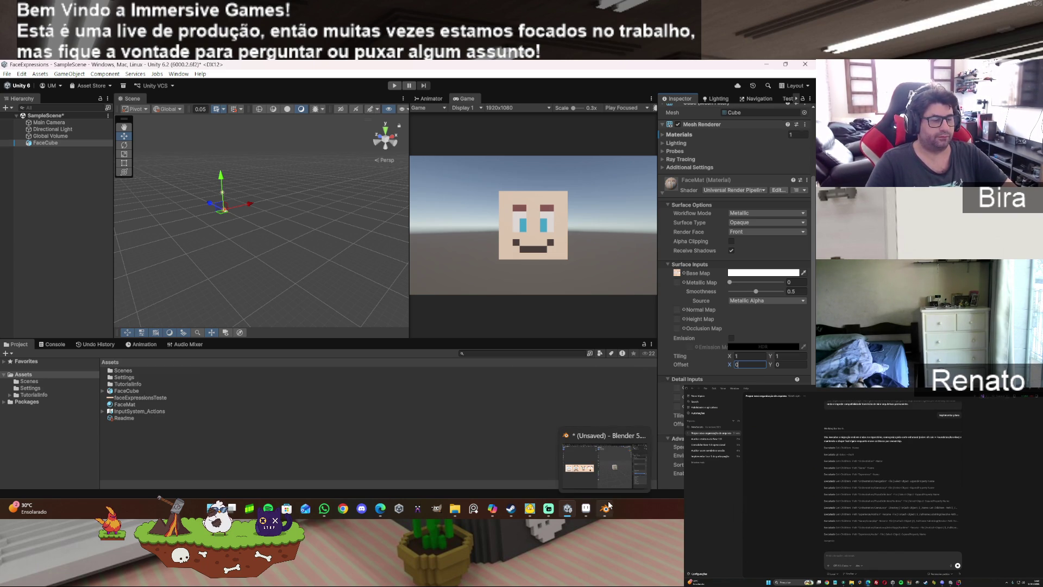
left_click(493, 508)
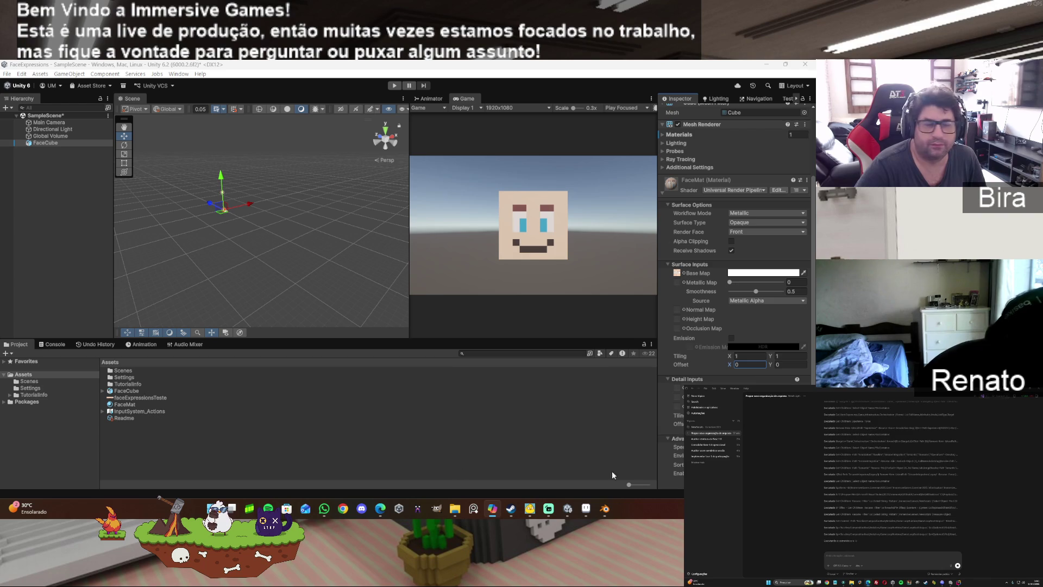
Step: Create a new MonoBehaviour script in Assets and name it FaceExpression
right_click(174, 441)
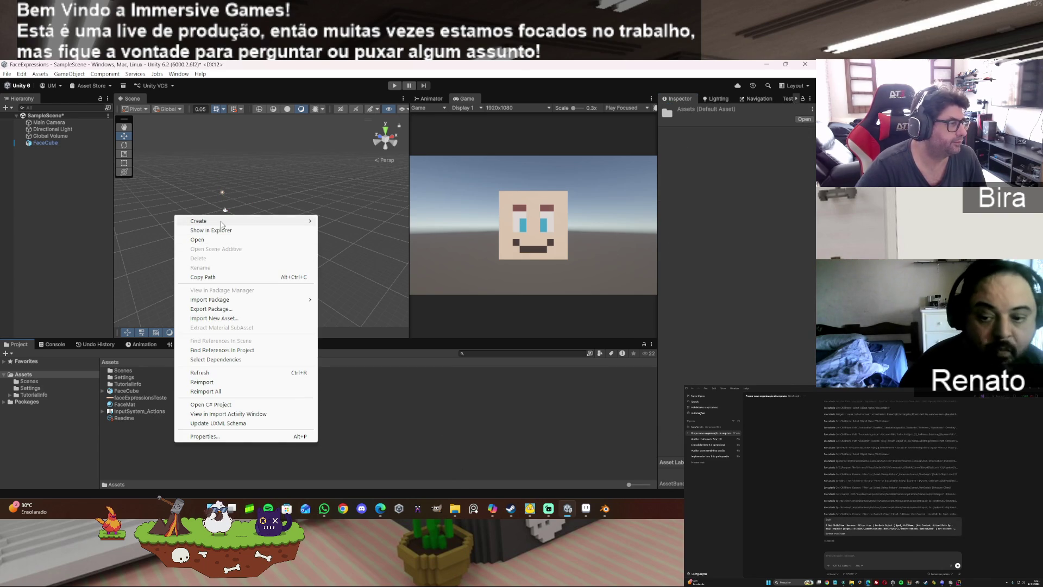
mouse_move(261, 221)
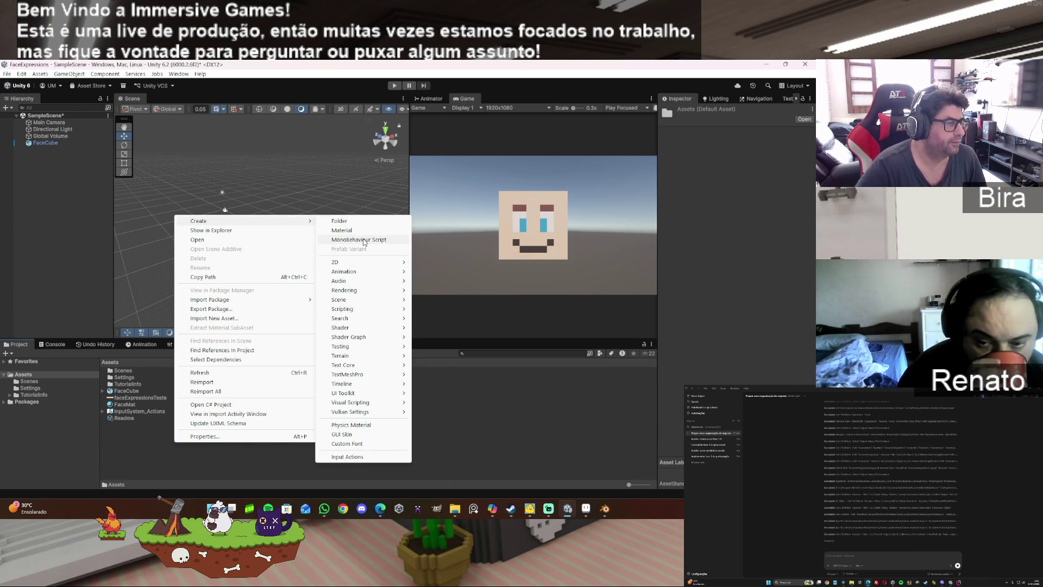
left_click(364, 240)
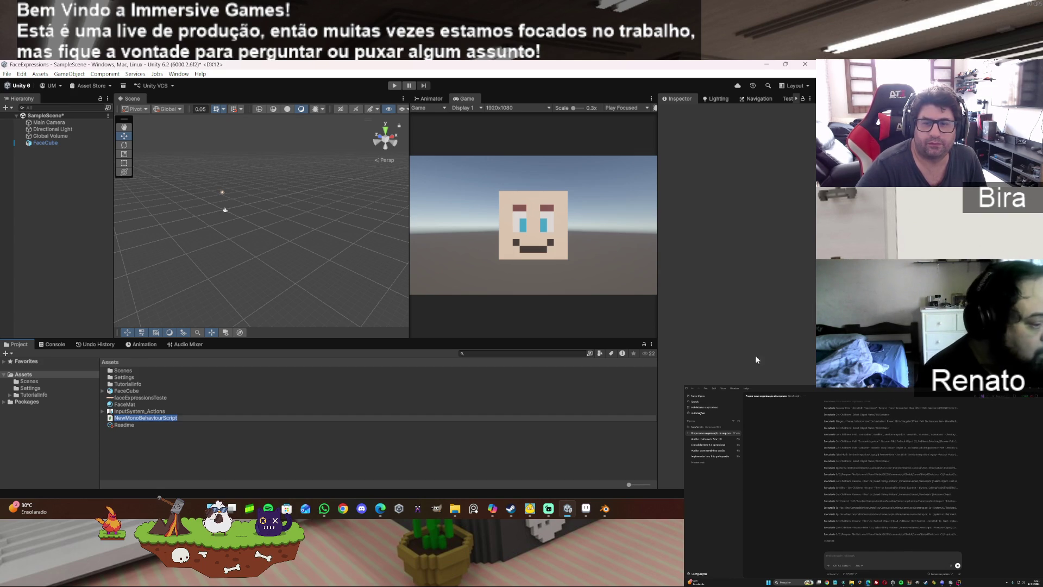
type("FaceExpression")
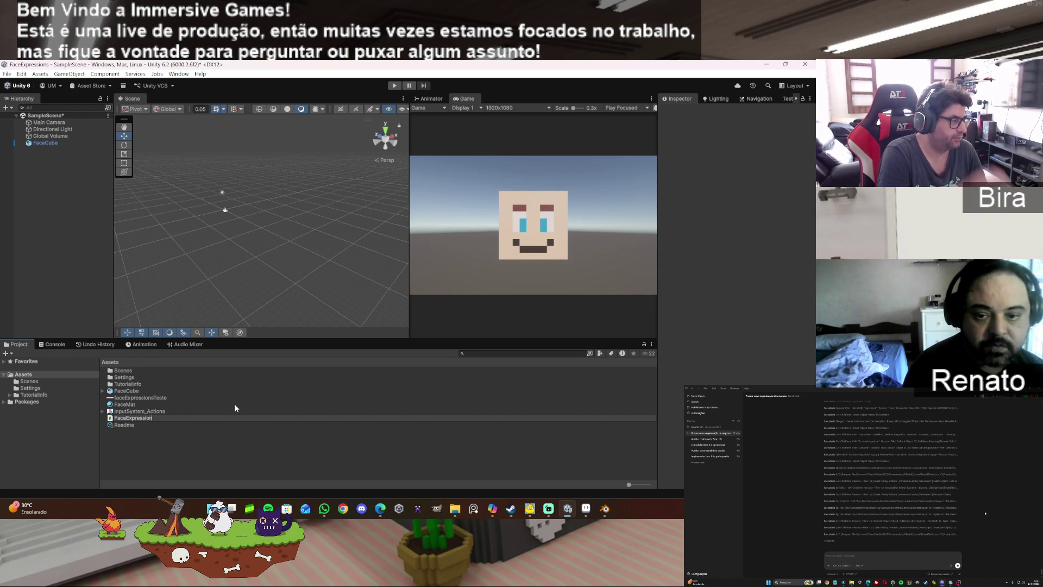
key("Return")
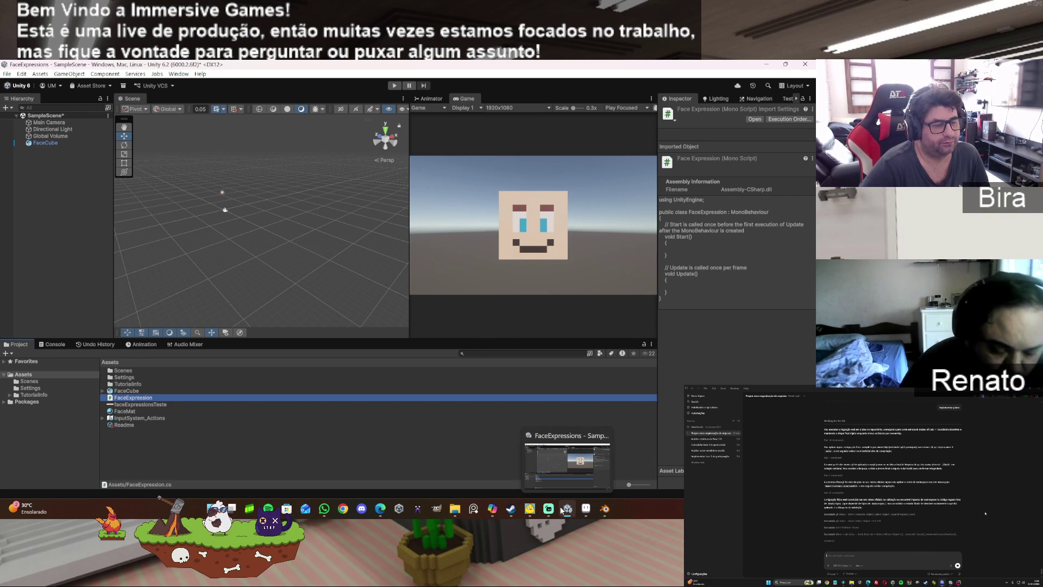
mouse_move(616, 510)
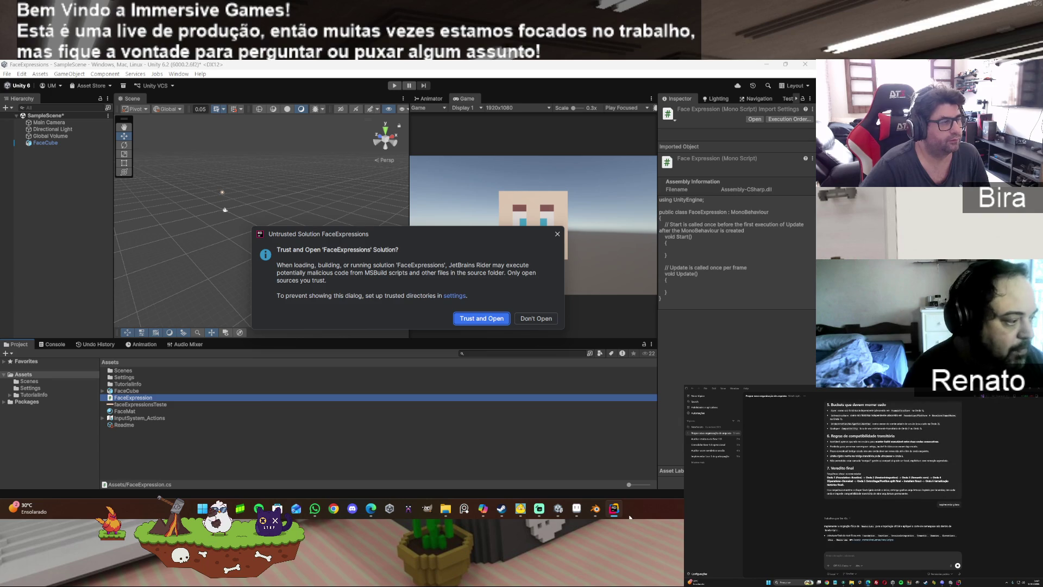
Step: Trust the FaceExpressions solution in Rider and maximize the code editor window
left_click(481, 319)
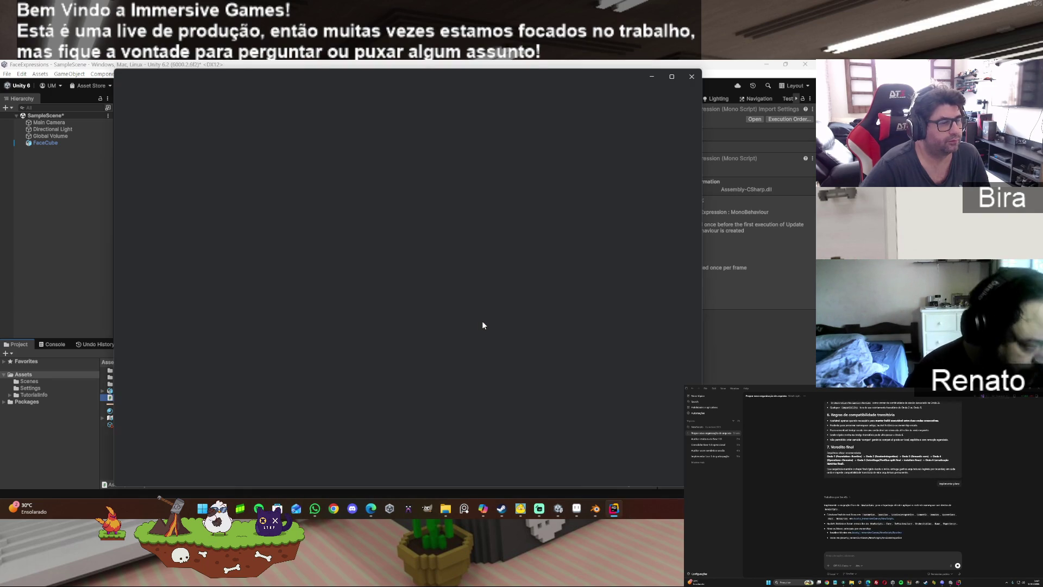
left_click(672, 82)
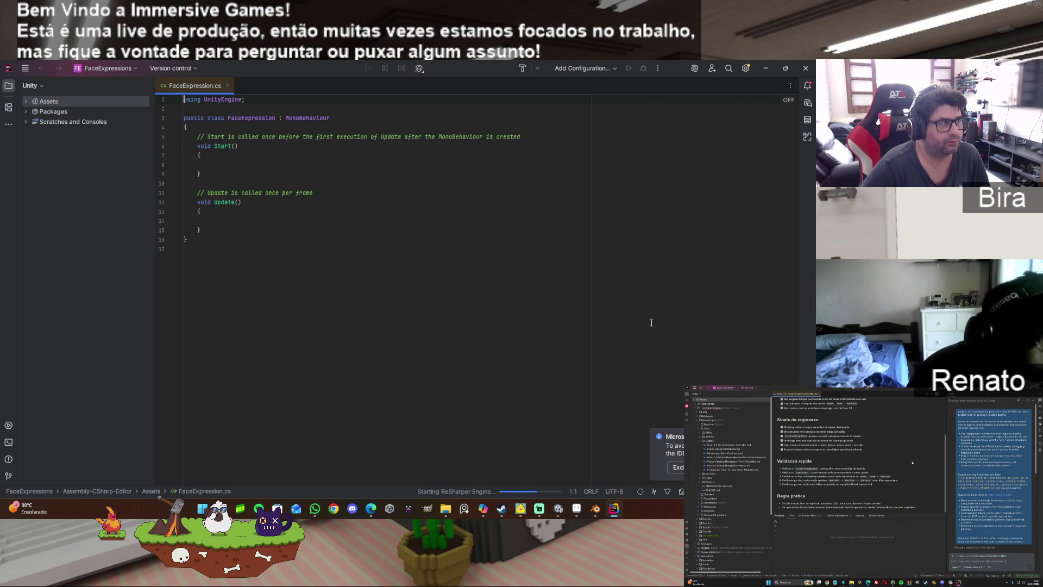
Step: Replace all of FaceExpression.cs with the pasted FaceAtlasController script code
key("ctrl+w")
key("ctrl+a")
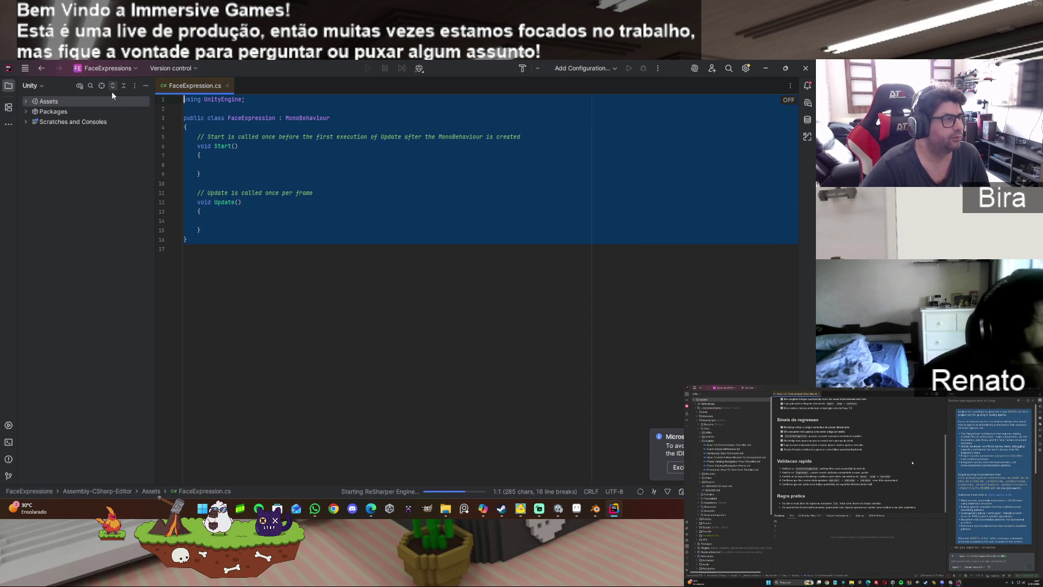
key("ctrl+v")
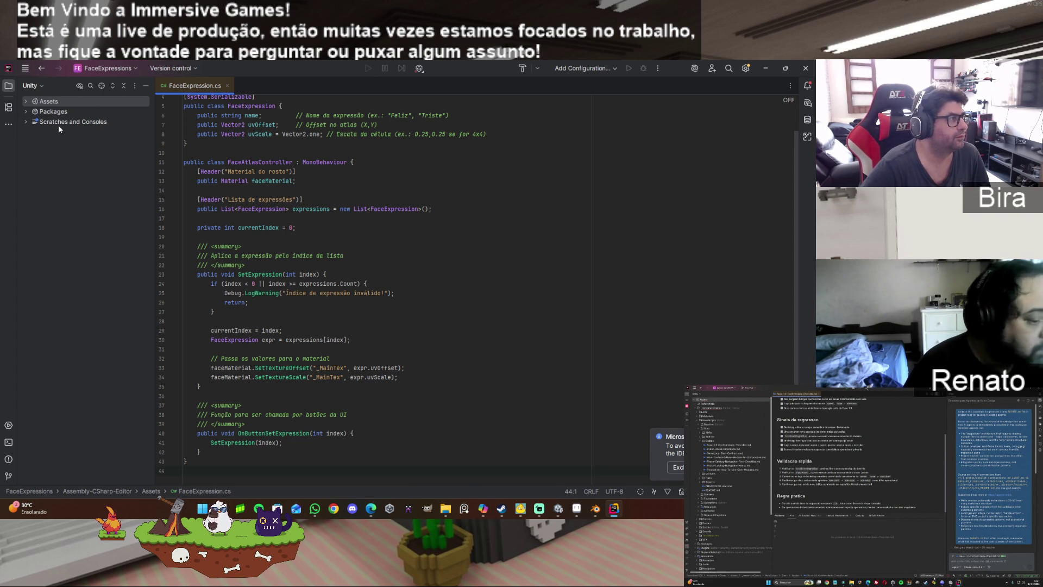
Step: Save all files in Rider and minimize it so Unity compiles
left_click(765, 69)
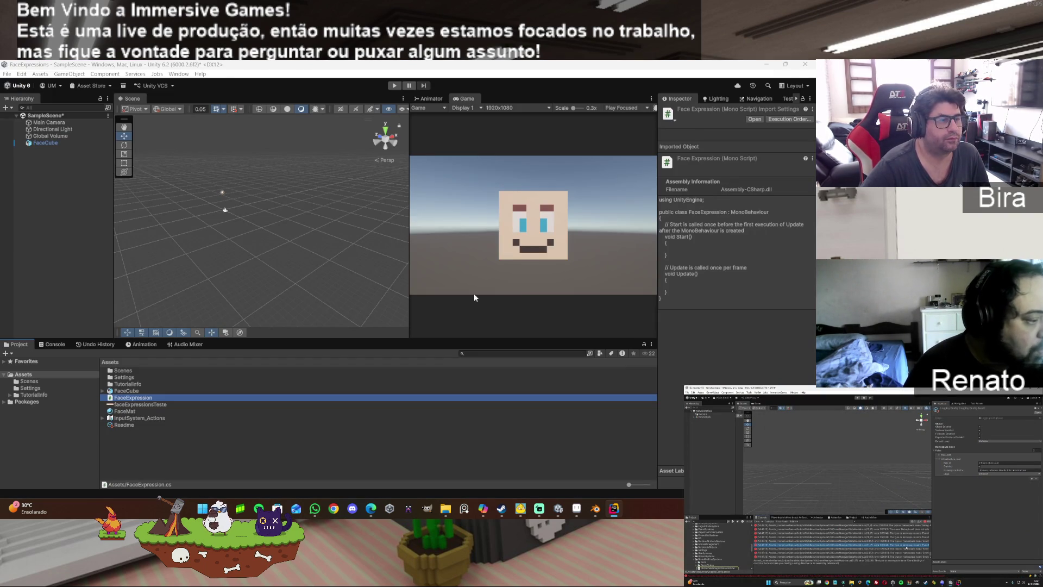
left_click(253, 462)
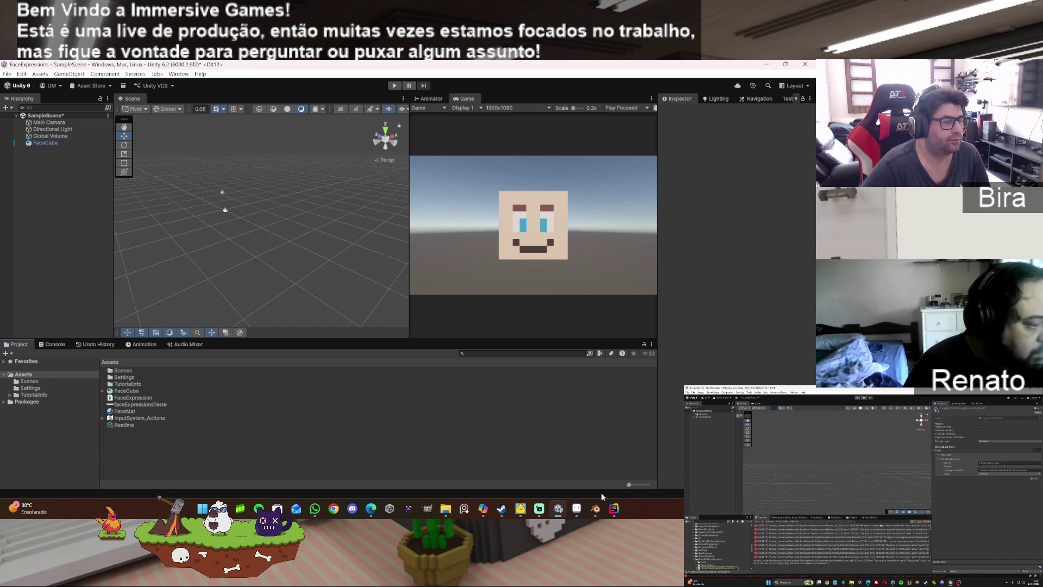
left_click(614, 508)
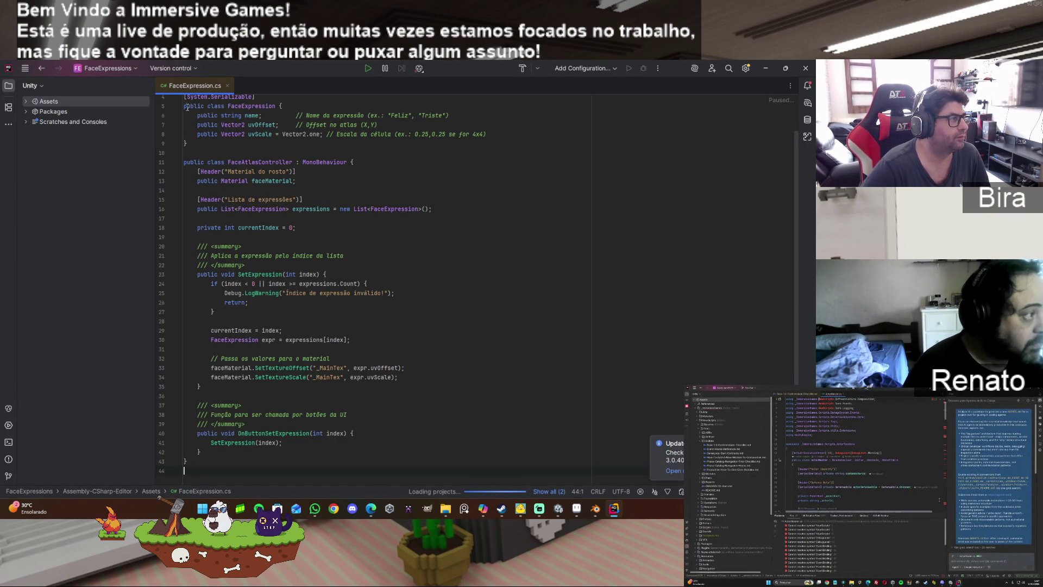
left_click(31, 69)
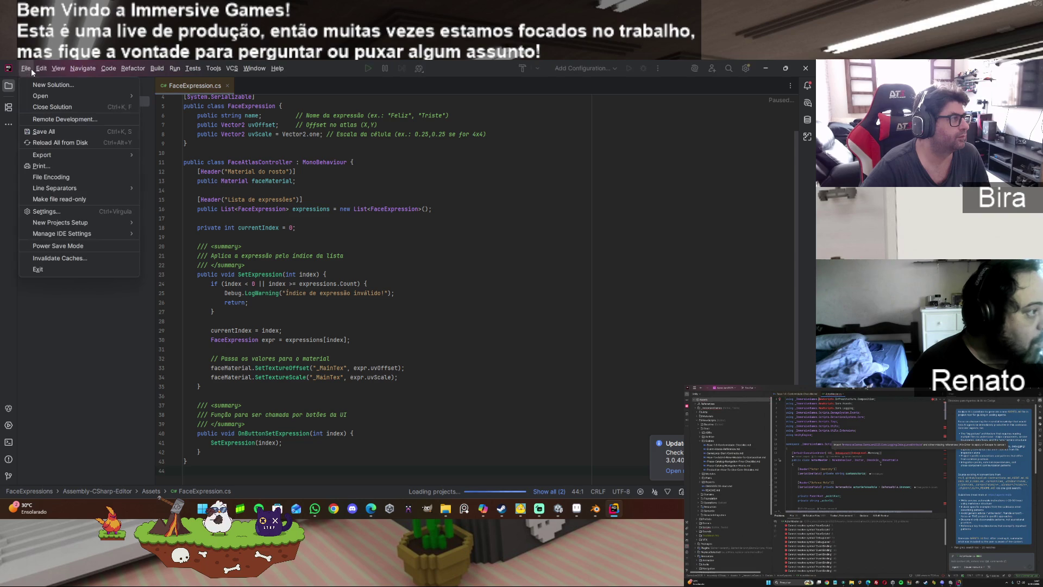
left_click(47, 132)
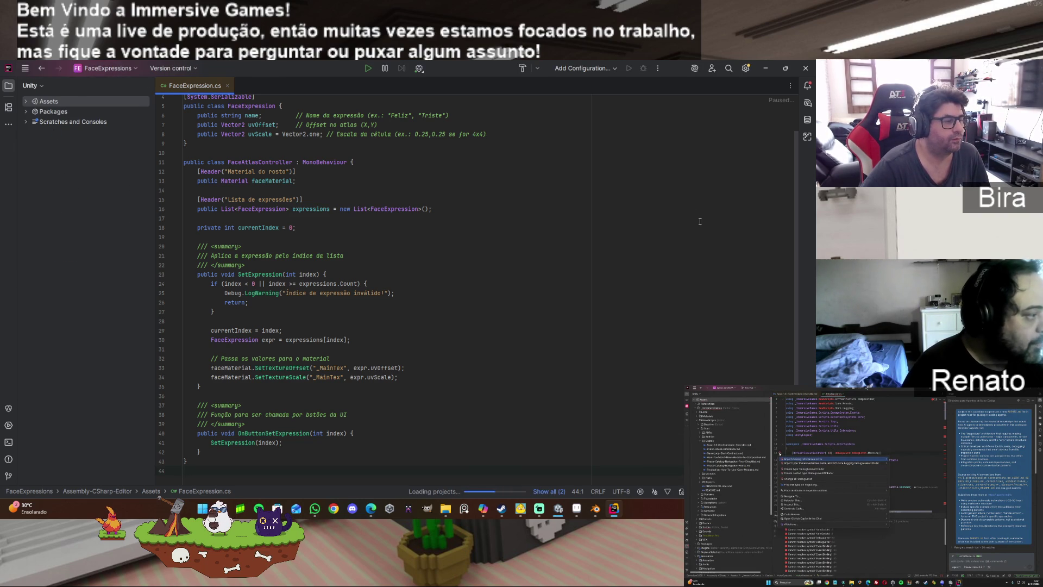
left_click(772, 71)
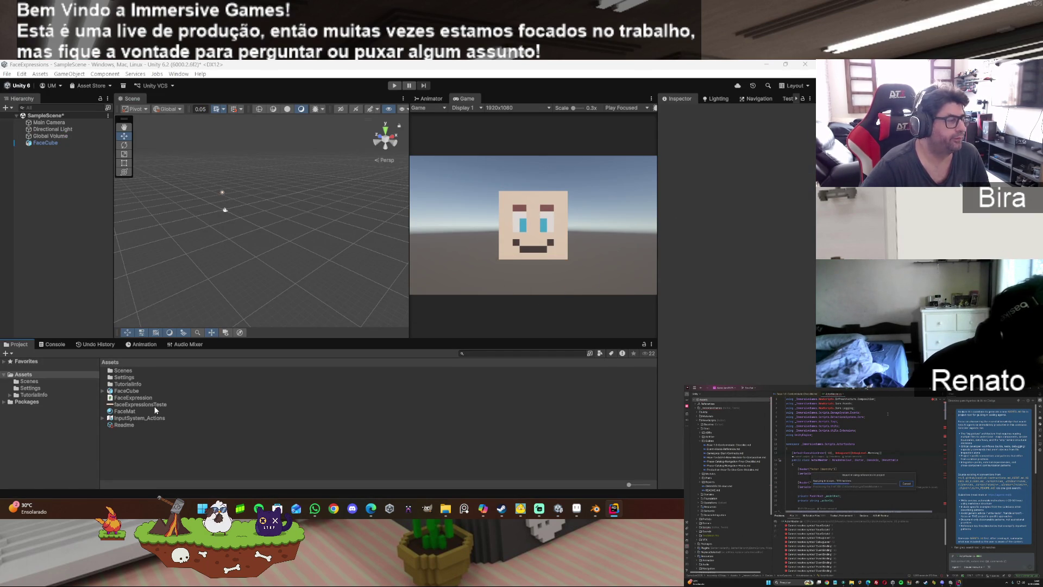
Step: Drag FaceExpression onto FaceCube, dismiss the can't-add-script error, and return to Rider
mouse_move(130, 398)
left_mouse_down()
mouse_move(146, 399)
mouse_move(38, 202)
mouse_move(45, 142)
left_mouse_up()
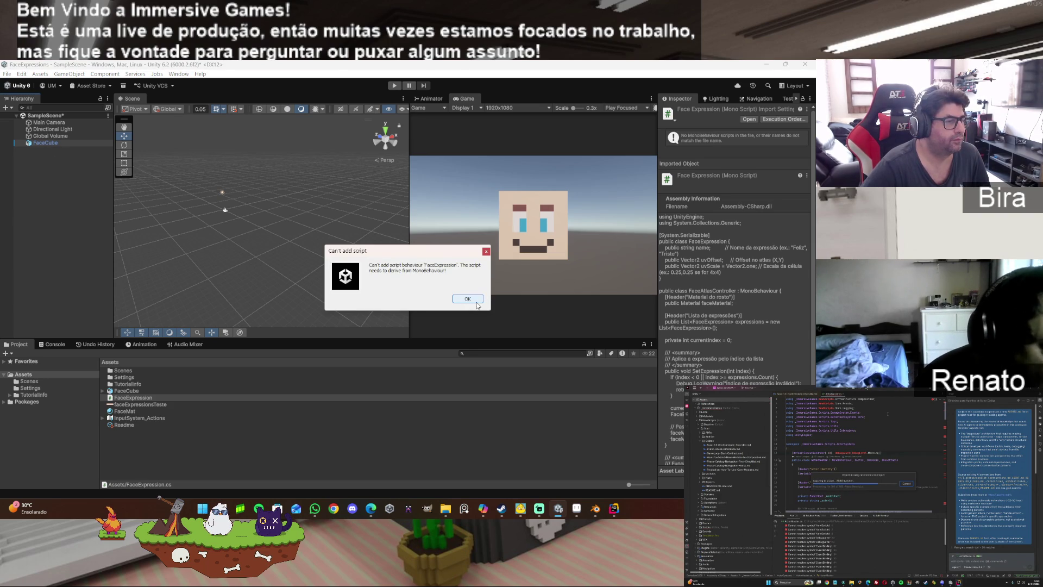
left_click(476, 302)
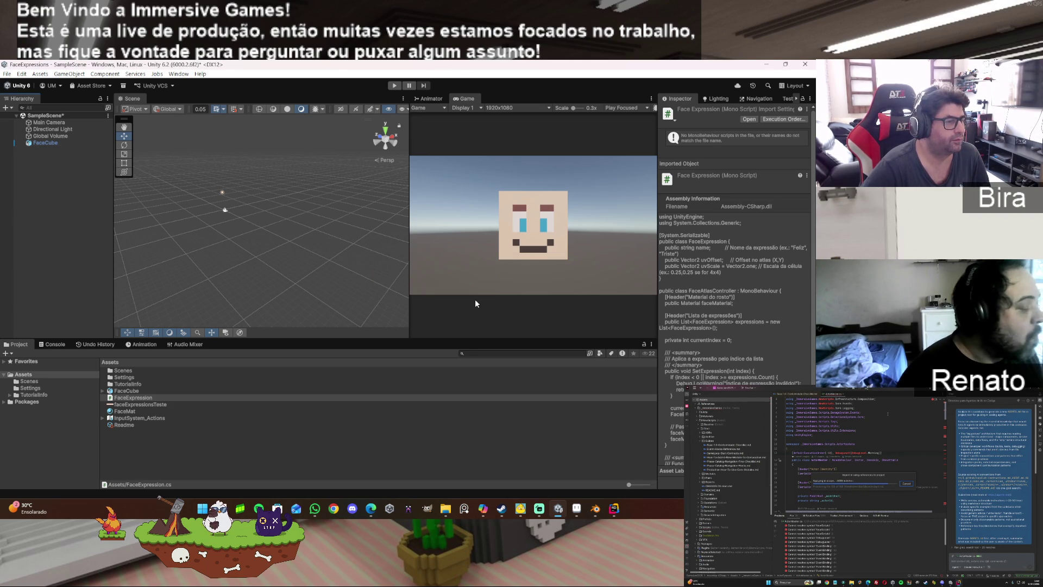
mouse_move(612, 511)
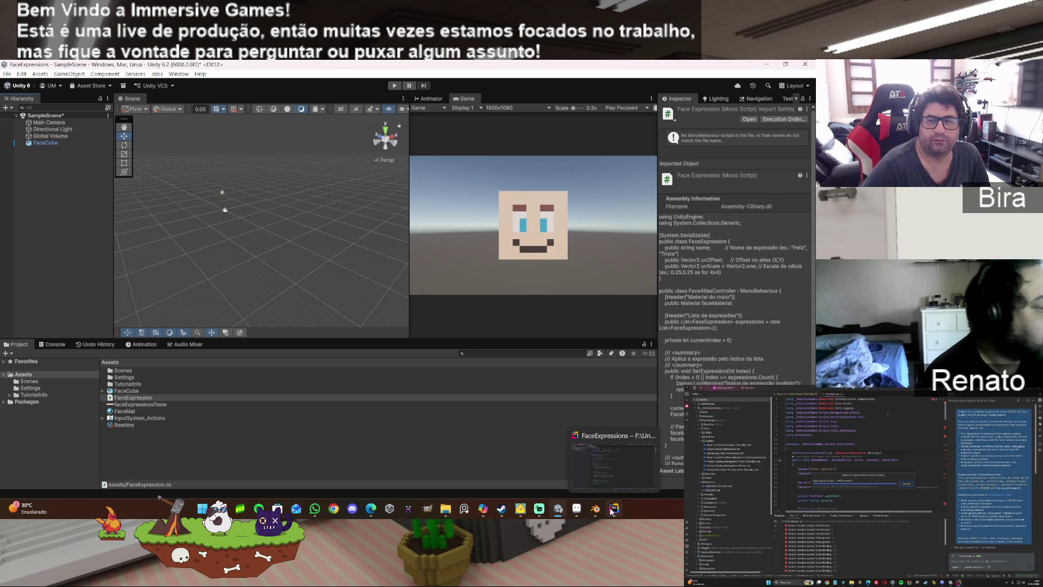
left_click(572, 461)
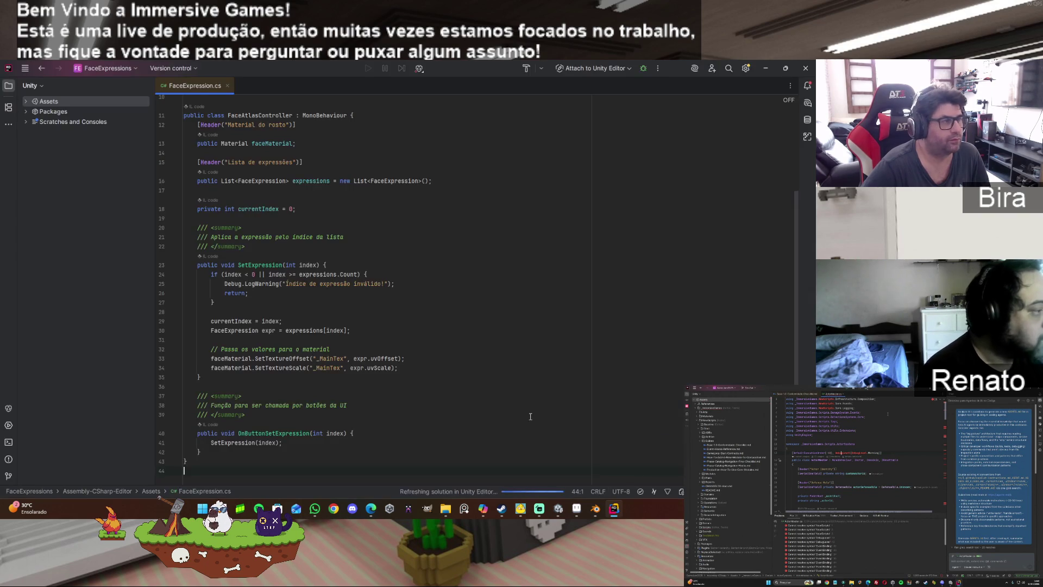
Step: Delete the FaceAtlasController class and leftover blank line from FaceExpression.cs, then return to Unity
scroll(465, 303, "up", 5)
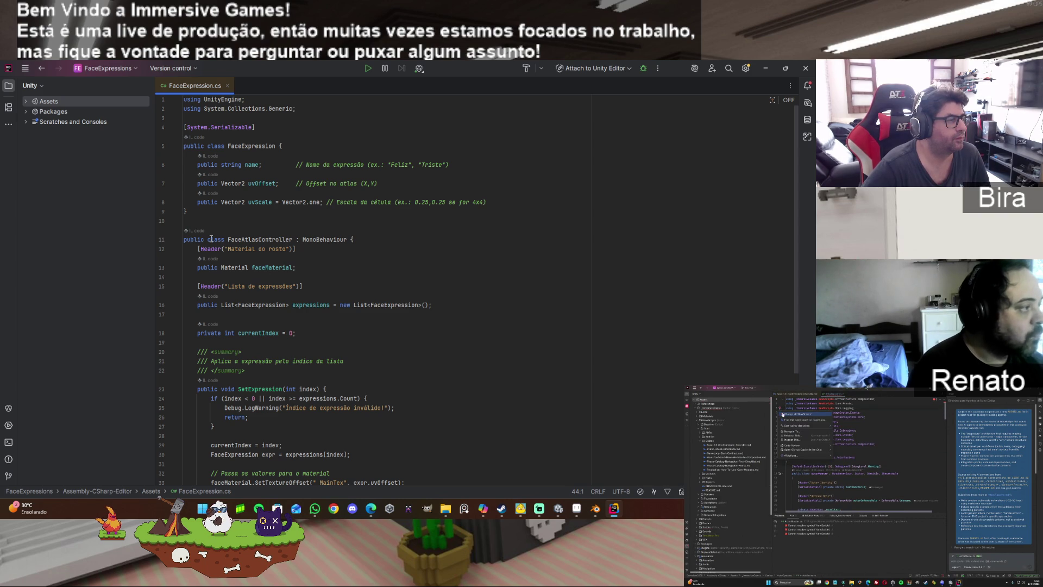
scroll(237, 467, "down", 5)
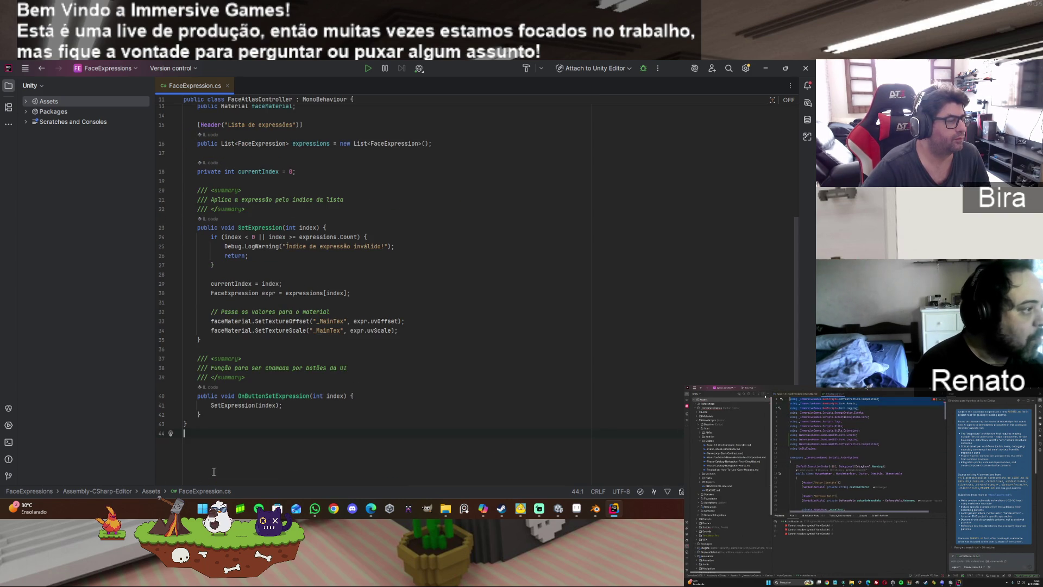
left_click_drag(173, 396, 185, 259)
scroll(193, 344, "up", 3)
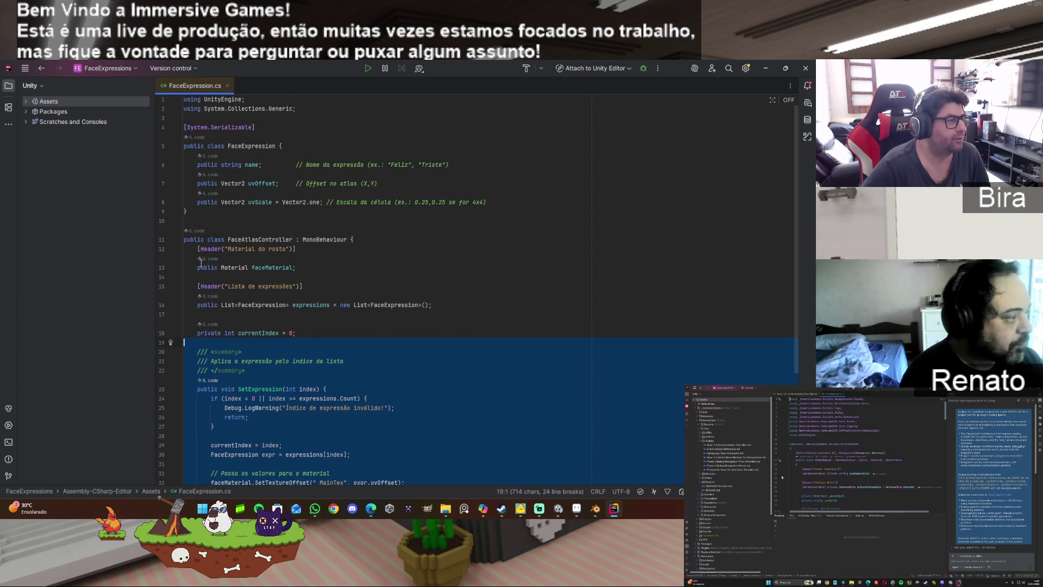
scroll(383, 312, "down", 5)
mouse_move(182, 433)
left_mouse_down()
mouse_move(168, 405)
mouse_move(166, 235)
left_mouse_up()
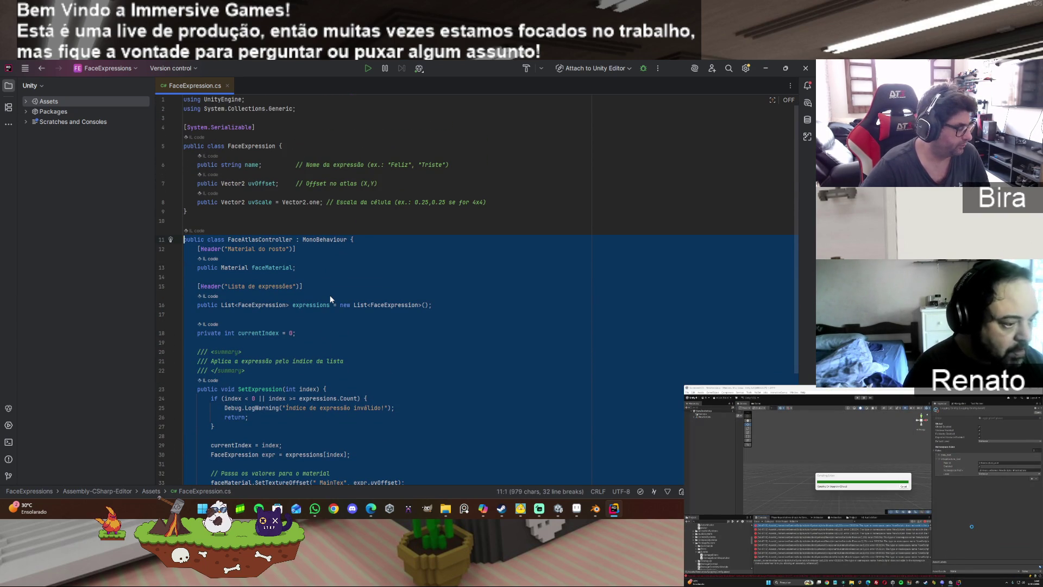
key("Delete")
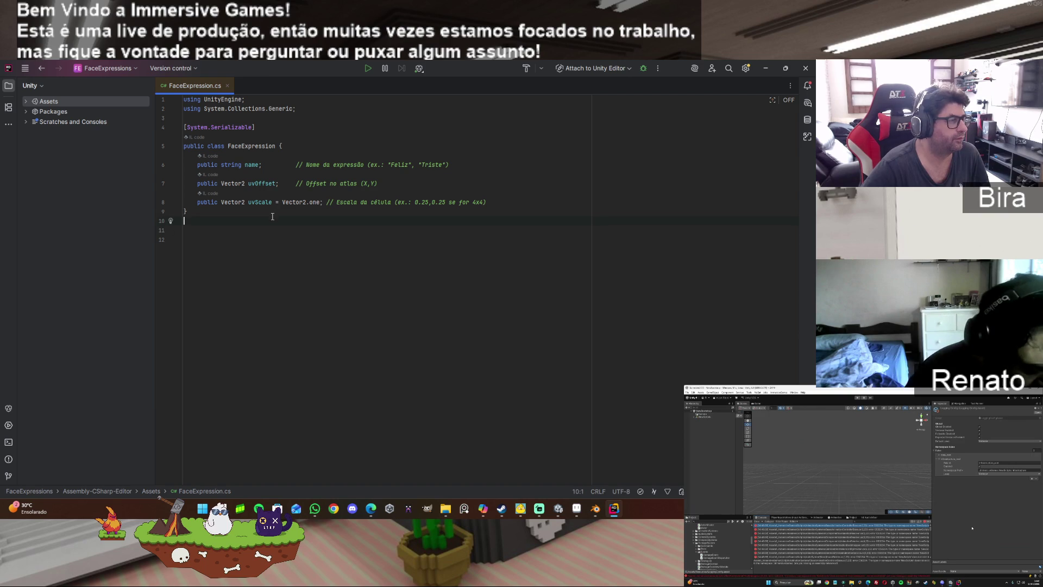
key("Left")
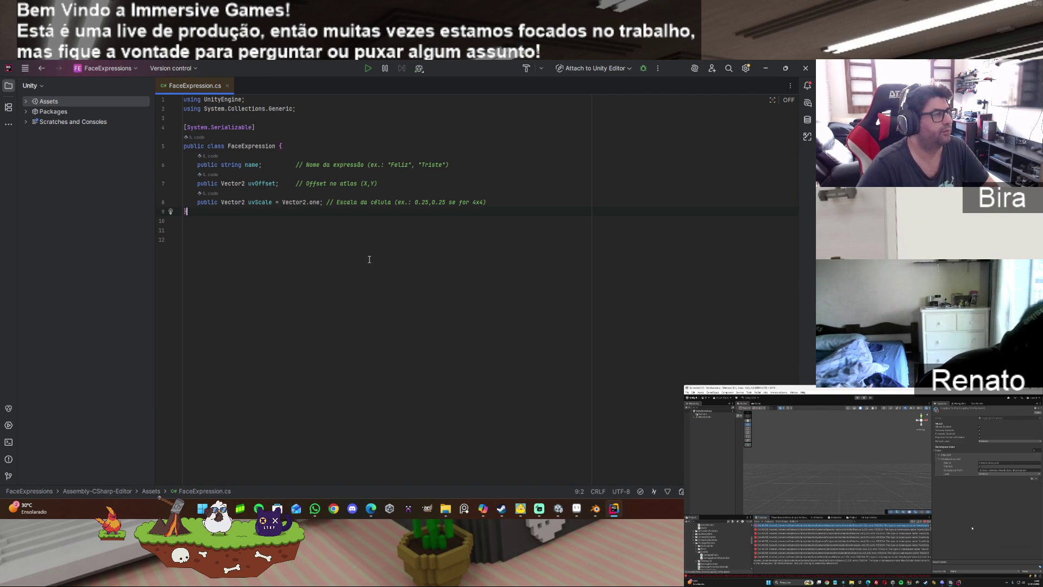
key("Delete")
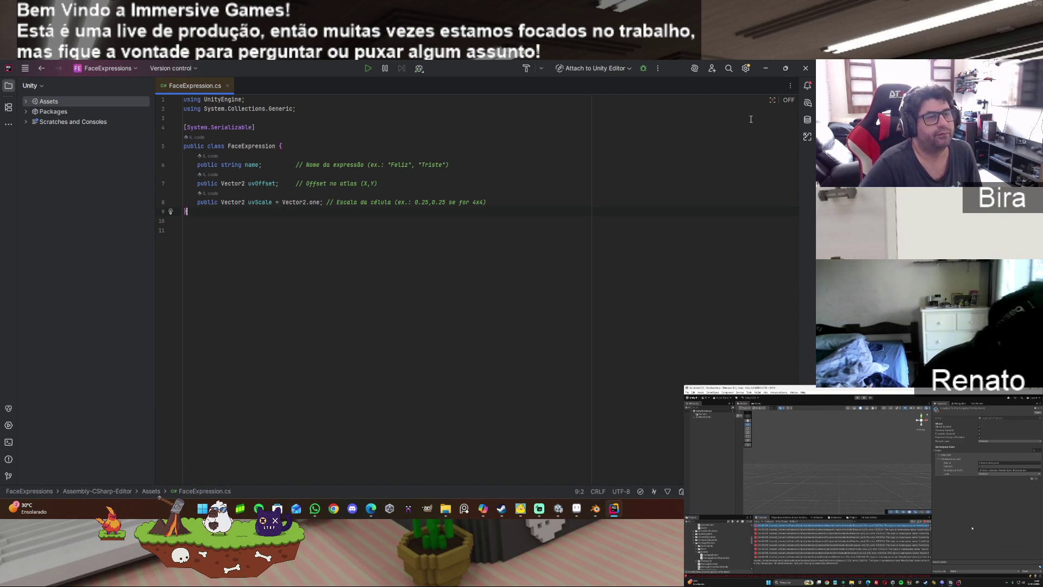
left_click(766, 68)
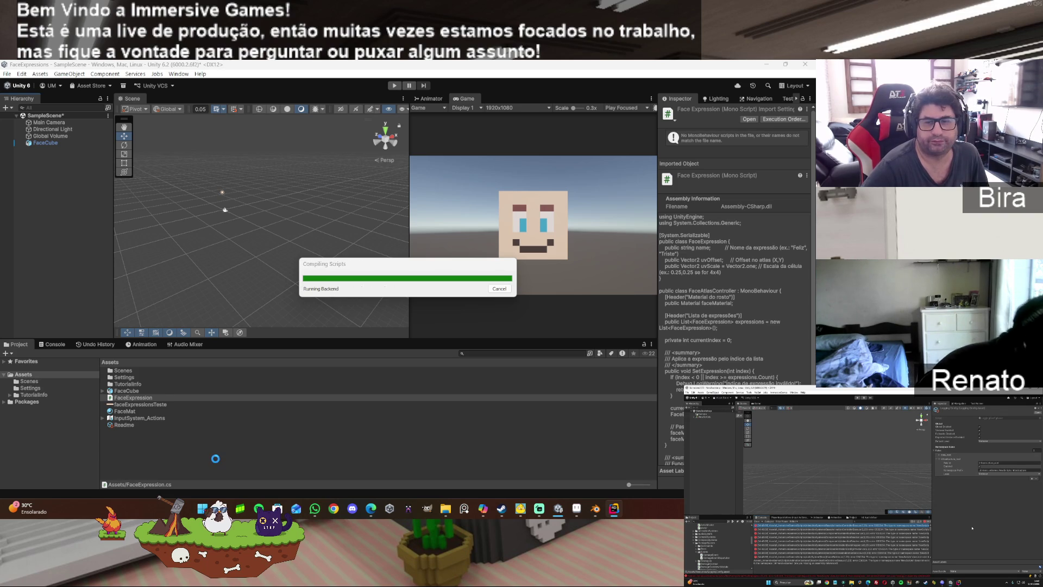
Step: Create a FaceAtlasController MonoBehaviour script in Assets and open it in Rider
right_click(215, 459)
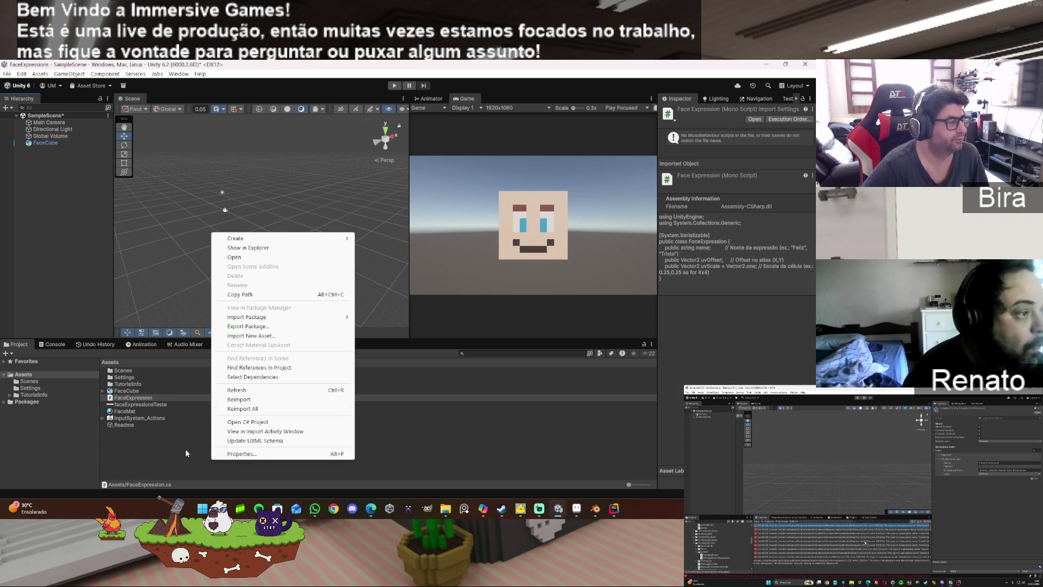
mouse_move(326, 239)
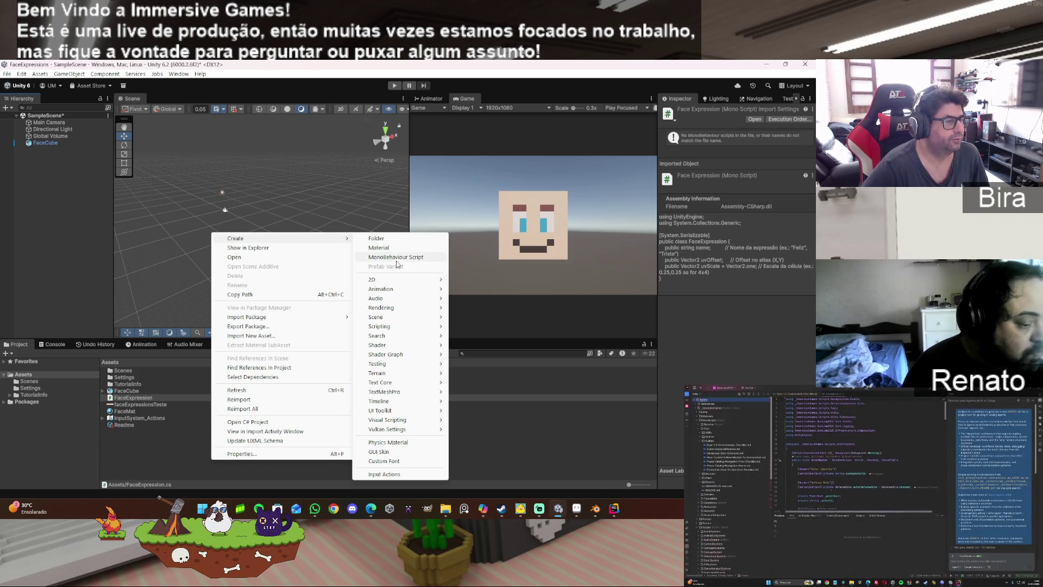
left_click(400, 258)
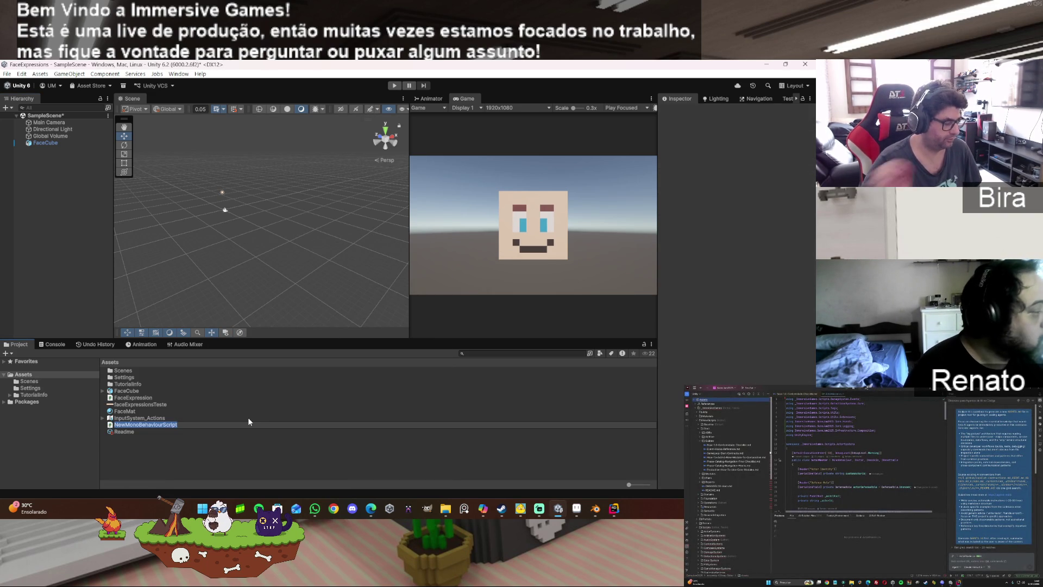
type("Face")
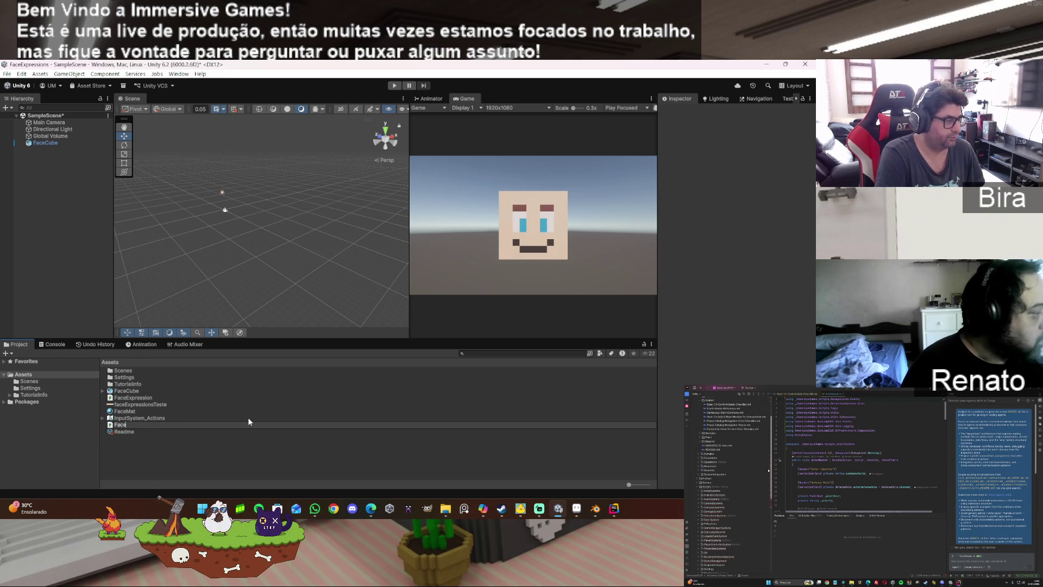
type("Atlas")
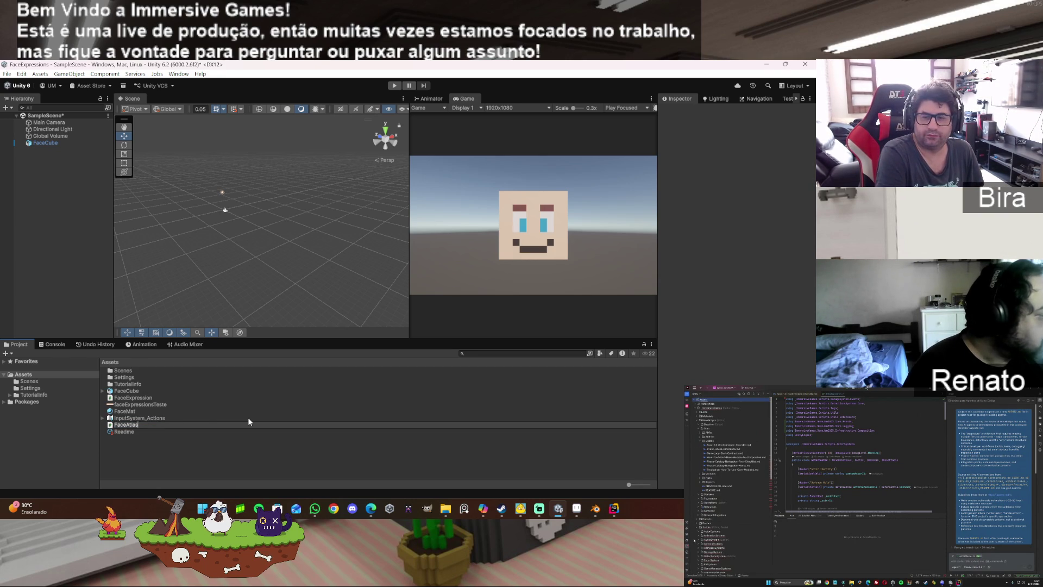
type("Controller")
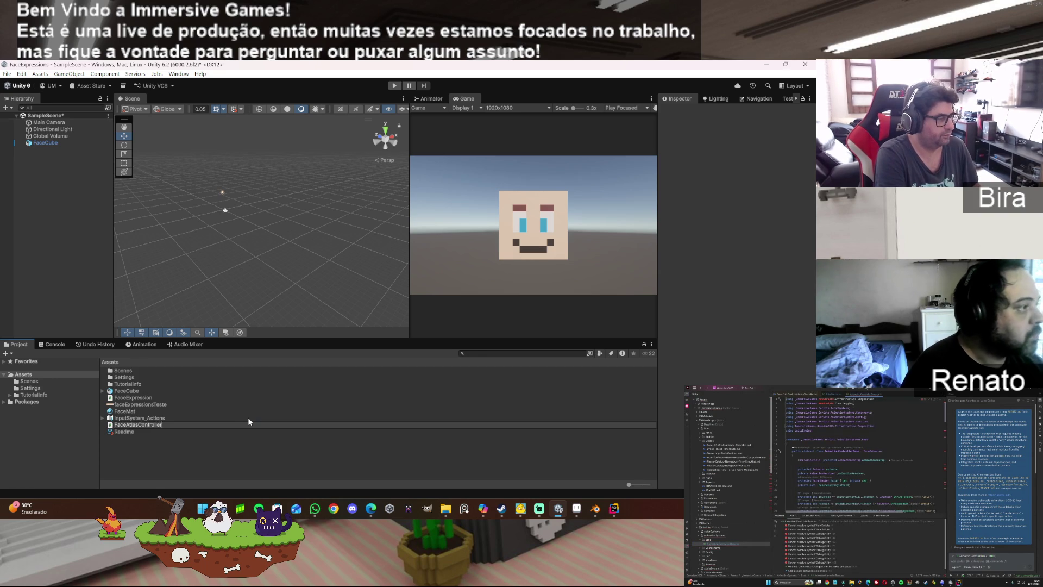
key("Return")
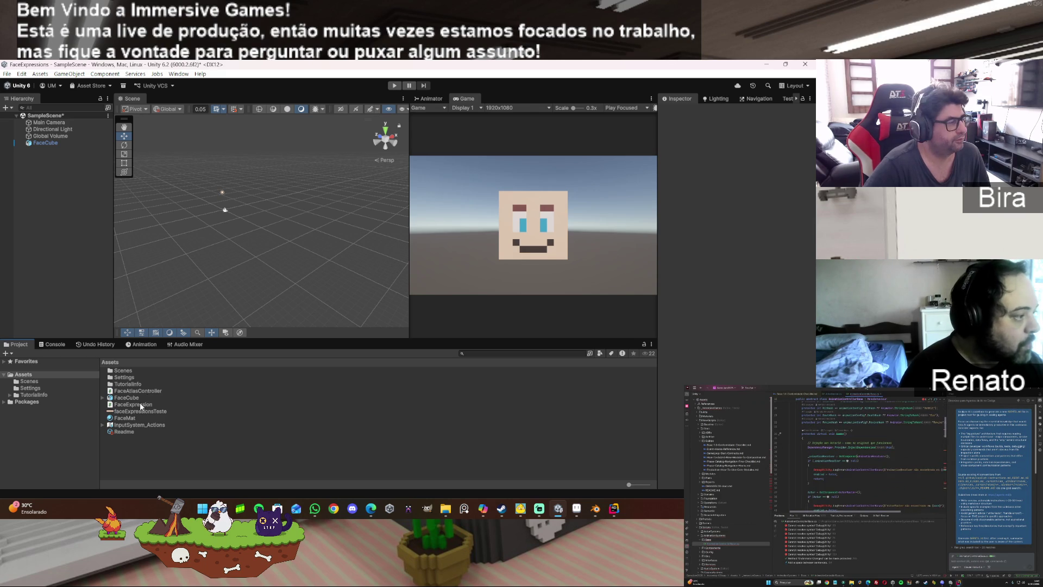
double_click(148, 390)
key("ctrl+a")
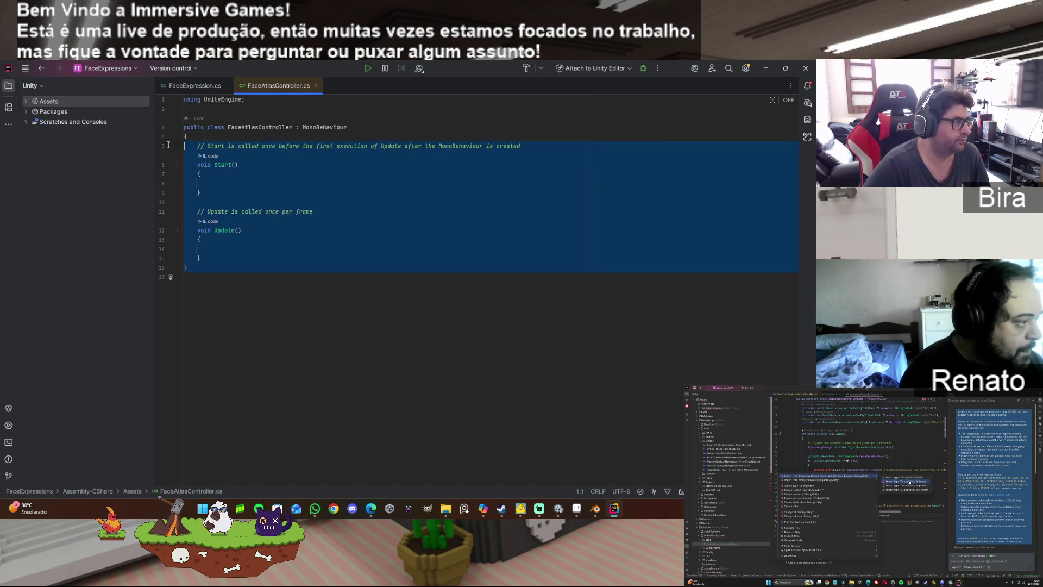
Step: Paste the controller code over the template class body, save, and minimize Rider
left_click(366, 310)
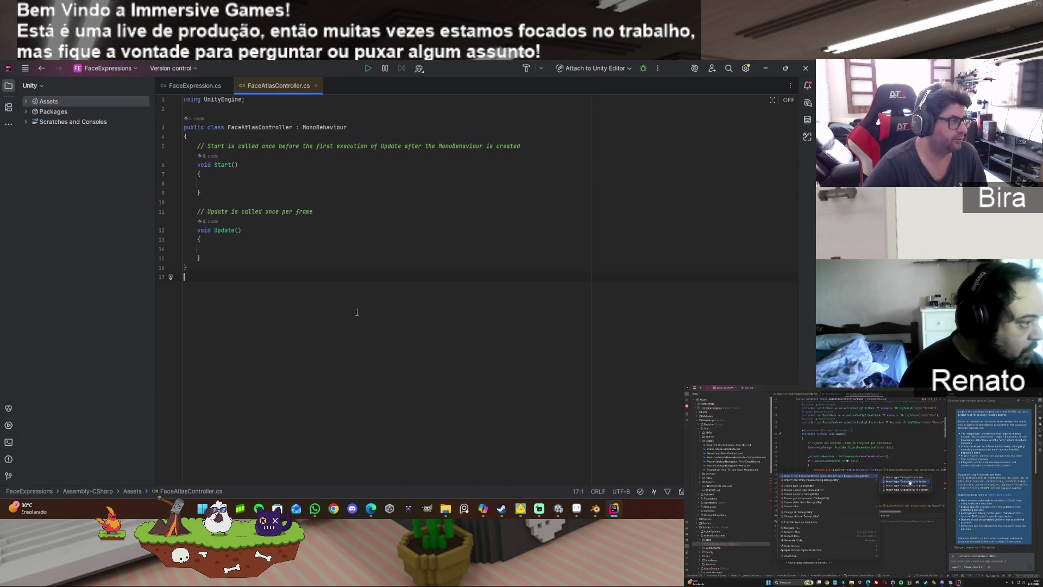
left_click_drag(176, 144, 171, 145)
type("public class FaceAtlasController : MonoBehaviour {     [Header(\"Material do rosto\")]     public Material faceMaterial;      [Header(\"Lista de expressões\")]     public List<FaceExpression> expressions = new List<FaceExpression>();      private int currentIndex = 0;      /// <summary>     /// Aplica a expressão pelo índice da lista     /// </summary>     public void SetExpression(int index) {         if (index < 0 || index >= expressions.Count) {             Debug.LogWarning(\"Índice de expressão inválido!\");             return;         }          currentIndex = index;         FaceExpression expr = expressions[index];          // Passa os valores para o material         faceMaterial.SetTextureOffset(\"_MainTex\", expr.uvOffset);         faceMaterial.SetTextureScale(\"_MainTex\", expr.uvScale);     }      /// <summary>     /// Função para ser chamada por botões da UI     /// </summary>     public void OnButtonSetExpression(int index) {         SetExpression(index);     } }")
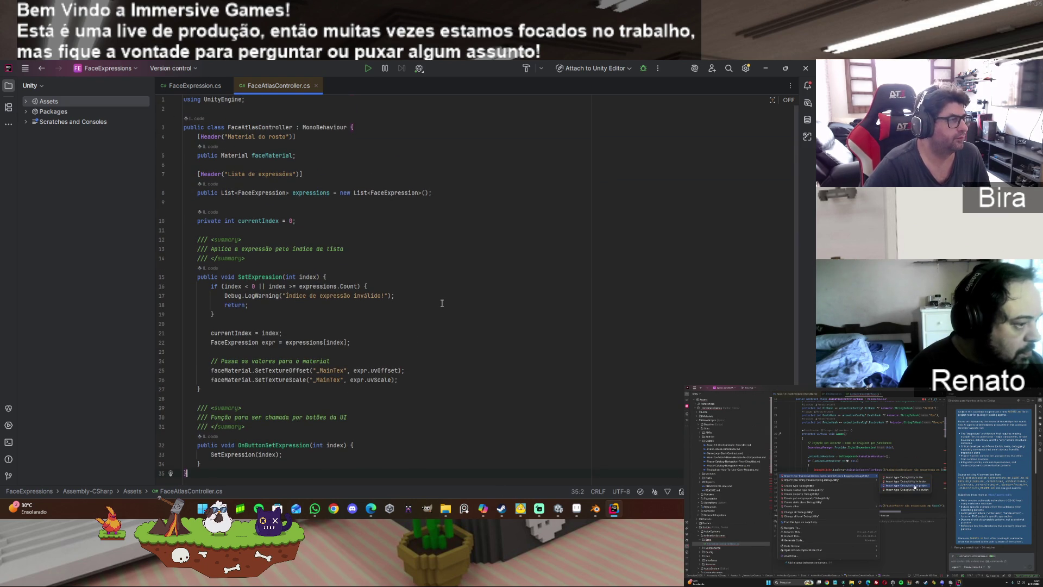
left_click(25, 68)
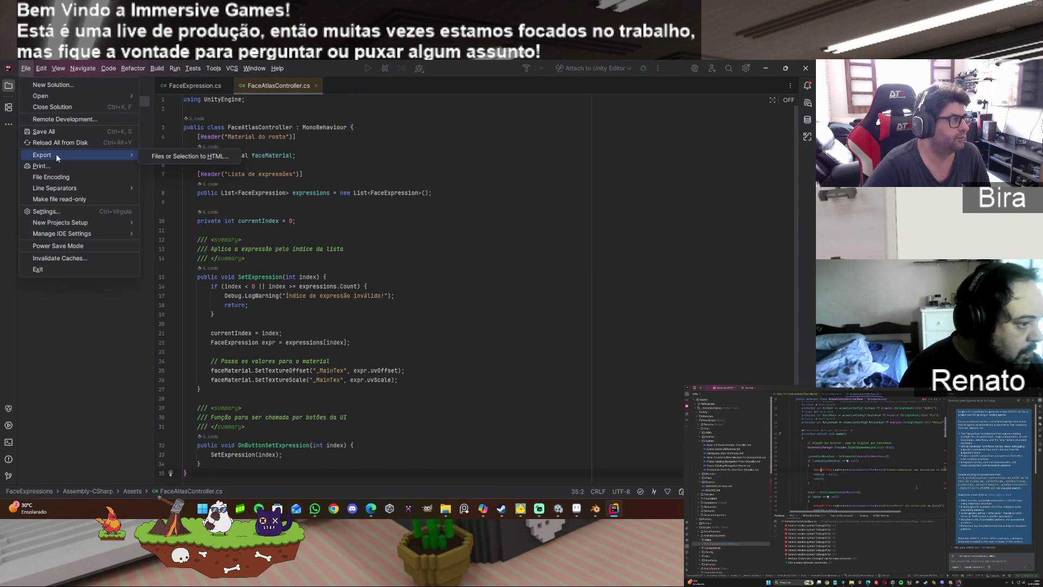
left_click(58, 128)
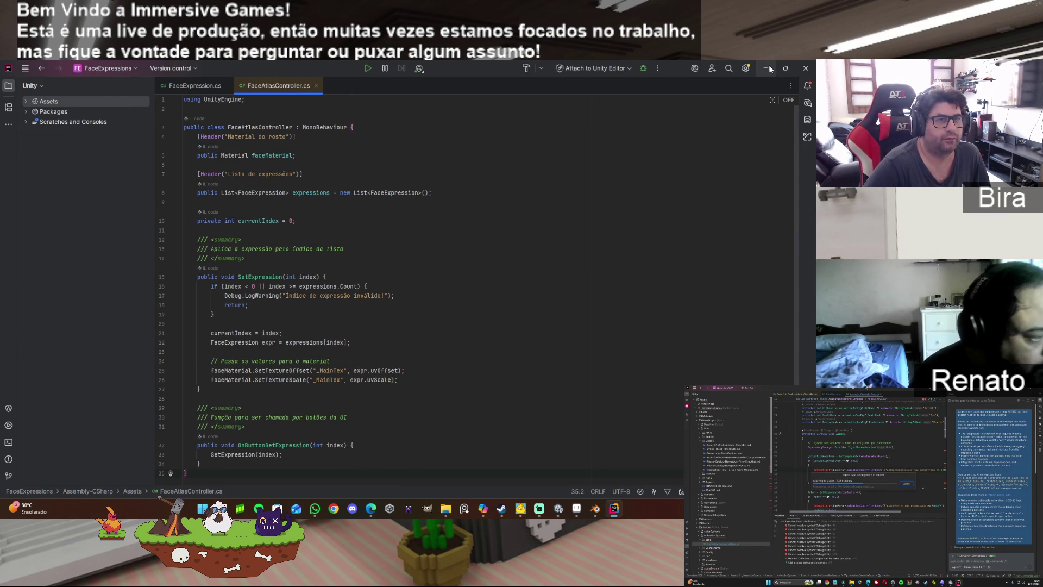
left_click(766, 68)
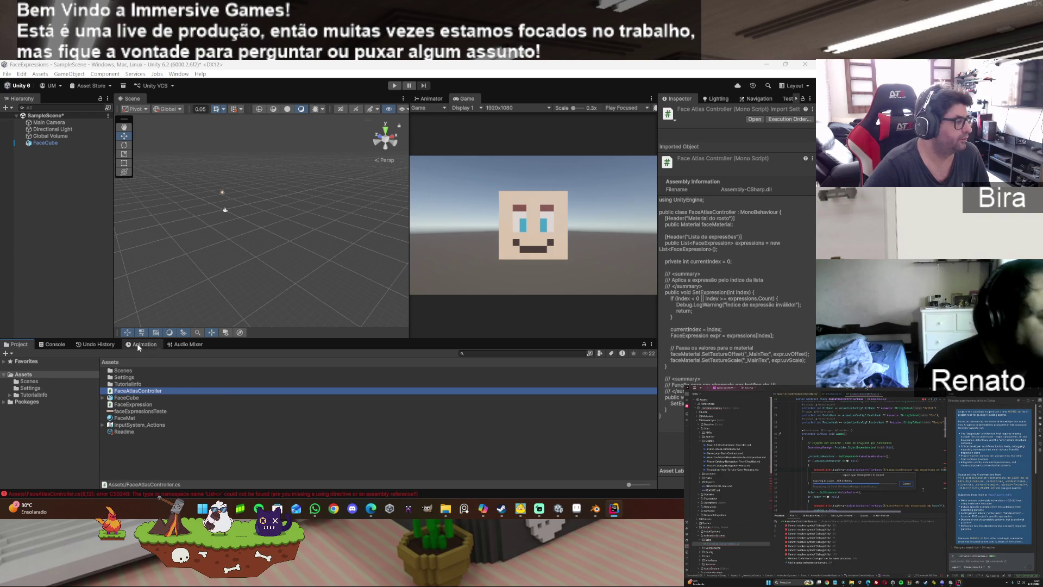
Step: Read the CS0246 compile error in the Console and review FaceAtlasController.cs in Rider
left_click(57, 344)
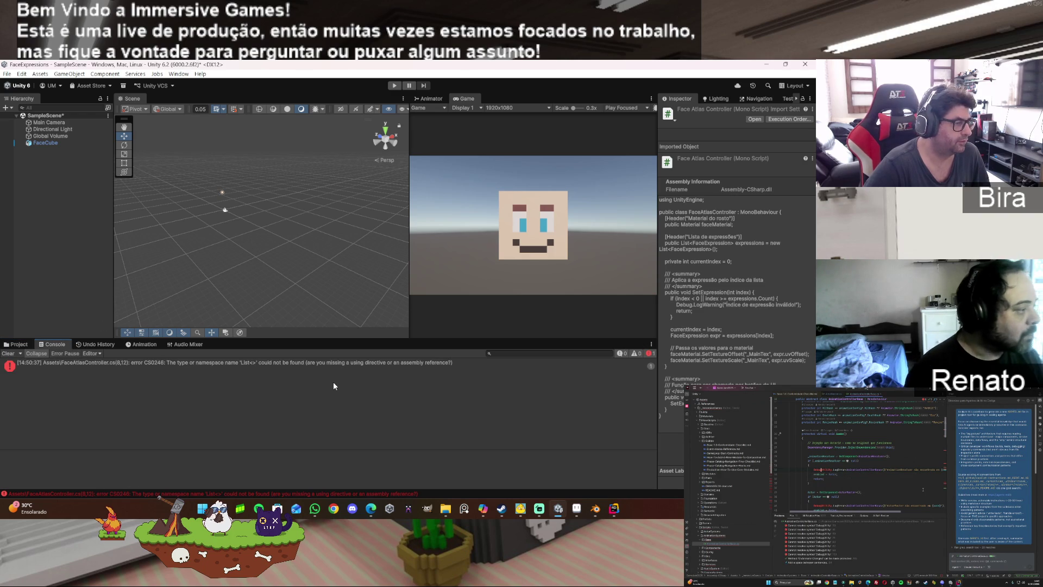
left_click(616, 515)
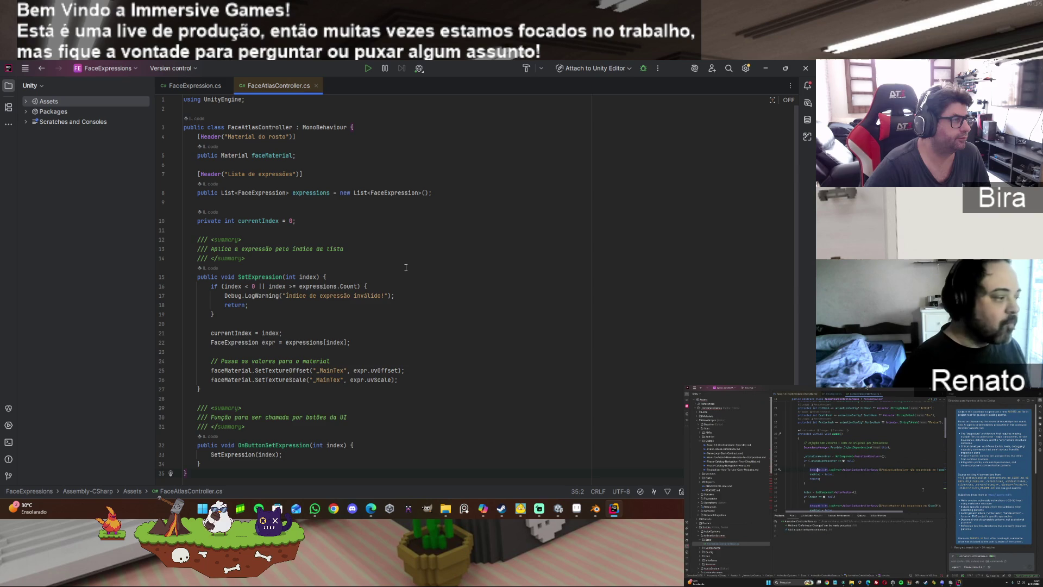
scroll(405, 268, "down", 1)
scroll(406, 267, "up", 1)
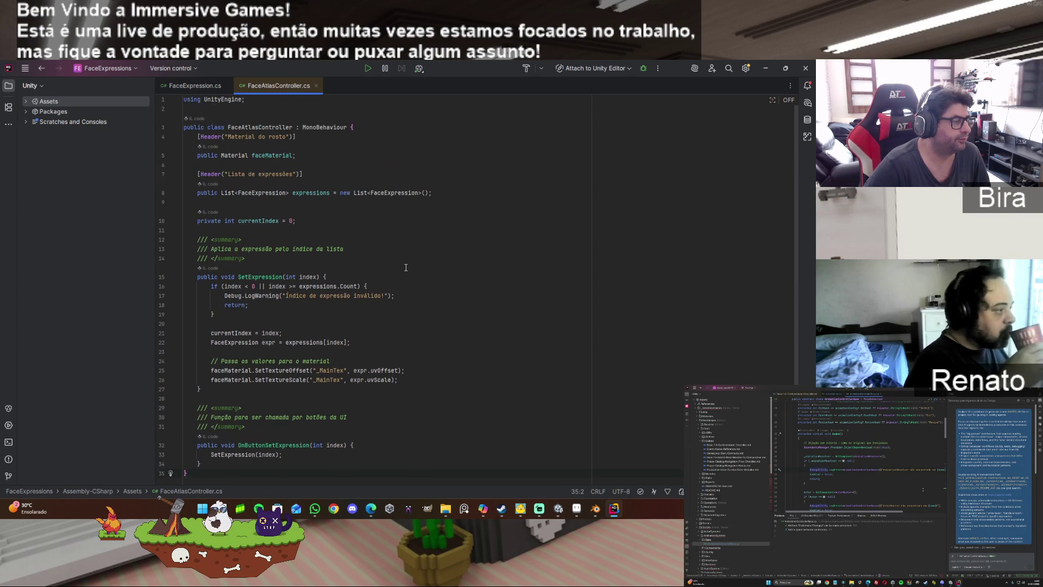
key("Delete")
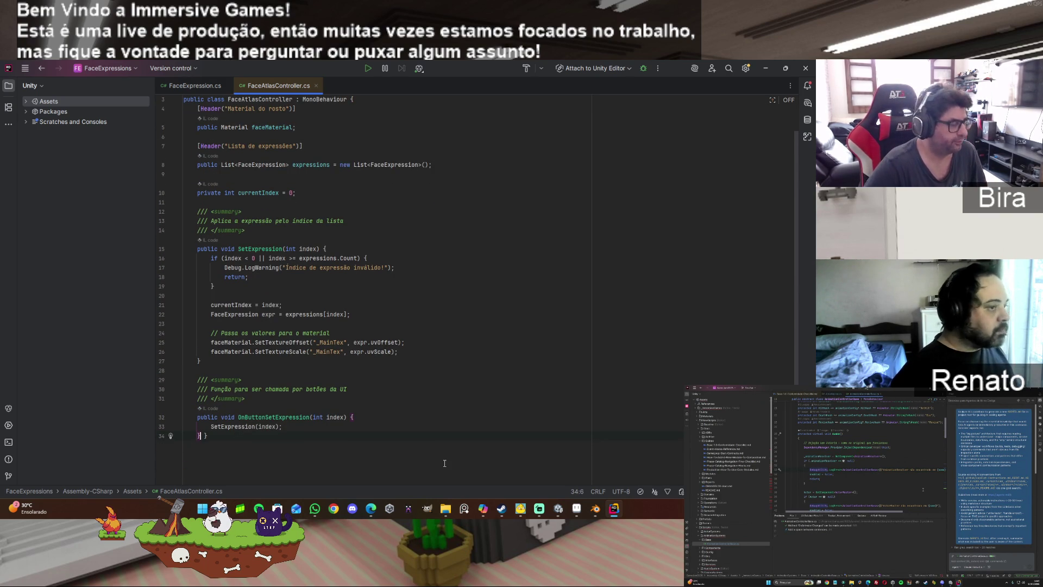
key("ctrl+z")
scroll(470, 411, "up", 2)
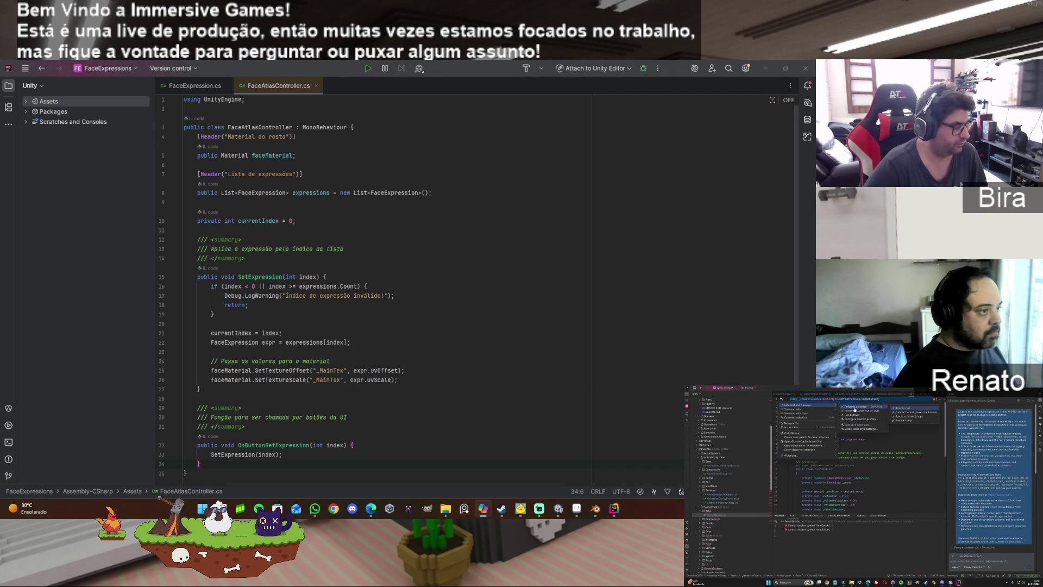
Step: Add 'using System.Collections.Generic;' on its own line, save all, and return to Unity
left_click(249, 104)
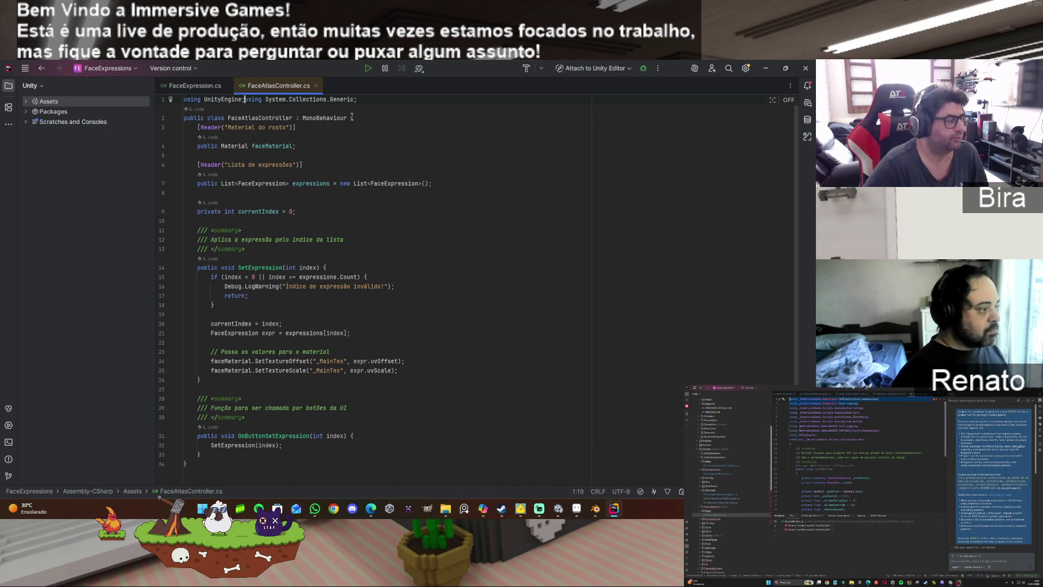
key("Return")
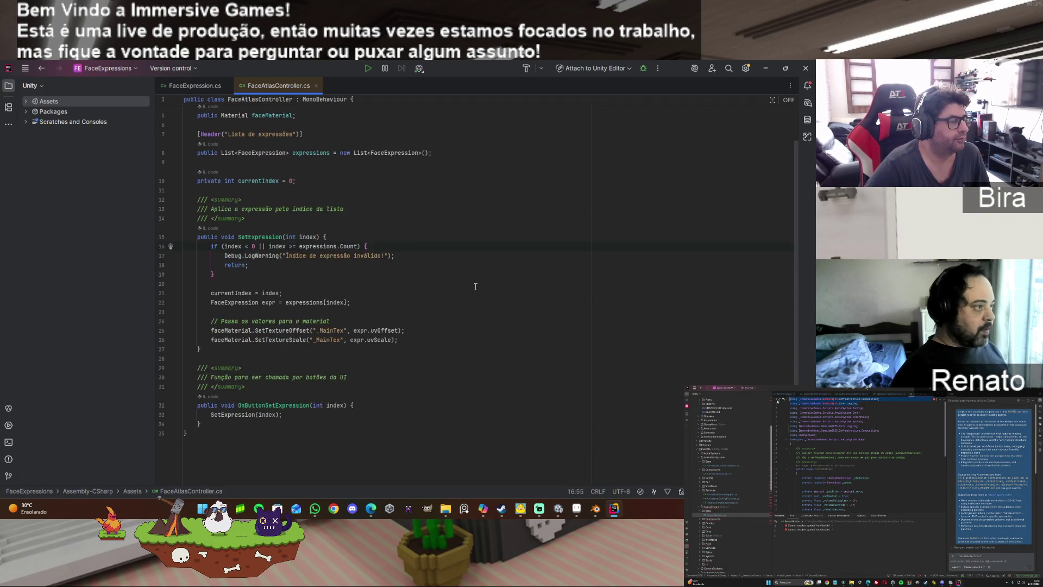
left_click(25, 68)
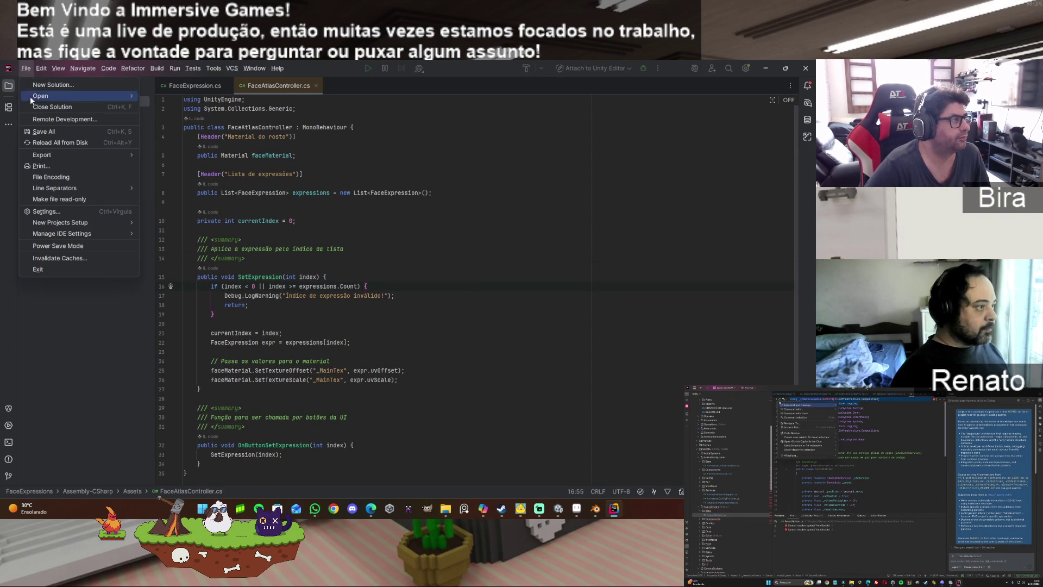
left_click(54, 132)
mouse_move(590, 513)
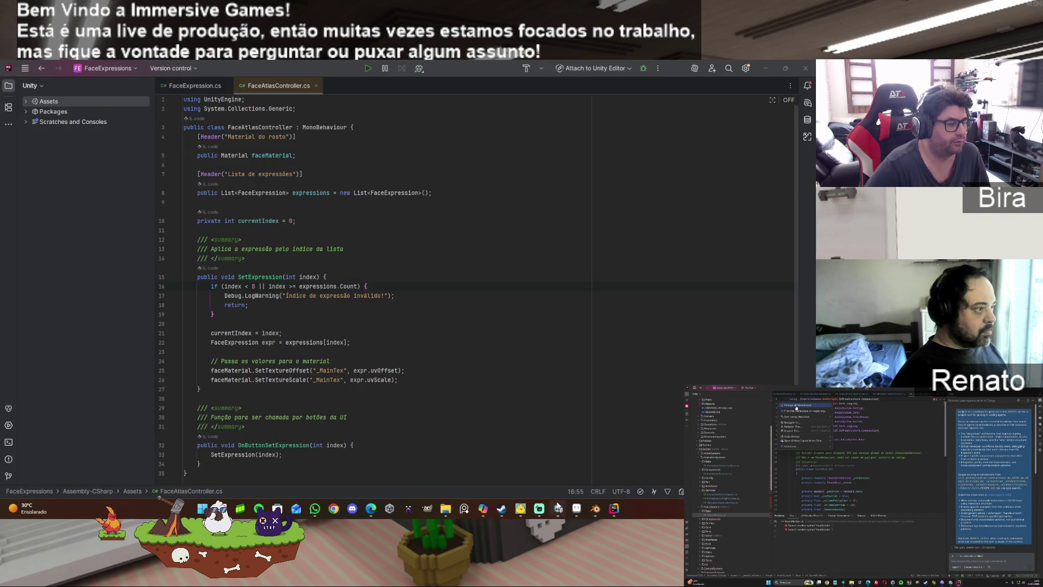
left_click(553, 513)
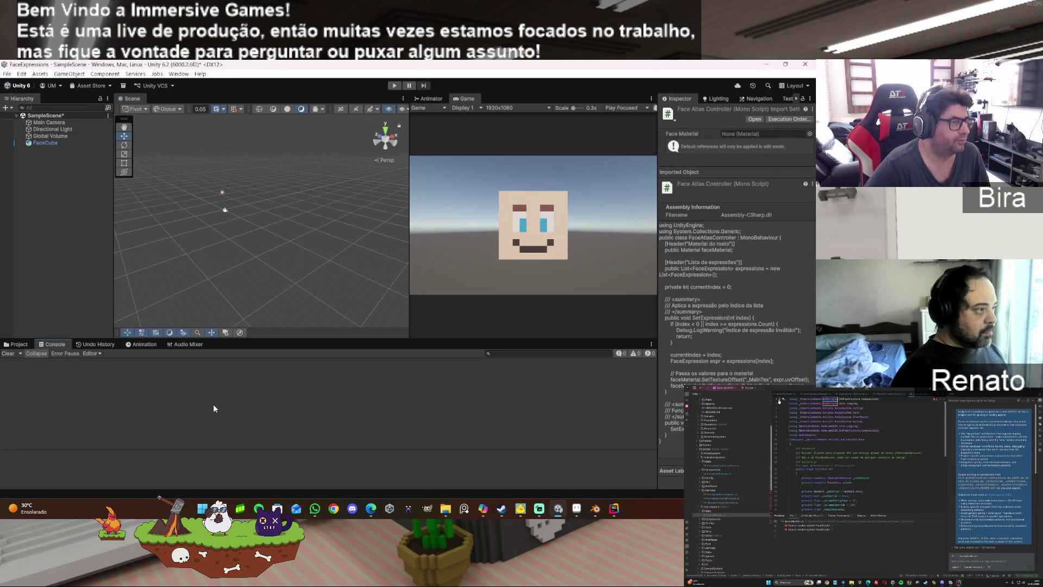
Step: Delete the standalone FaceAtlasController object and attach the FaceAtlasController script to FaceCube
left_click(14, 344)
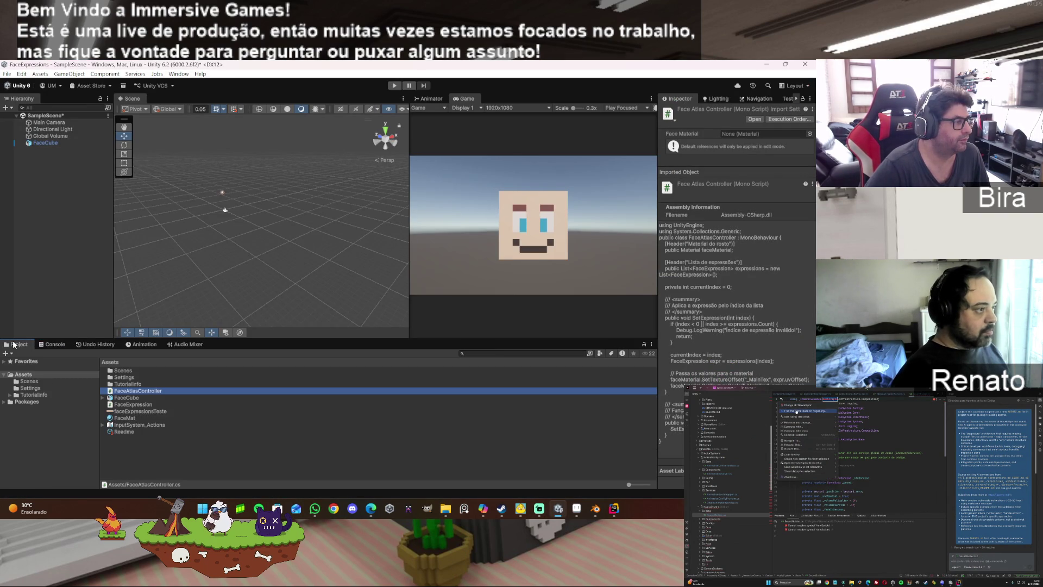
mouse_move(144, 389)
left_mouse_down()
mouse_move(92, 228)
mouse_move(48, 142)
left_mouse_up()
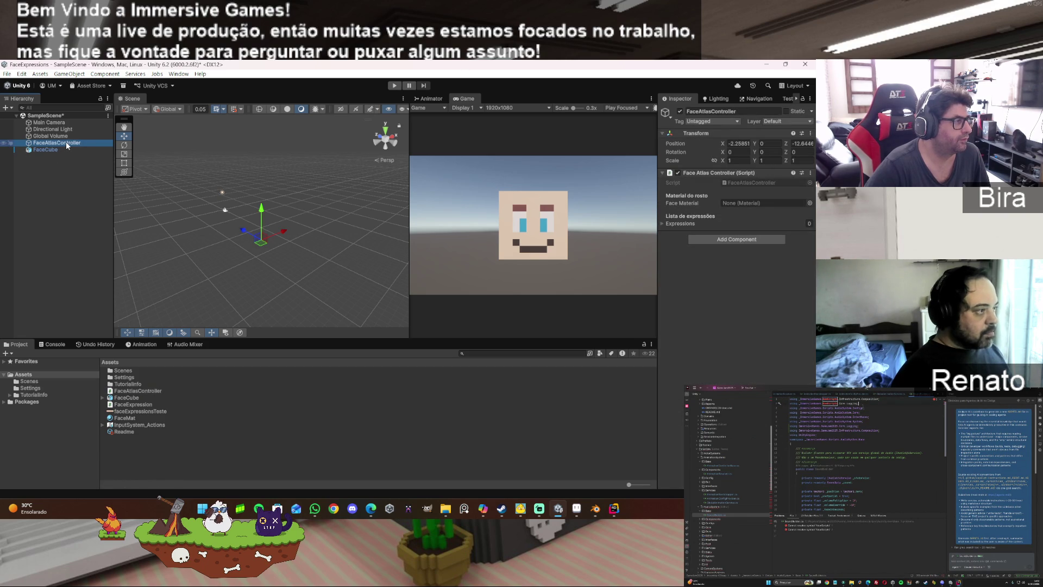
key("Delete")
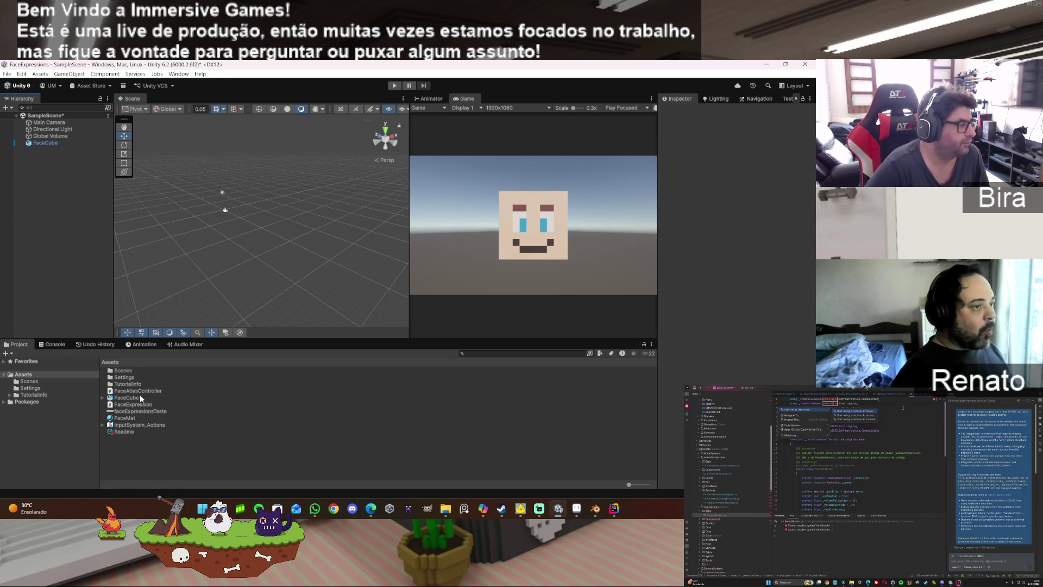
left_click_drag(145, 389, 49, 145)
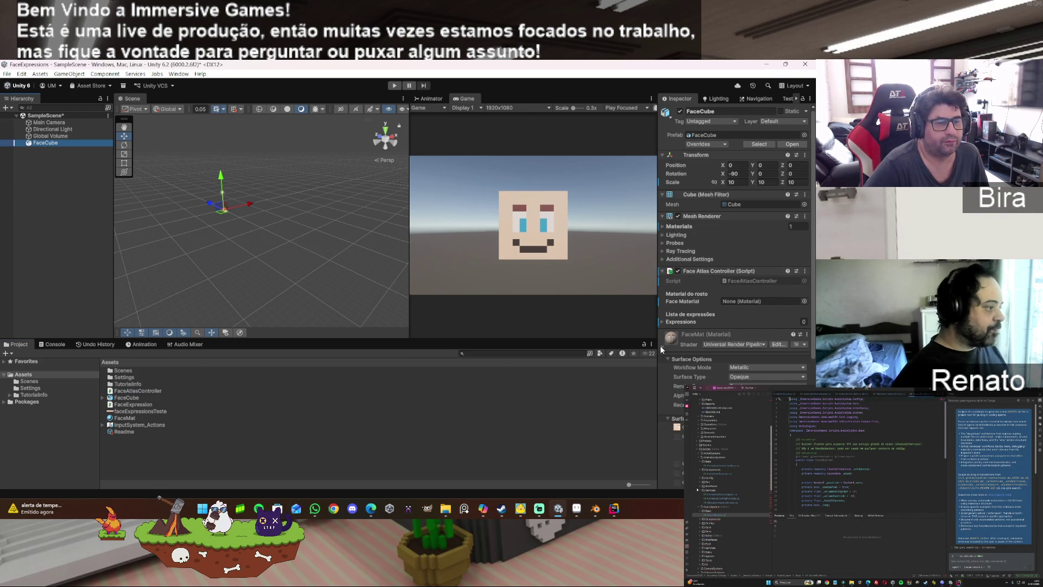
Step: Assign FaceMat as the controller's Face Material and expand the Expressions list
left_click(661, 346)
left_click_drag(671, 345, 734, 301)
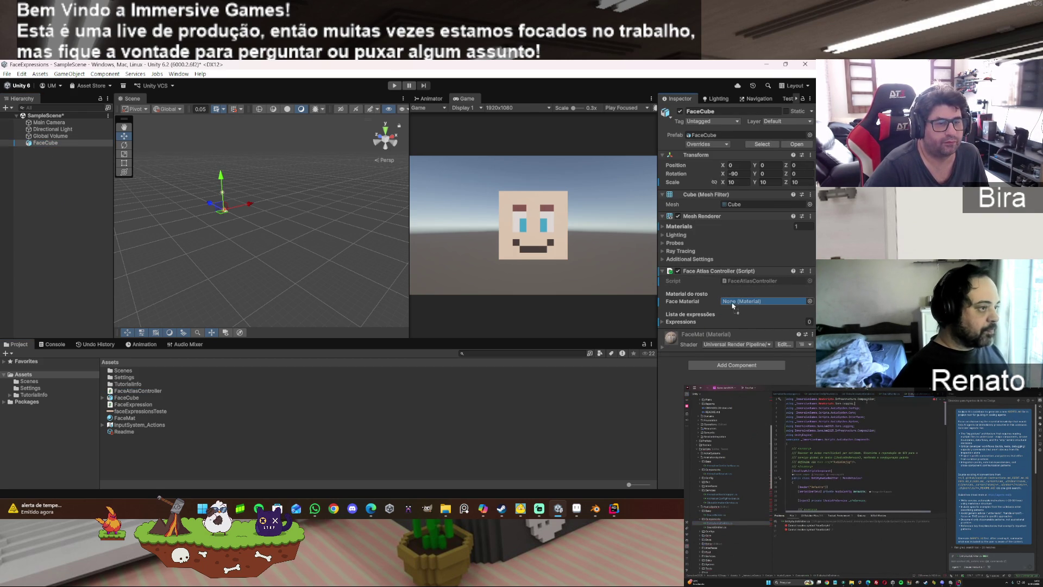
left_click(662, 322)
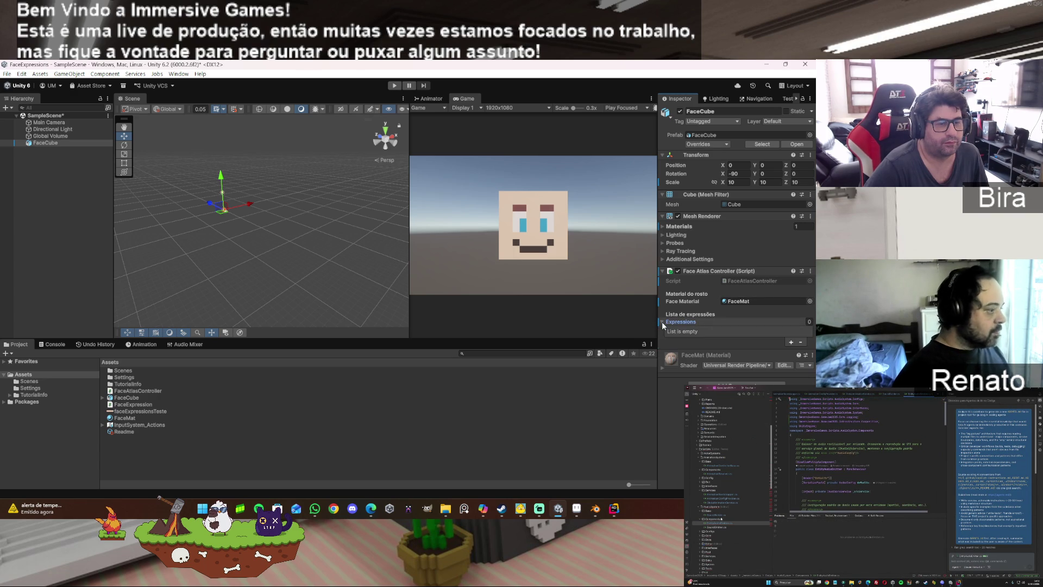
Step: Add the first Expressions entry, Element 0, and name it Feliz
left_click(791, 342)
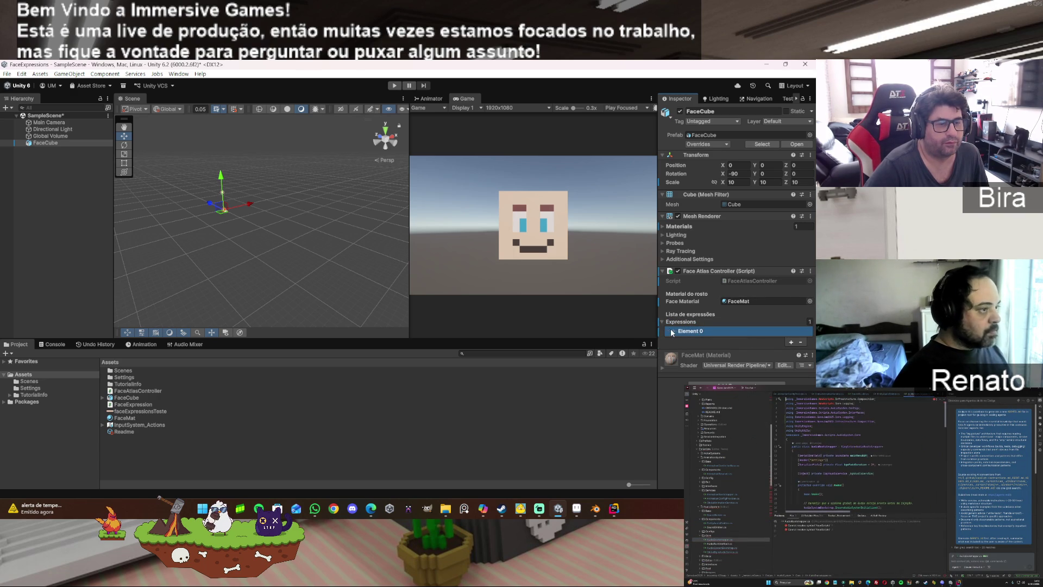
left_click(676, 330)
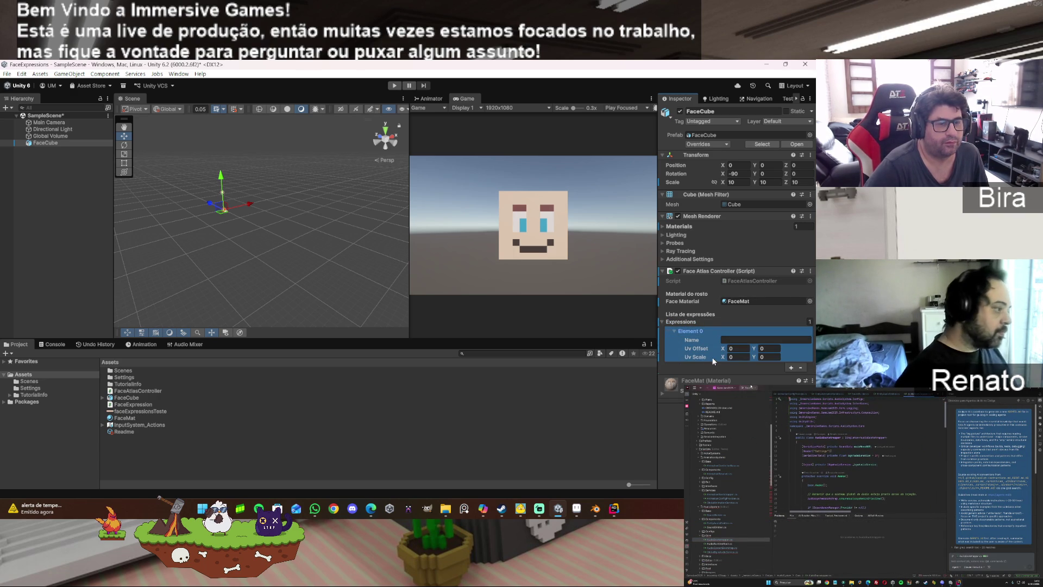
left_click(578, 508)
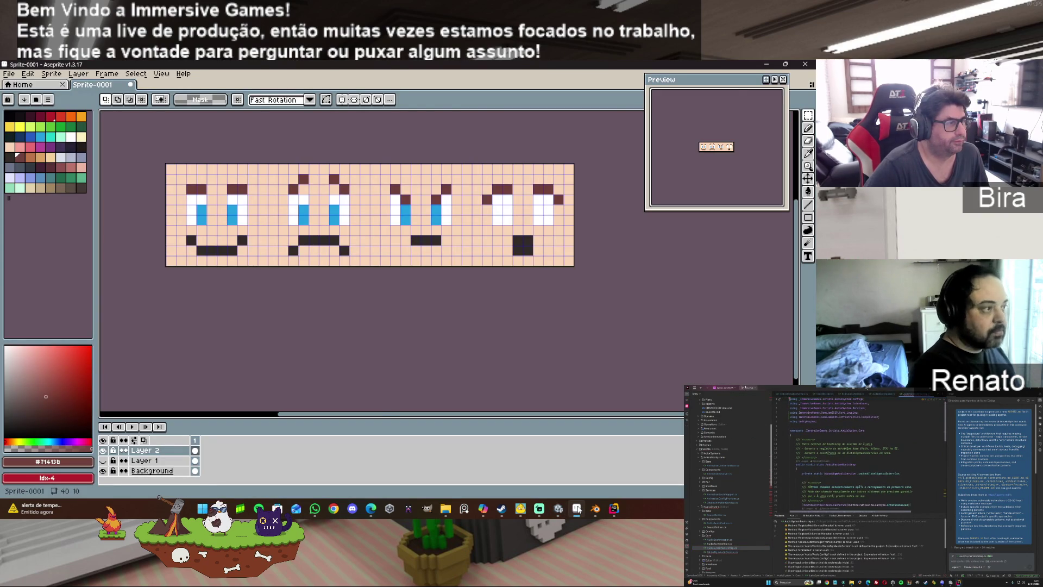
left_click(578, 509)
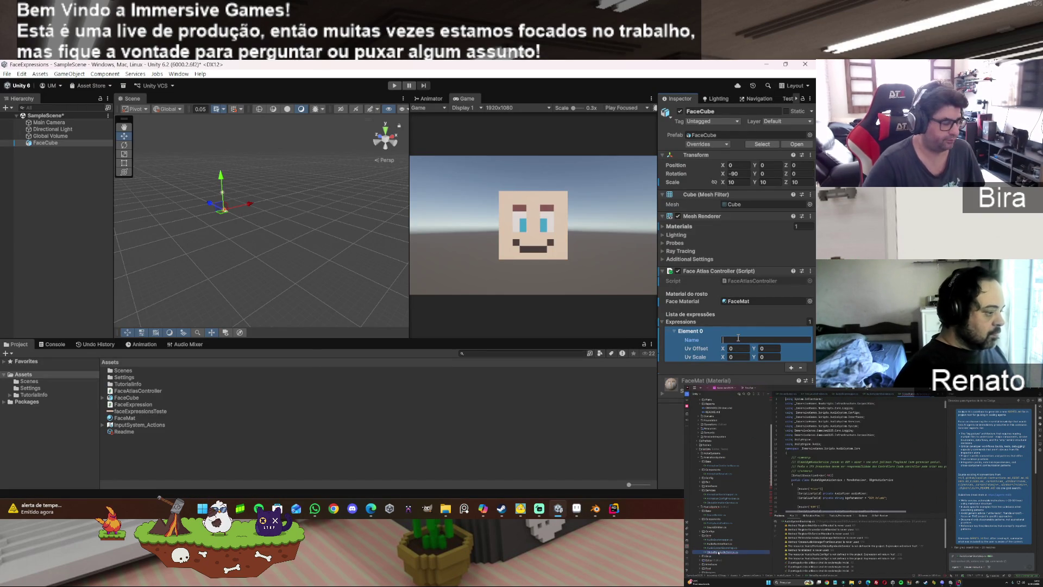
type("Feli")
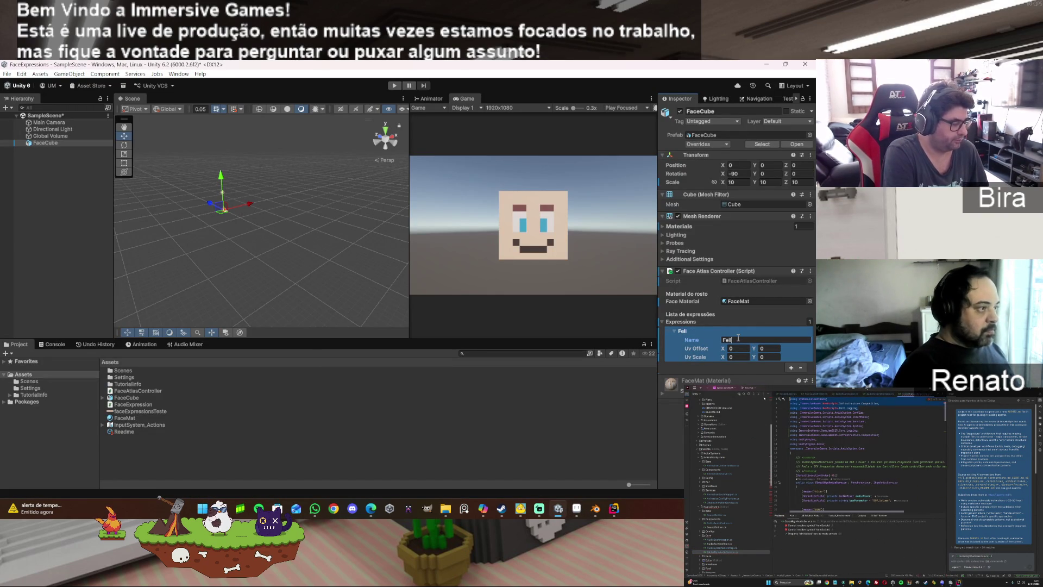
Step: Add a second expression entry named triste with Uv Offset X 0.25
left_click(789, 368)
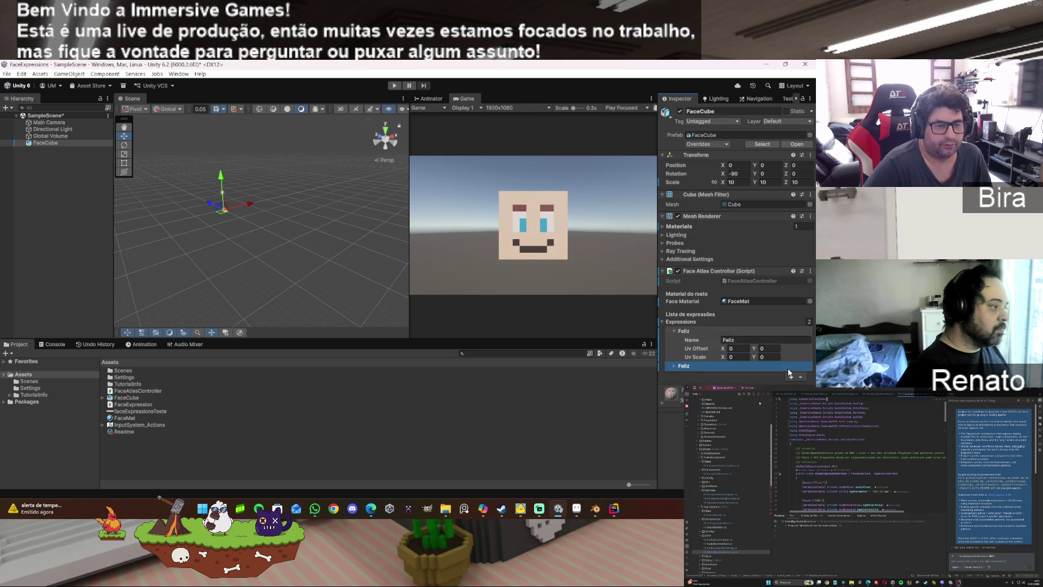
left_click(674, 366)
left_click(747, 375)
double_click(736, 376)
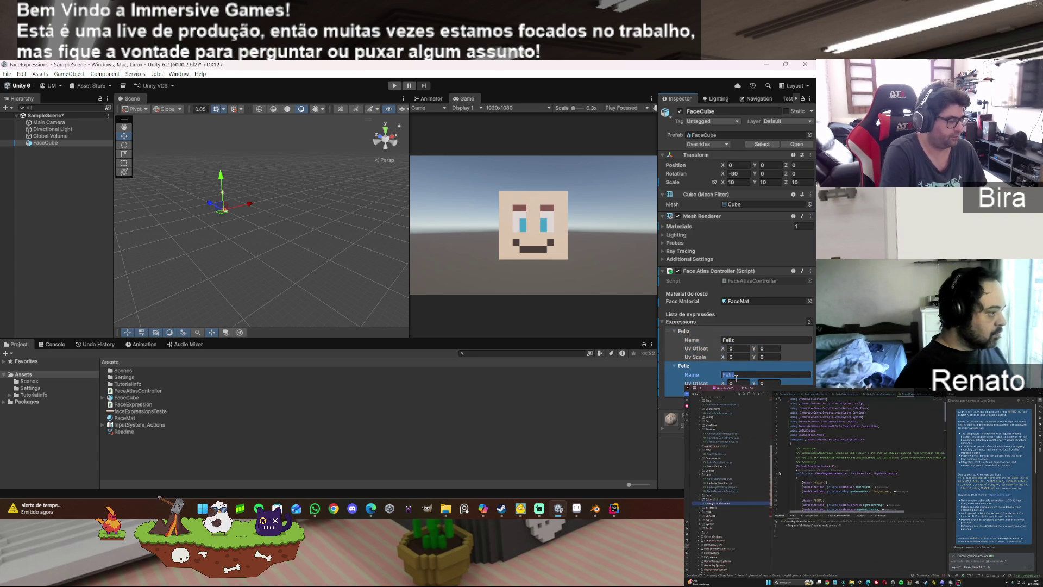
left_click(577, 509)
left_click(577, 508)
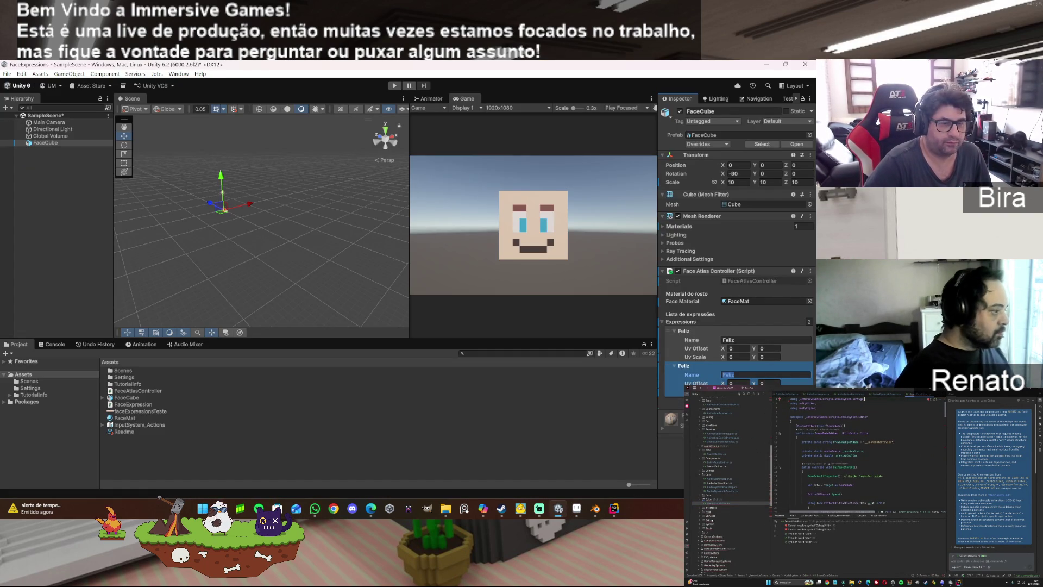
left_click(742, 382)
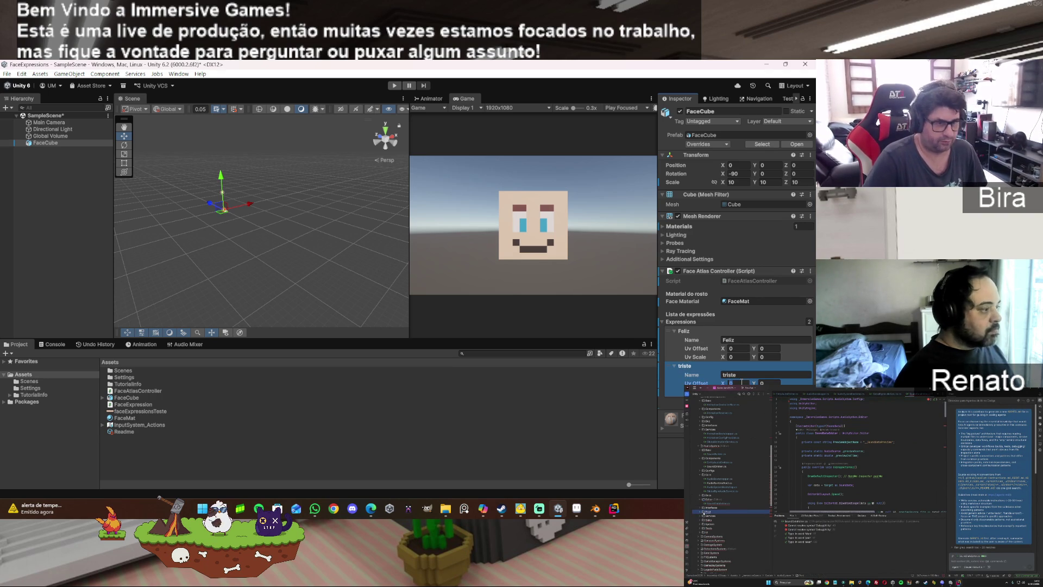
type("0.25")
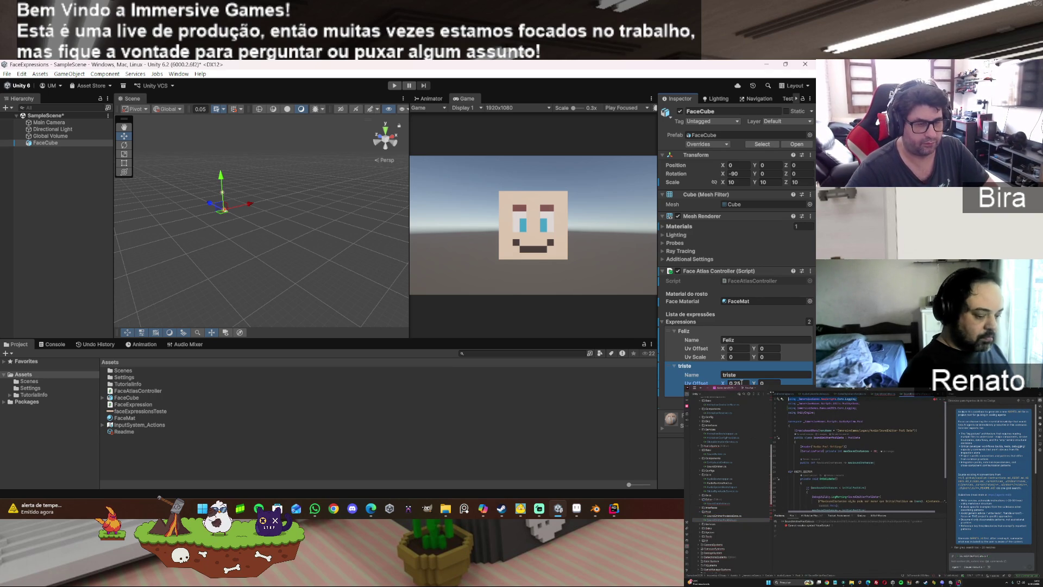
Step: Duplicate triste into a third entry, Bravo at 0.5, and add a fourth entry
key("ctrl+d")
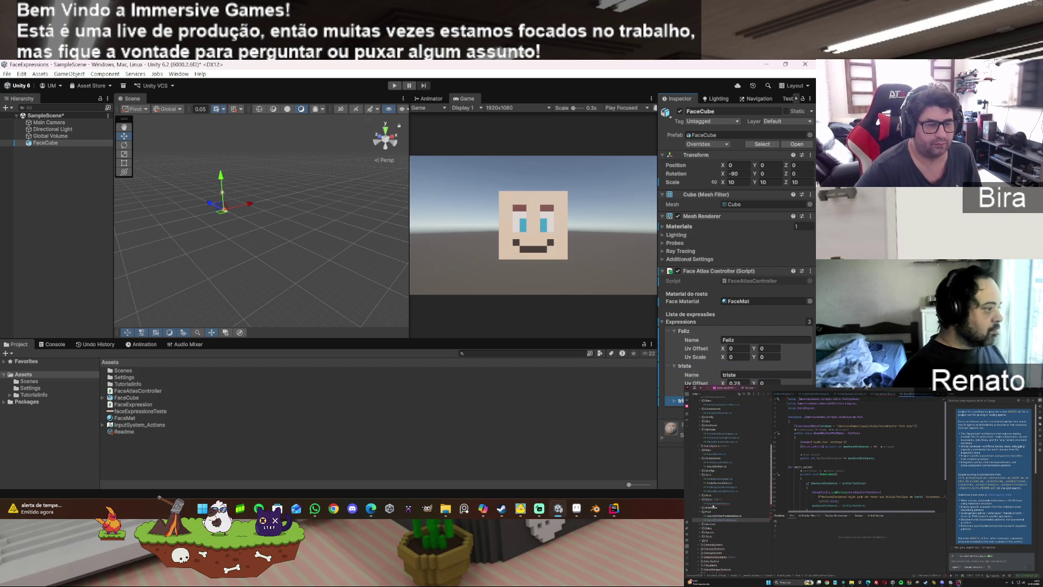
left_click(578, 511)
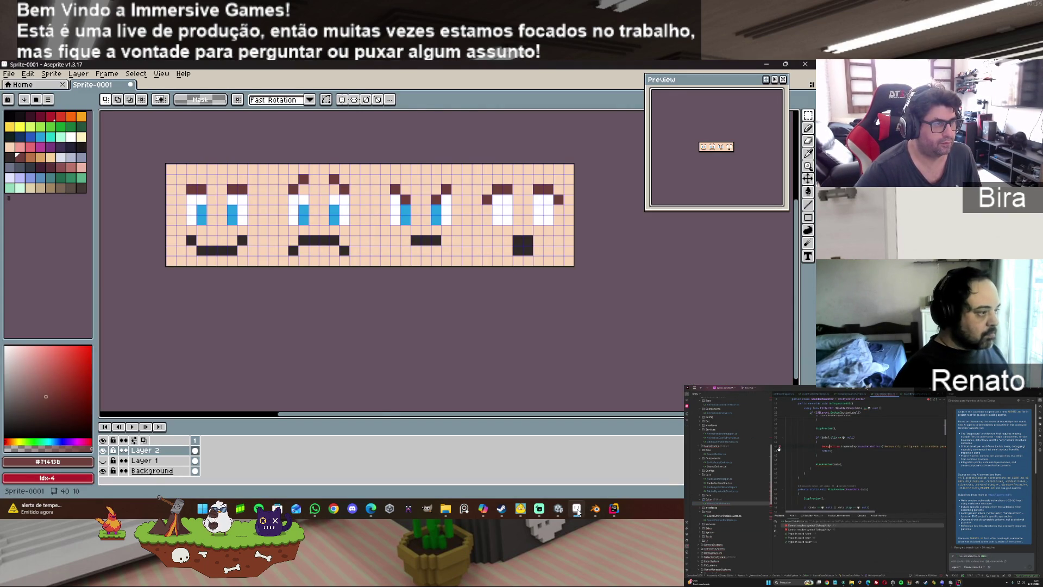
left_click(578, 511)
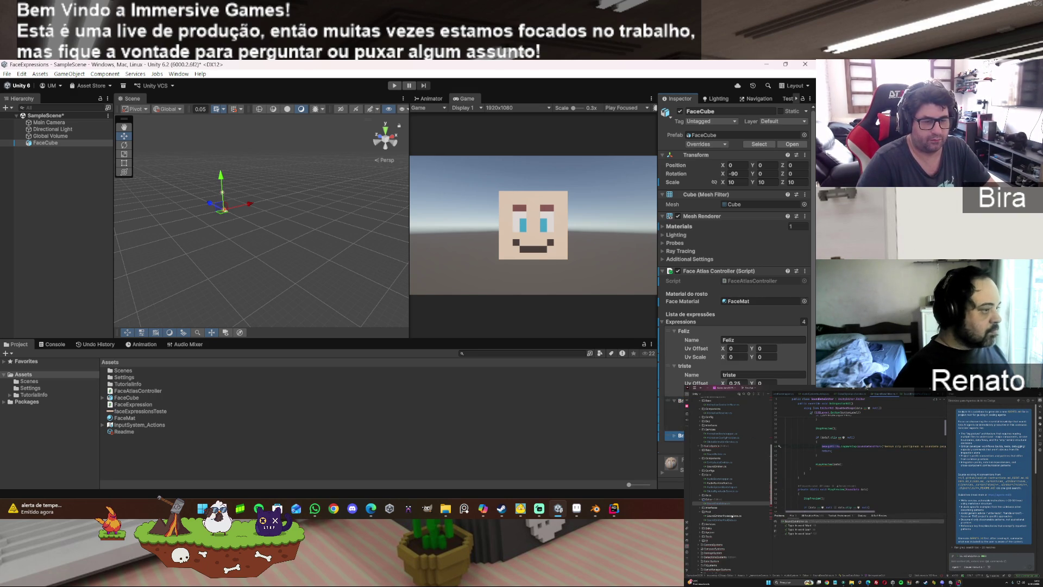
left_click(795, 443)
scroll(734, 245, "down", 1)
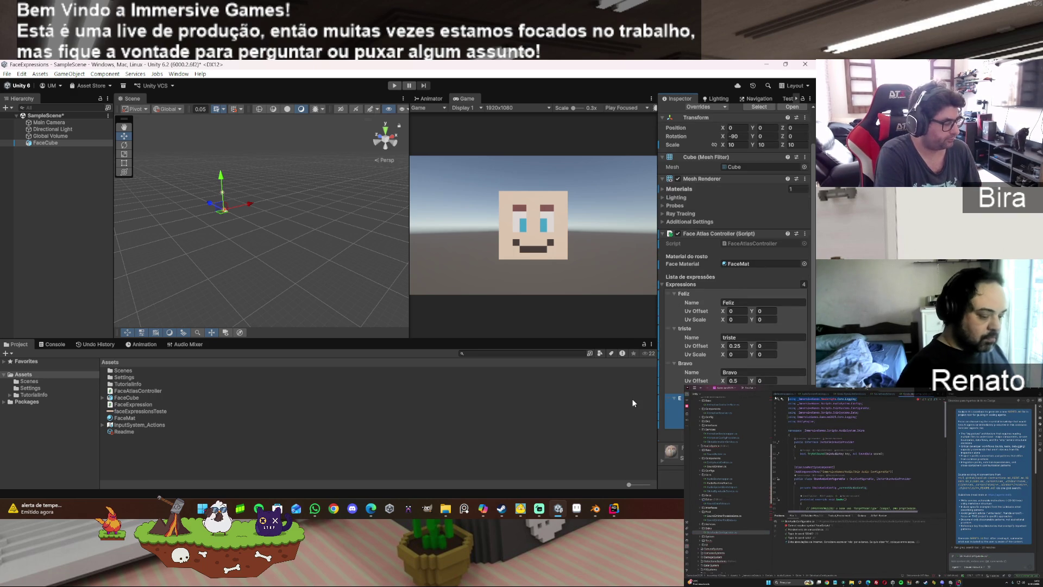
type("s")
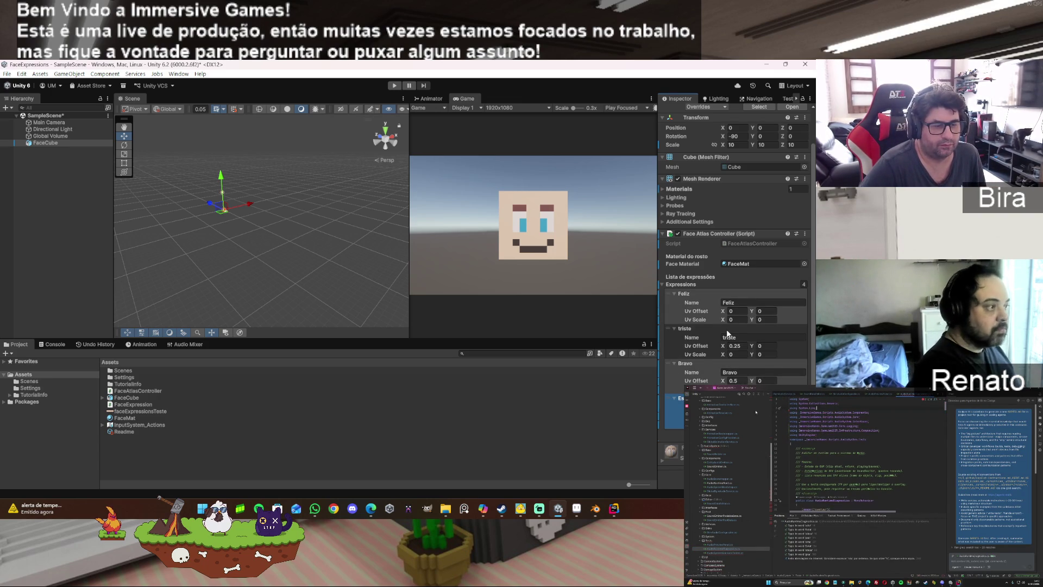
left_click(535, 422)
Step: Create a UI Canvas in the scene and select it
left_click(46, 182)
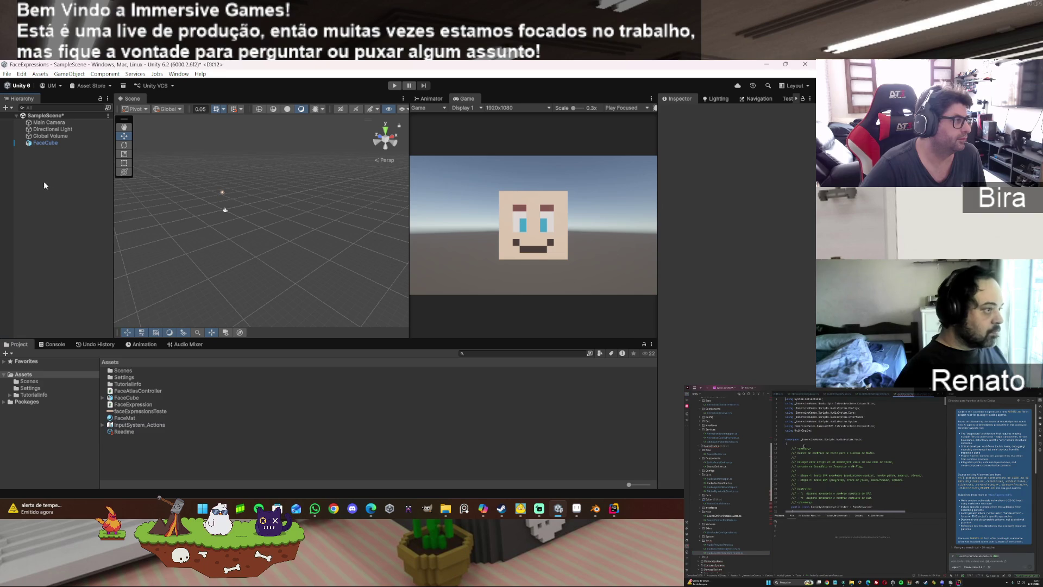
right_click(47, 186)
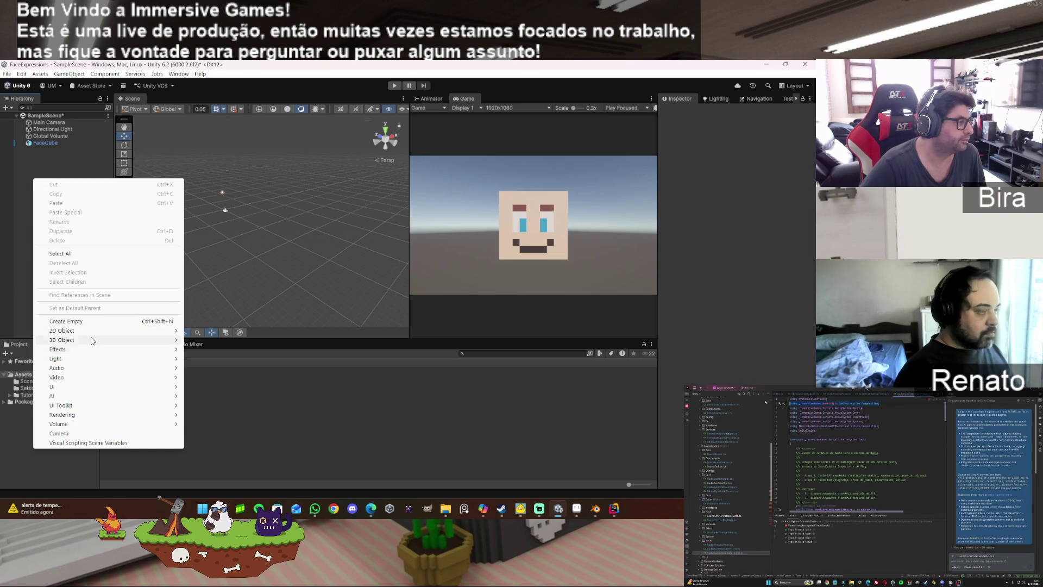
mouse_move(122, 392)
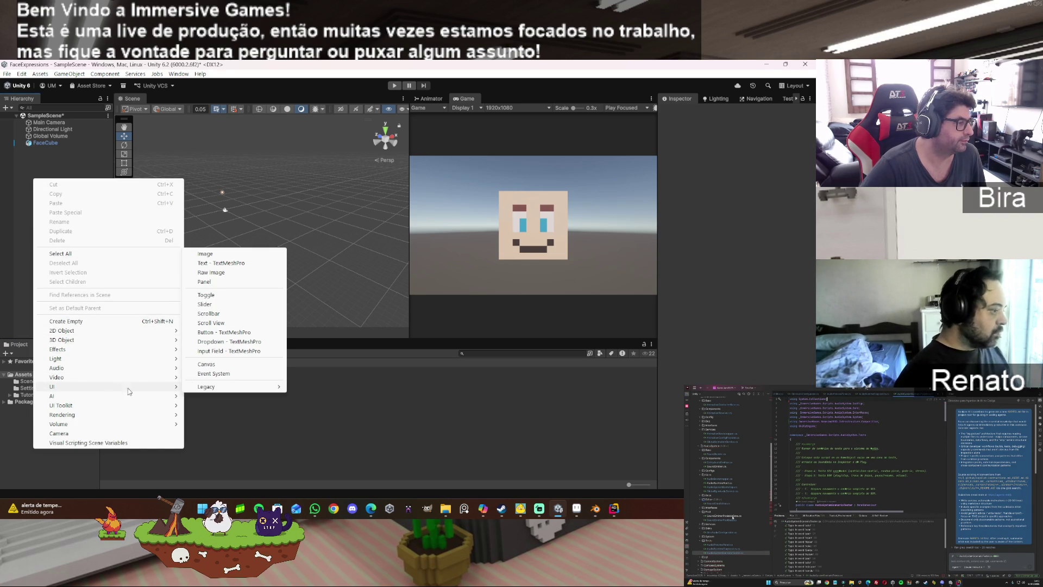
left_click(214, 364)
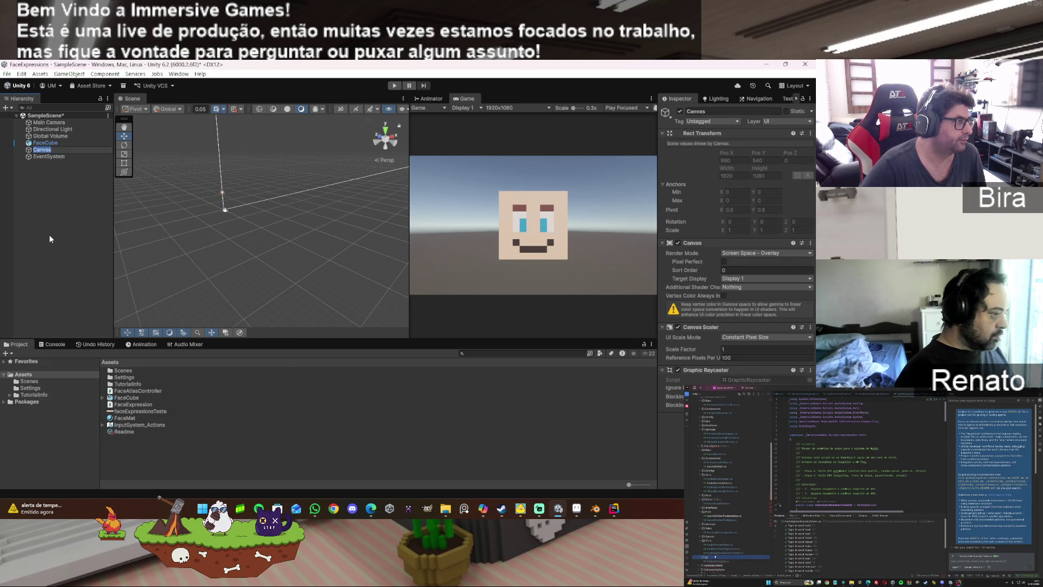
left_click(53, 189)
left_click(42, 150)
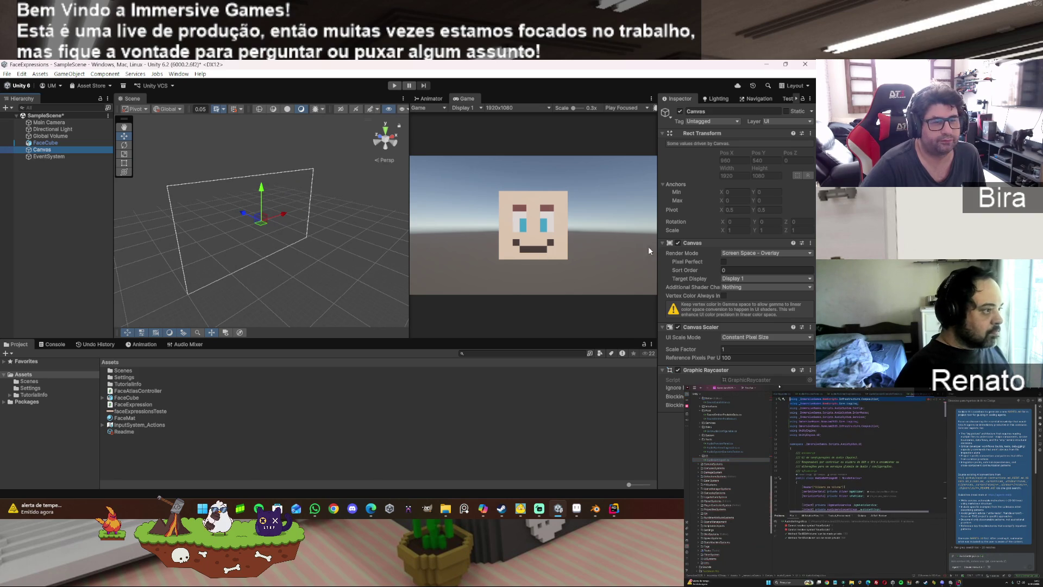
Step: Set the Canvas render mode to Screen Space - Camera, with Main Camera as its render camera
left_click(754, 250)
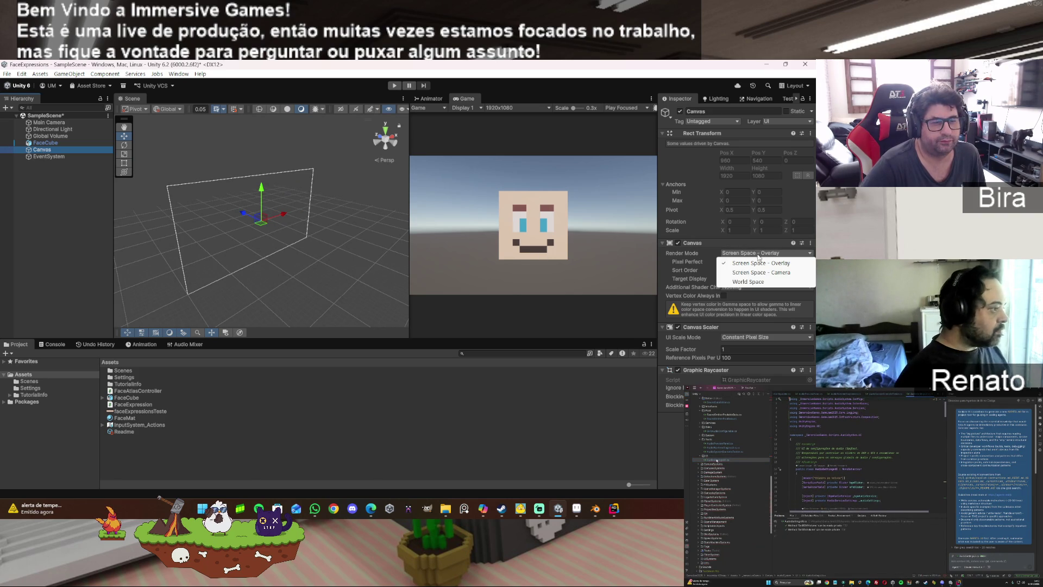
left_click(763, 273)
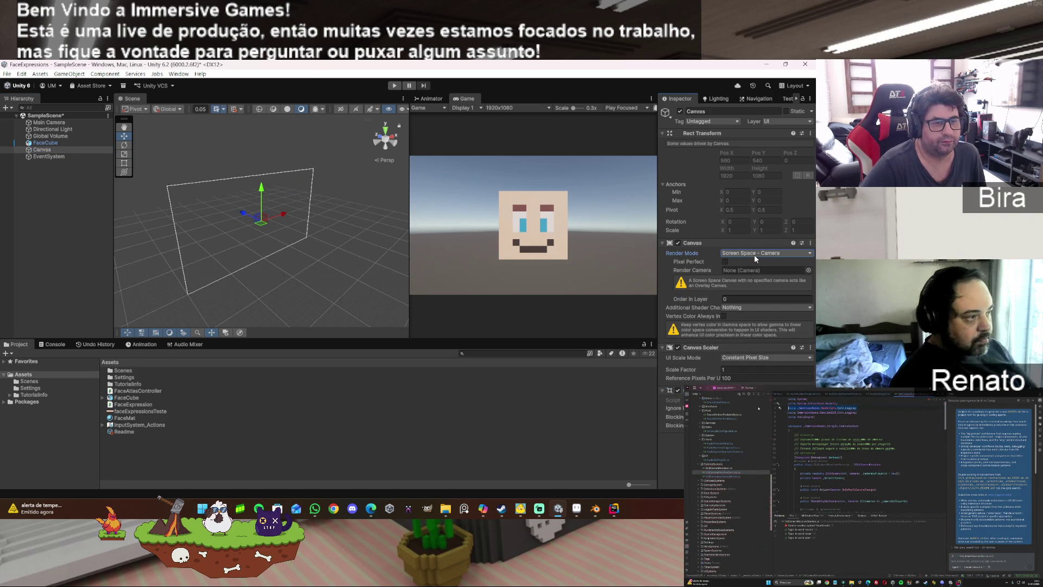
left_click(755, 255)
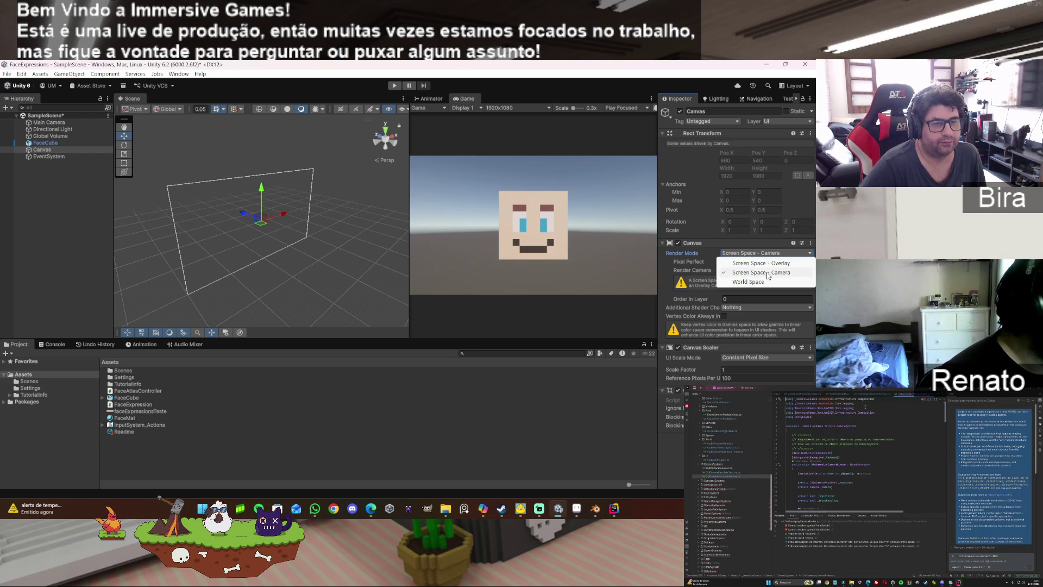
left_click(767, 273)
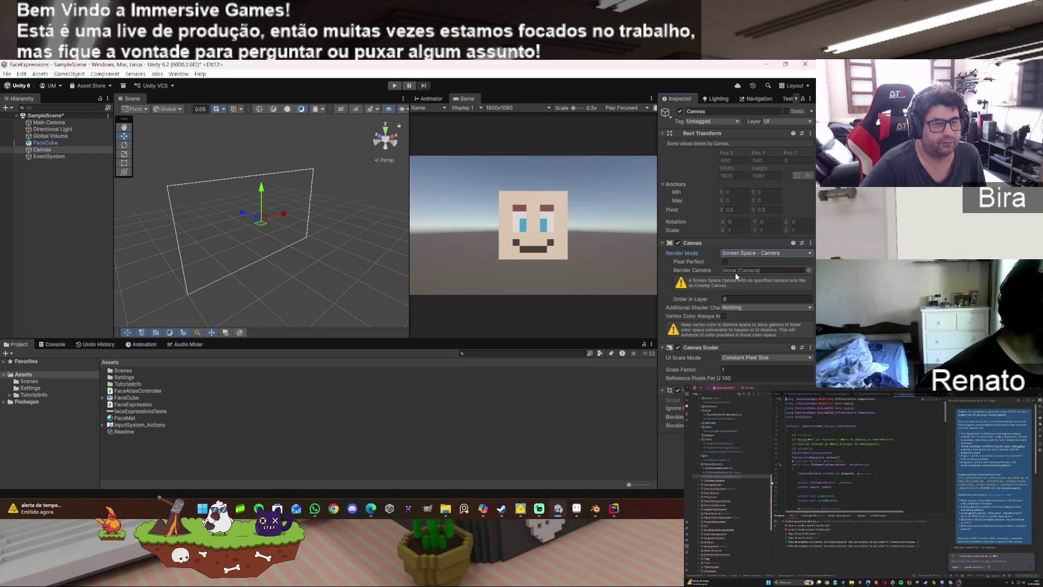
left_click(809, 270)
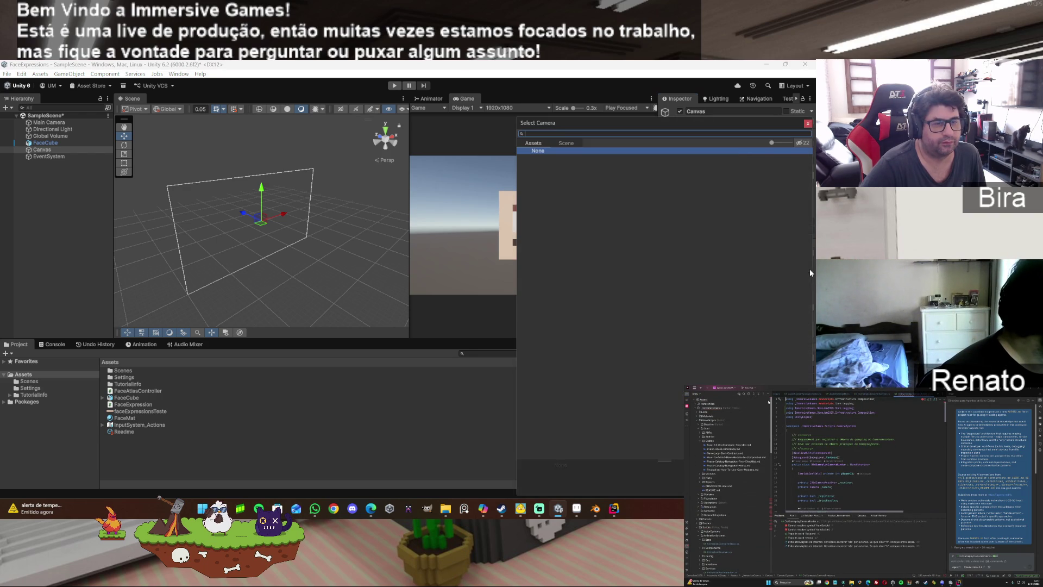
left_click(809, 124)
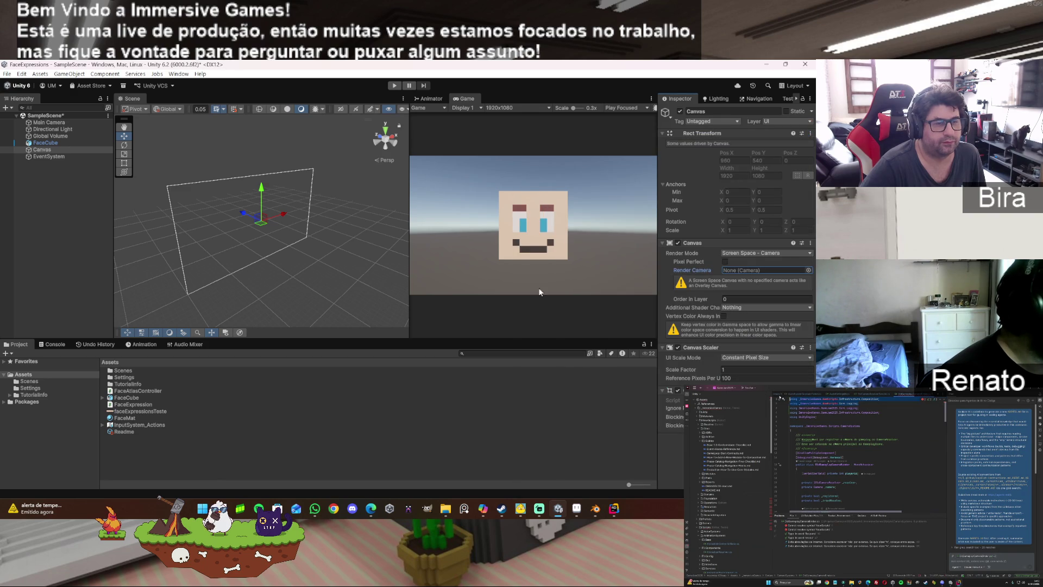
left_click_drag(63, 121, 733, 268)
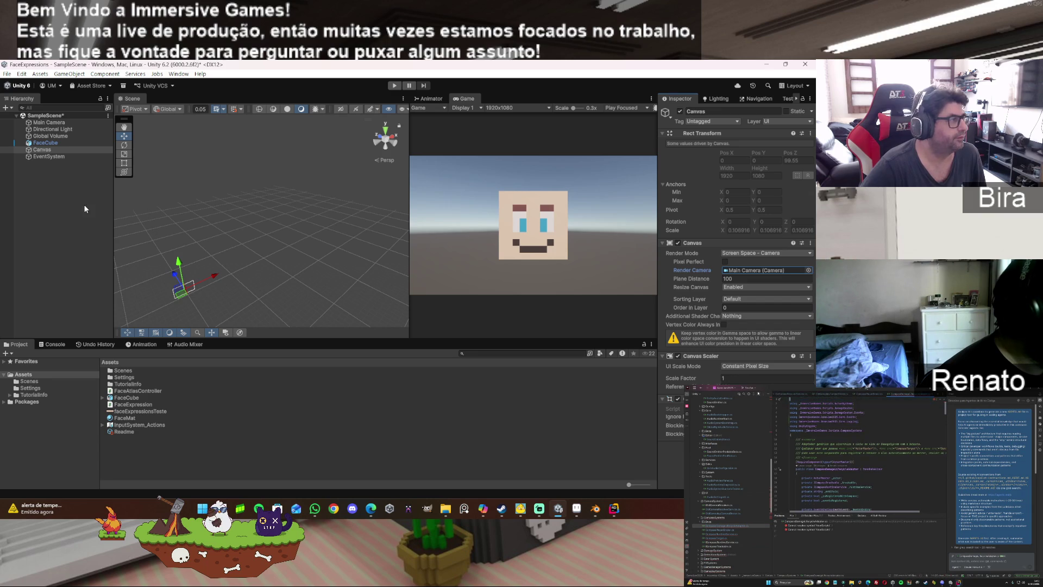
Step: Create a Panel under the Canvas and anchor it to the top-left preset
right_click(49, 150)
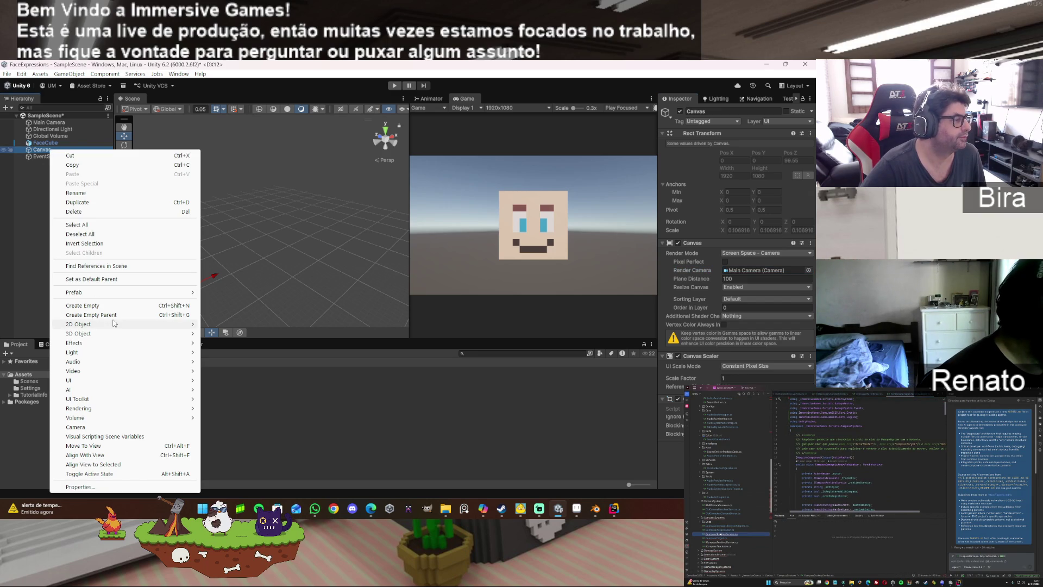
mouse_move(109, 380)
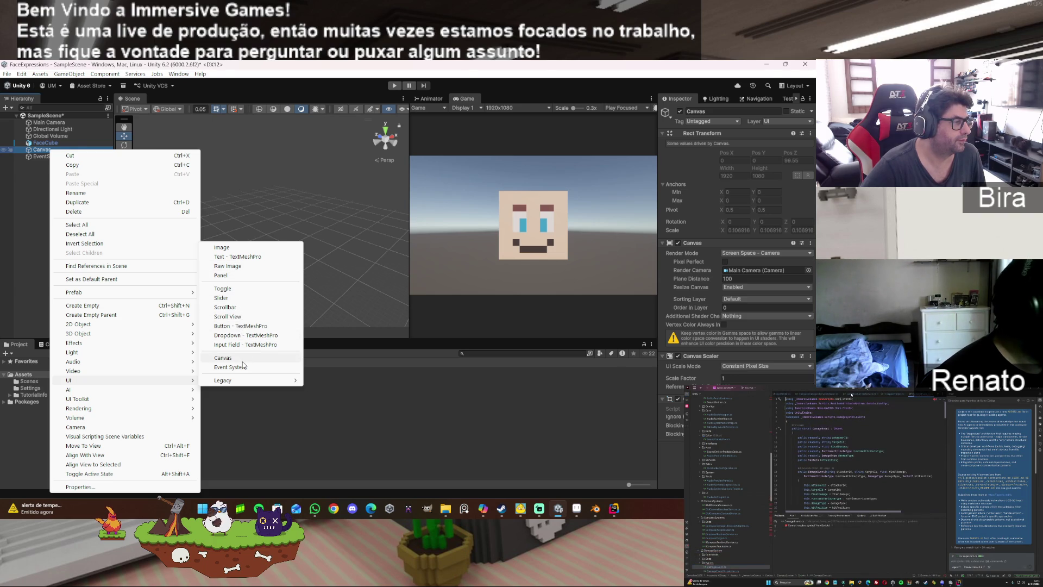
left_click(223, 275)
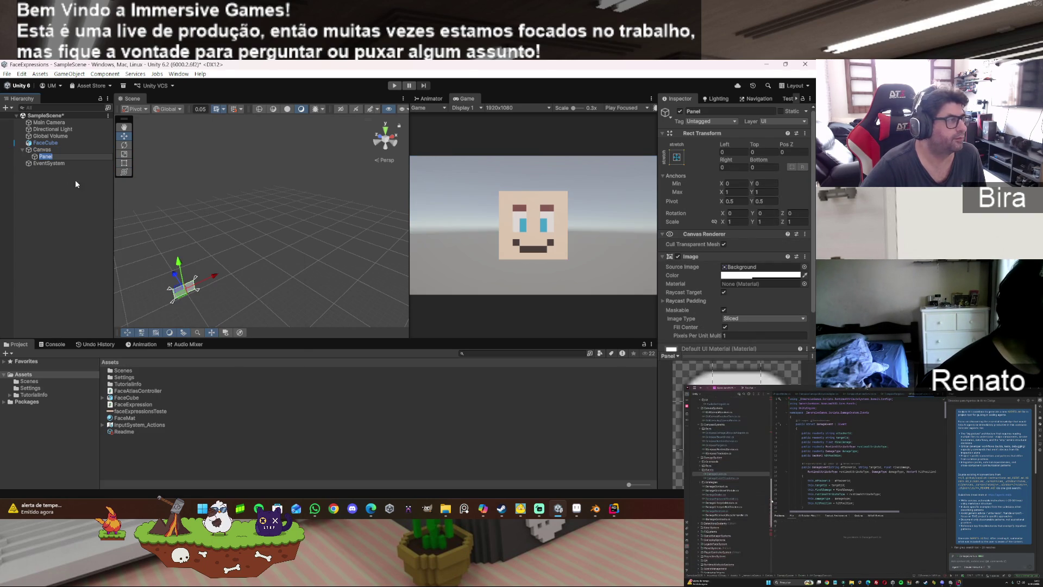
left_click(54, 155)
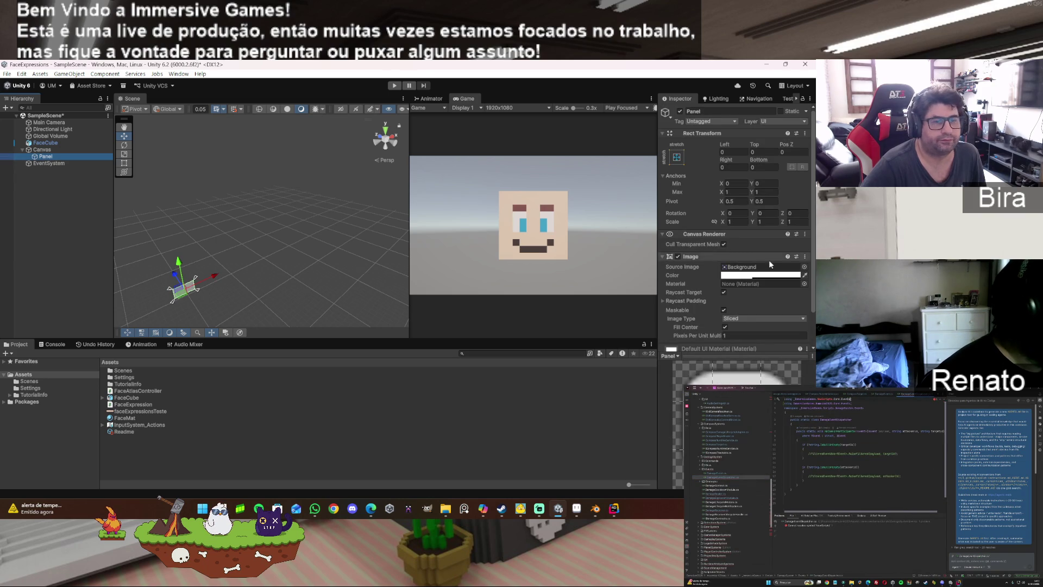
left_click(751, 276)
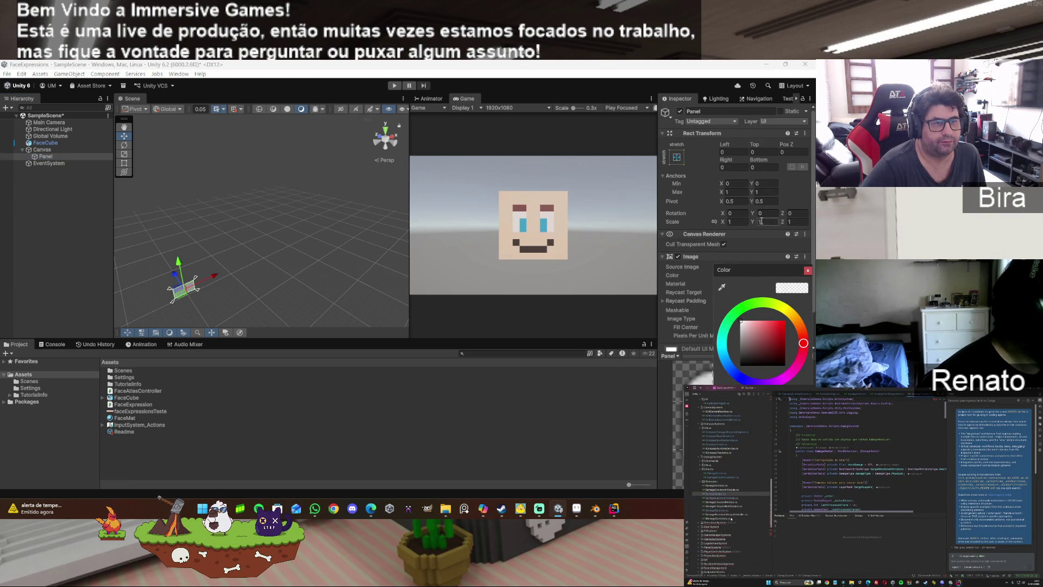
left_click(680, 160)
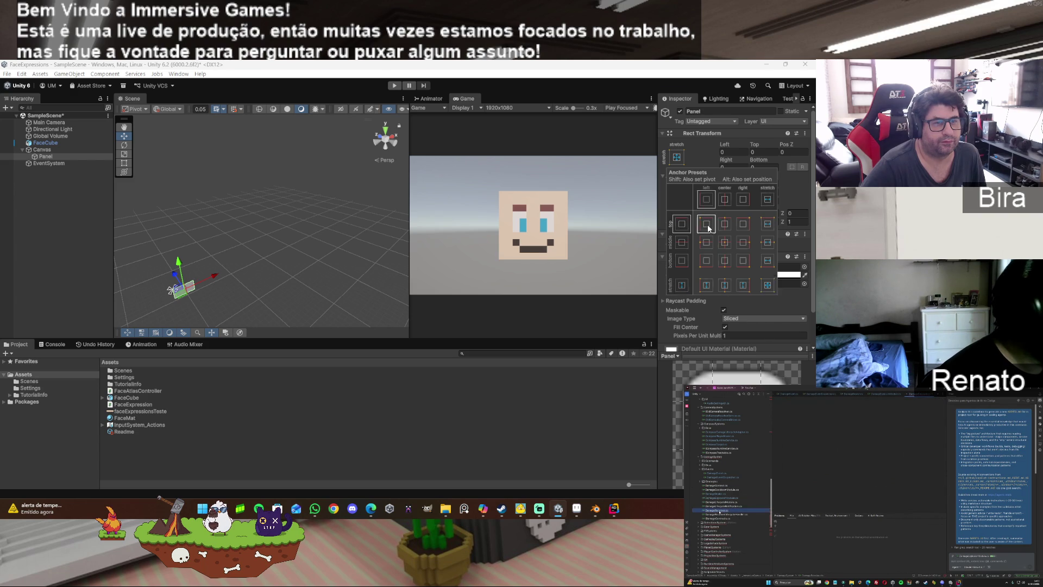
left_click(707, 224)
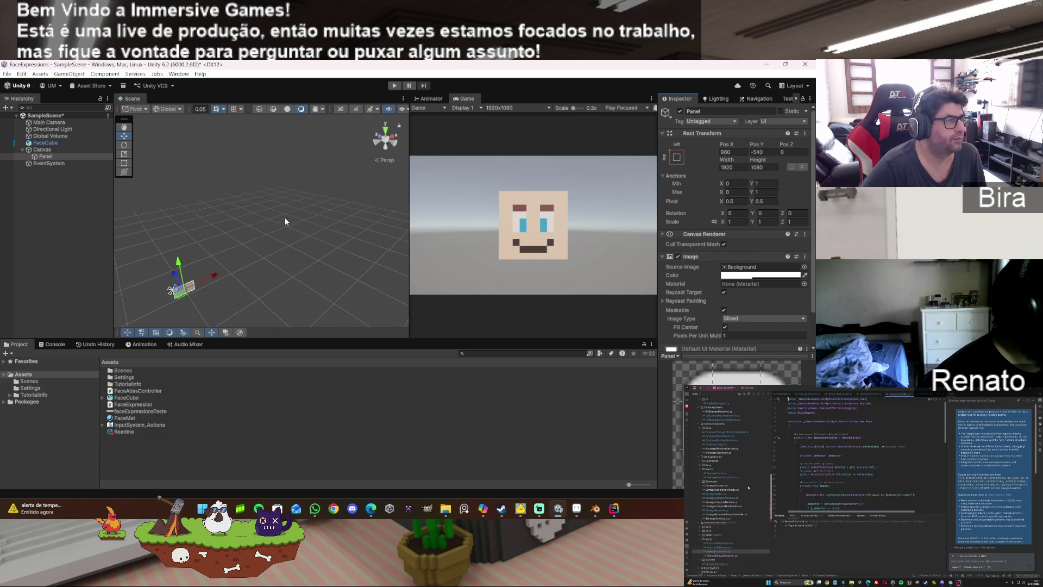
Step: In 2D view, narrow the Panel into a tall left strip about 488 wide
left_click(341, 108)
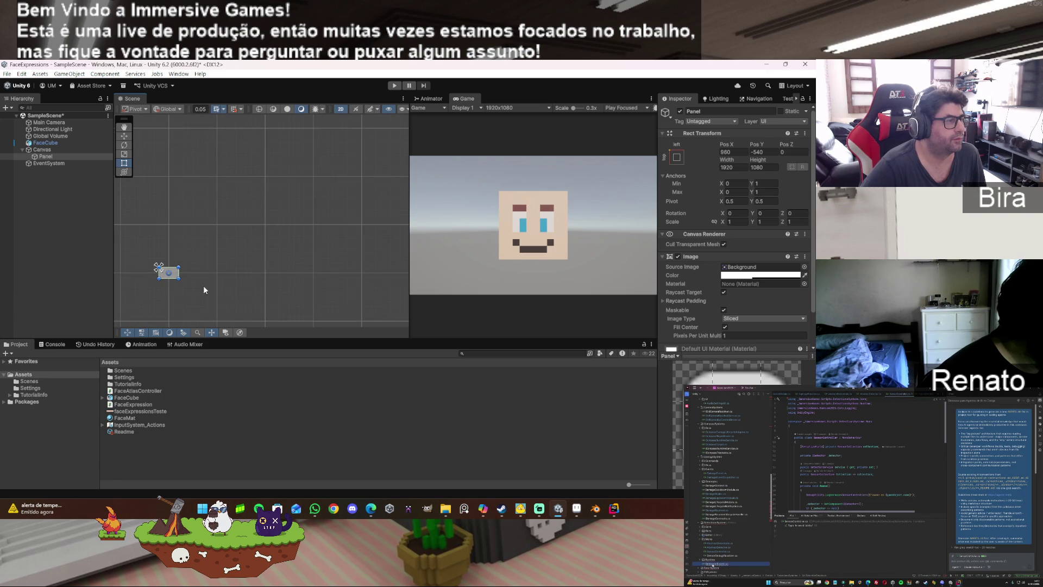
double_click(44, 154)
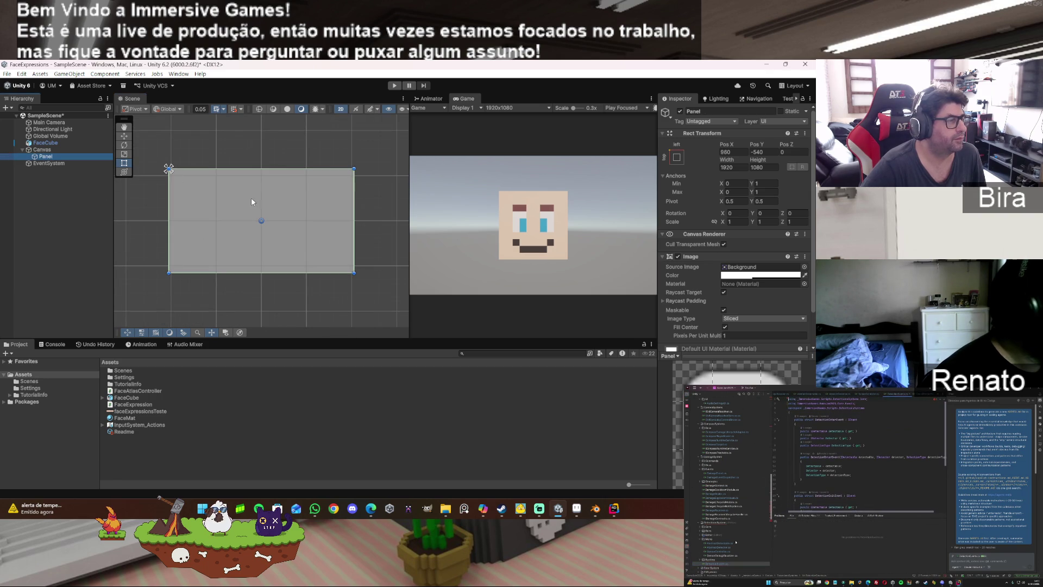
left_click_drag(354, 216, 215, 221)
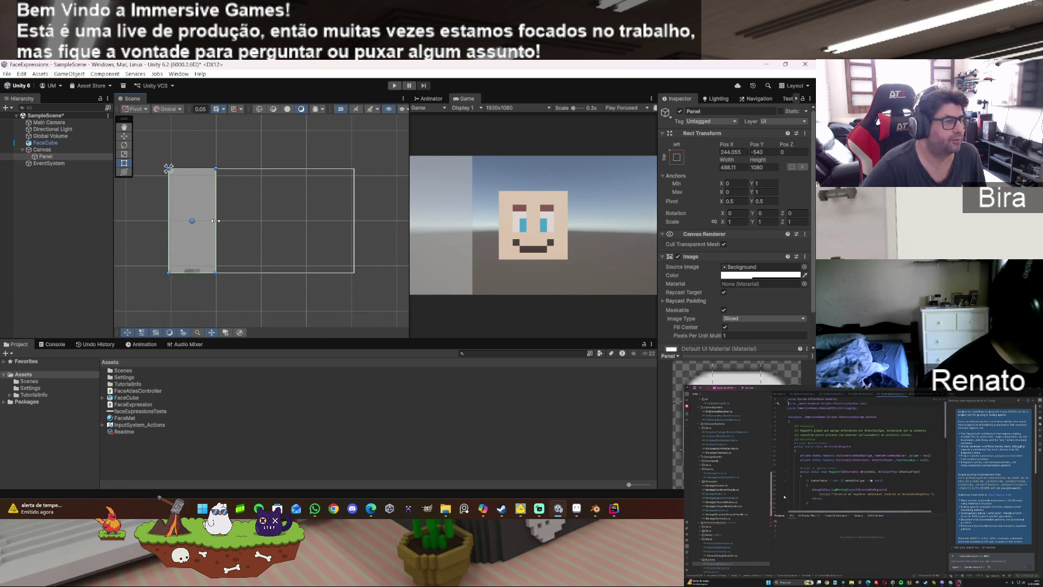
left_click(744, 277)
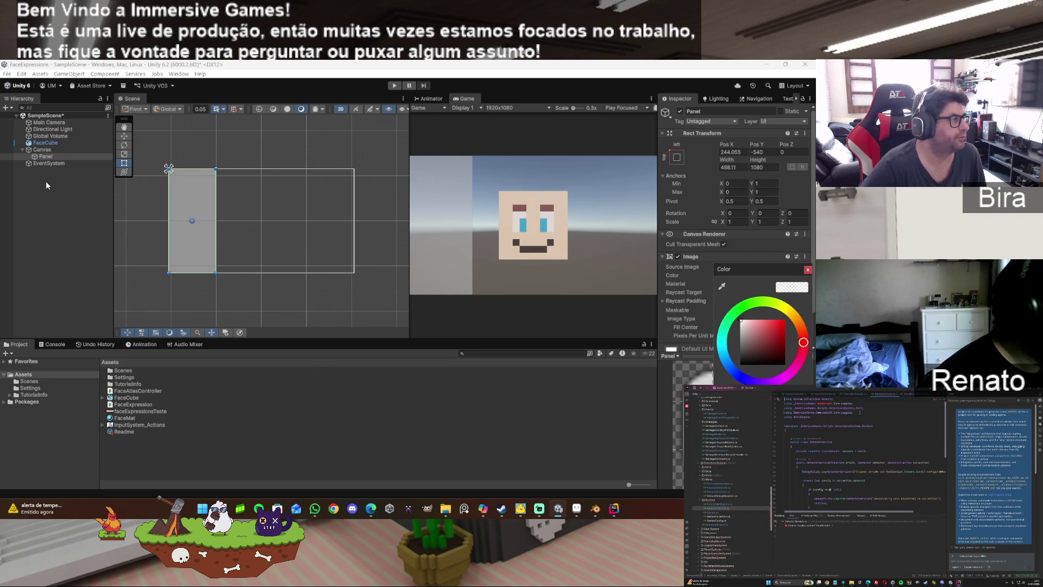
right_click(52, 159)
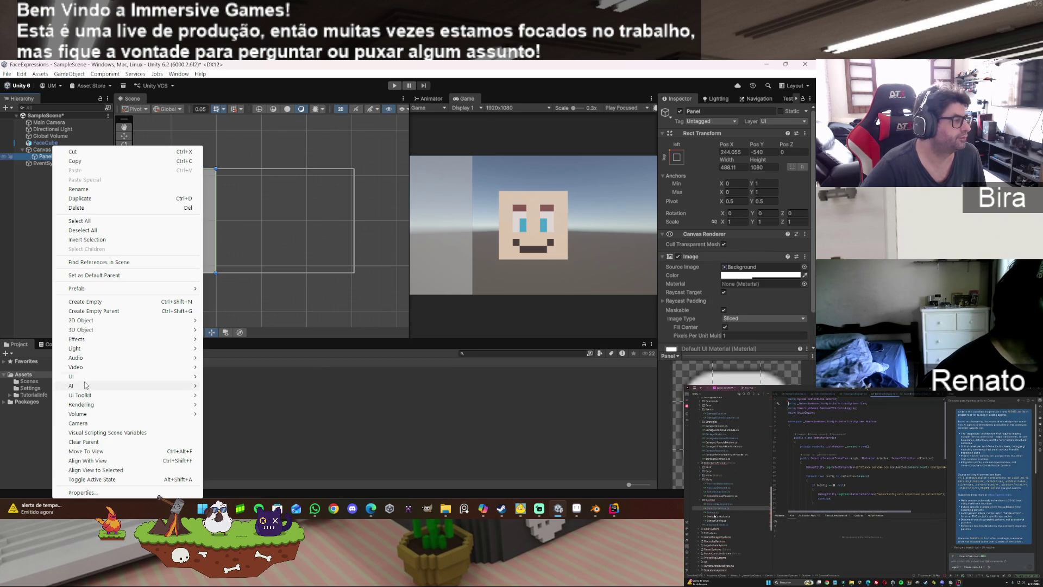
Step: Create a Button - TextMeshPro under the Panel and import the TMP Essential Resources
mouse_move(102, 378)
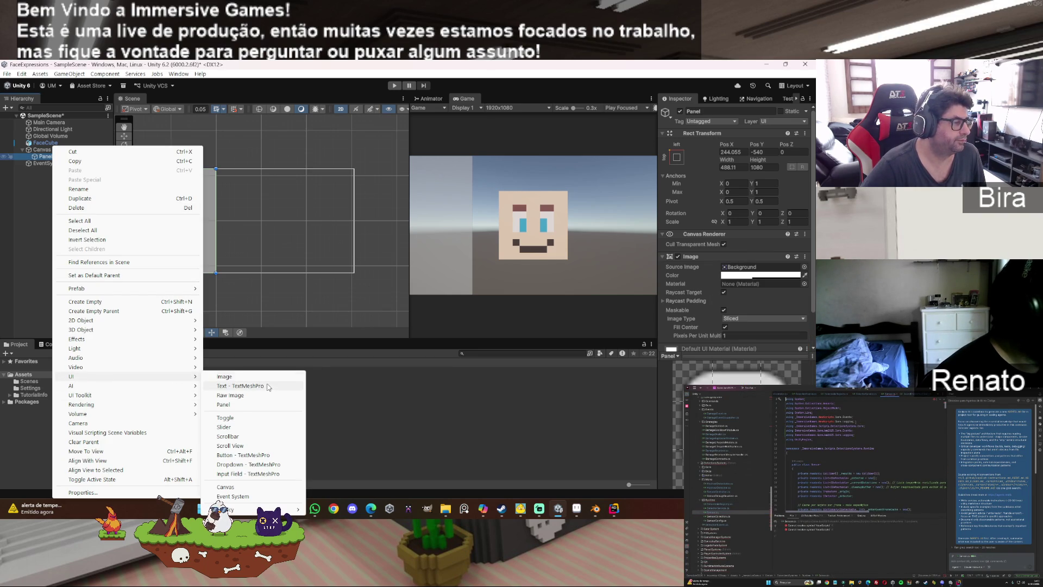
left_click(271, 455)
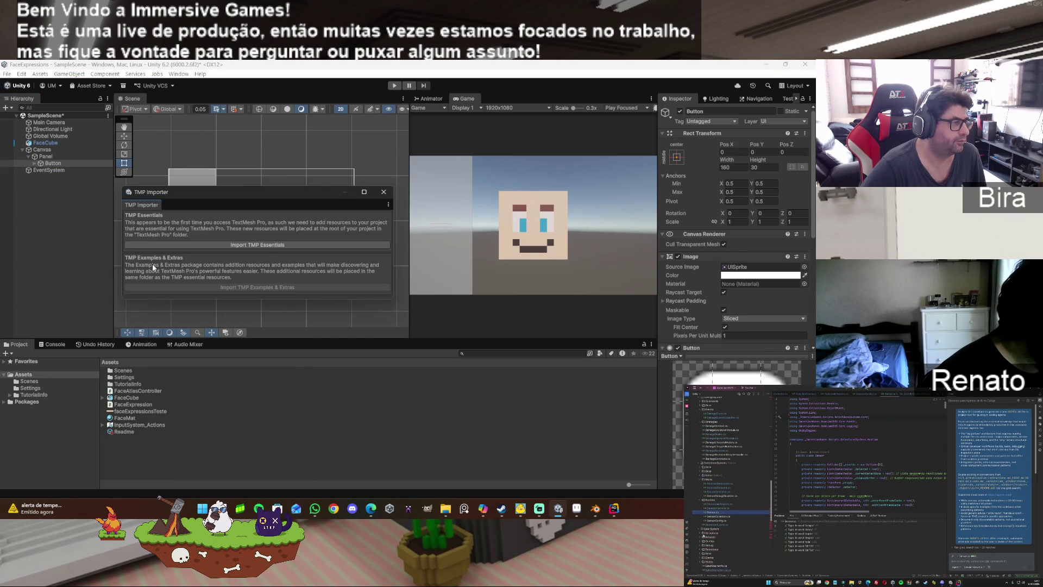
left_click(275, 244)
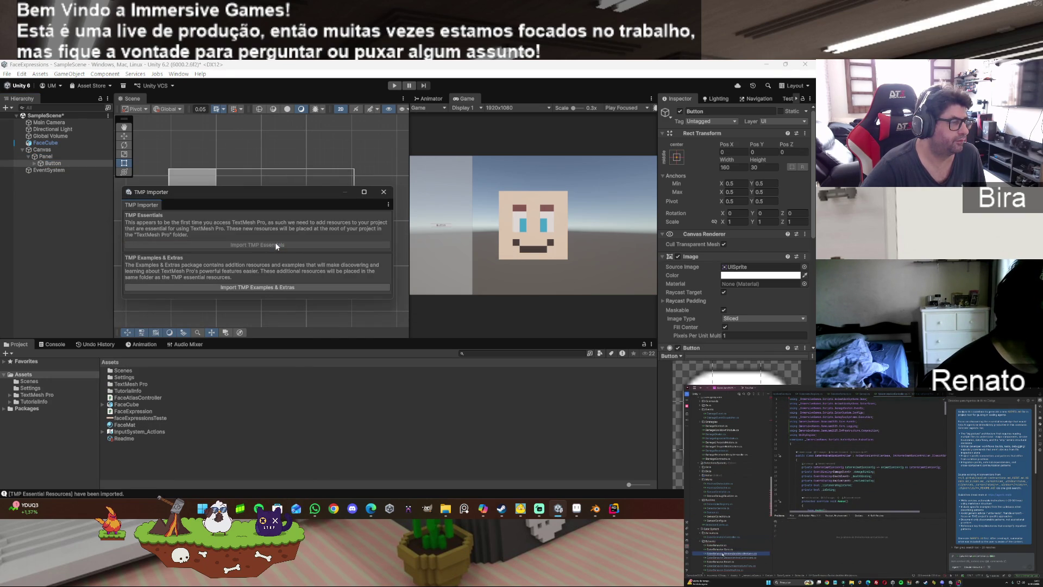
left_click(383, 193)
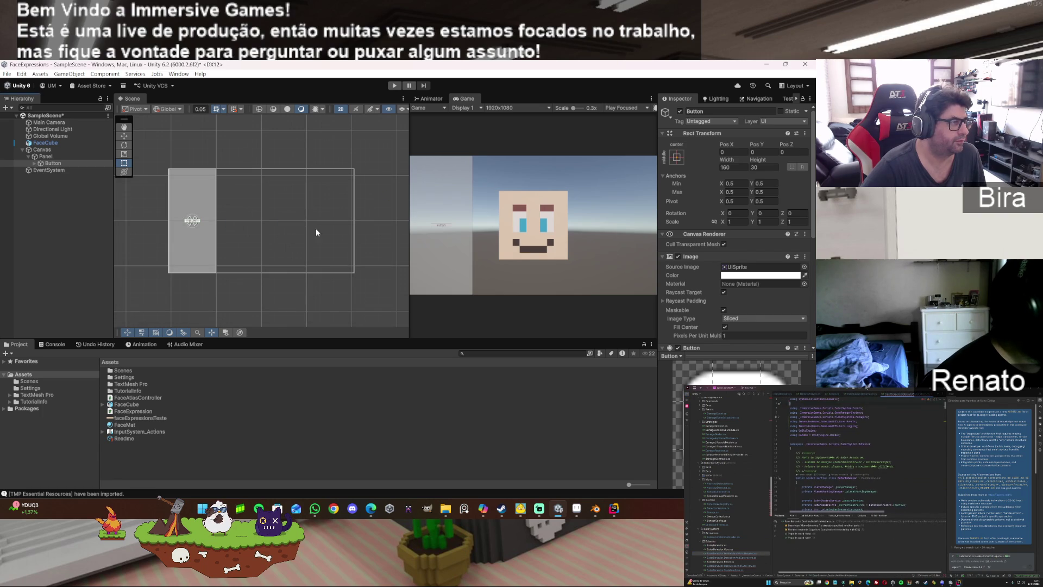
double_click(55, 164)
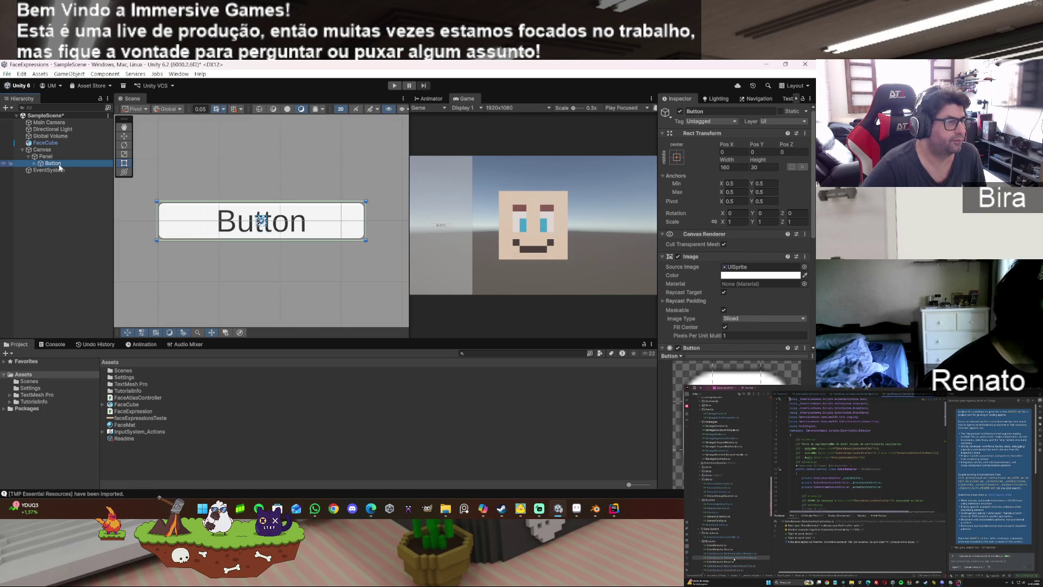
Step: Set the Button's Rect Transform to width 200 and height 60
left_click(732, 168)
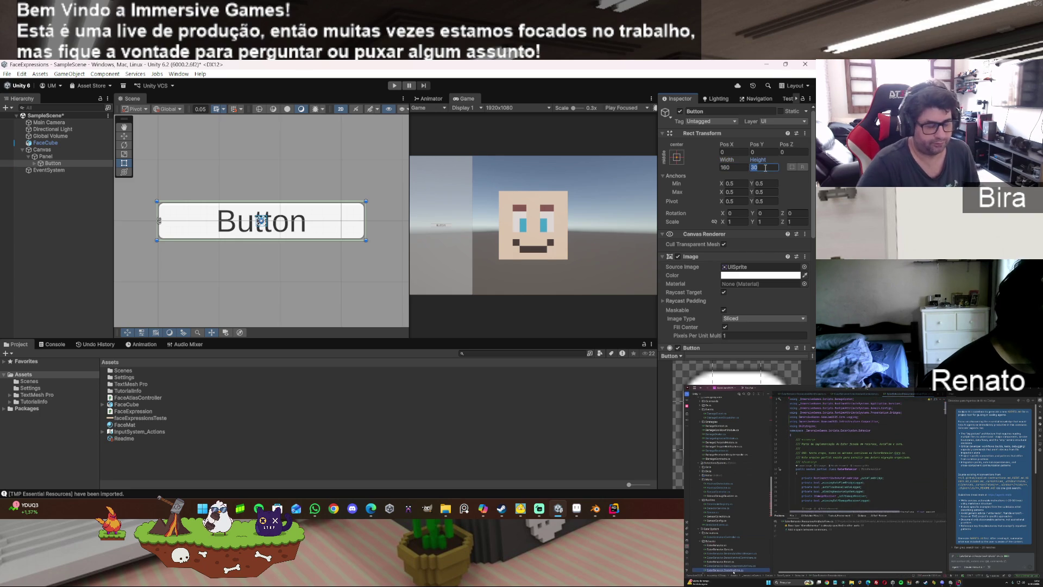
type("60")
left_click(735, 168)
type("200")
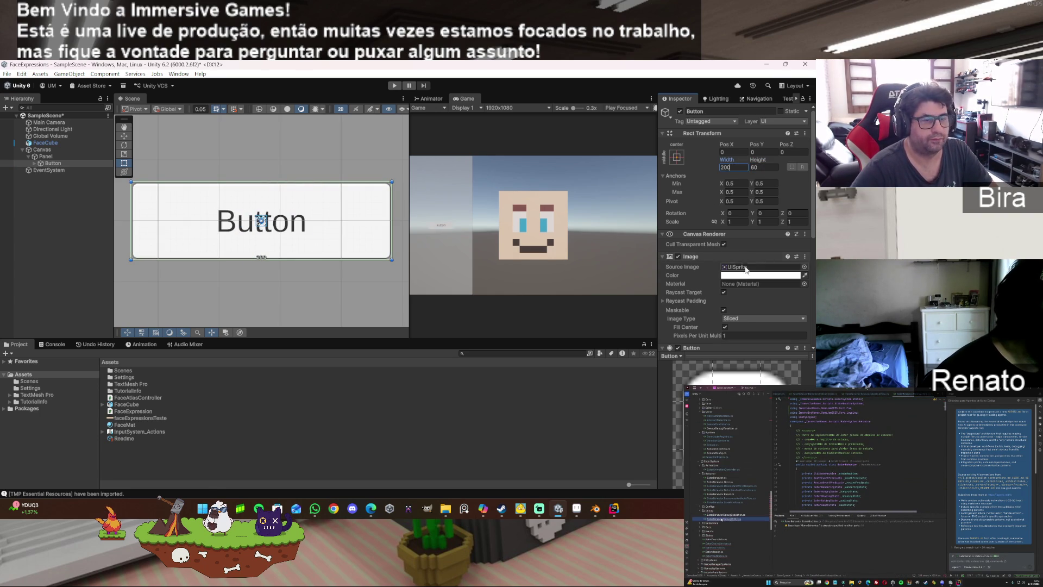
scroll(750, 274, "down", 5)
scroll(751, 275, "down", 3)
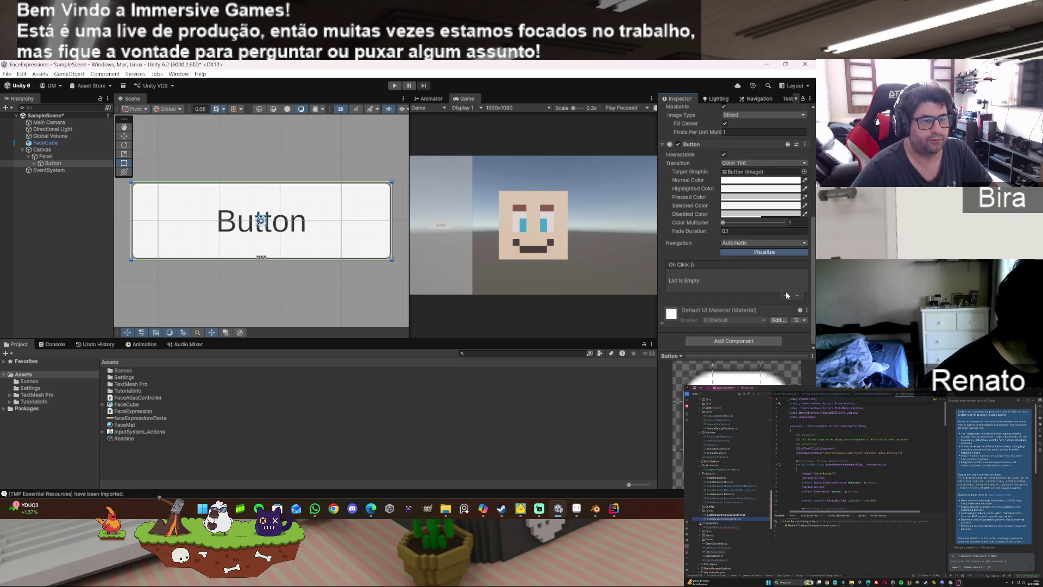
Step: Add an On Click event calling FaceCube's FaceAtlasController.SetExpression with index 0
left_click(786, 295)
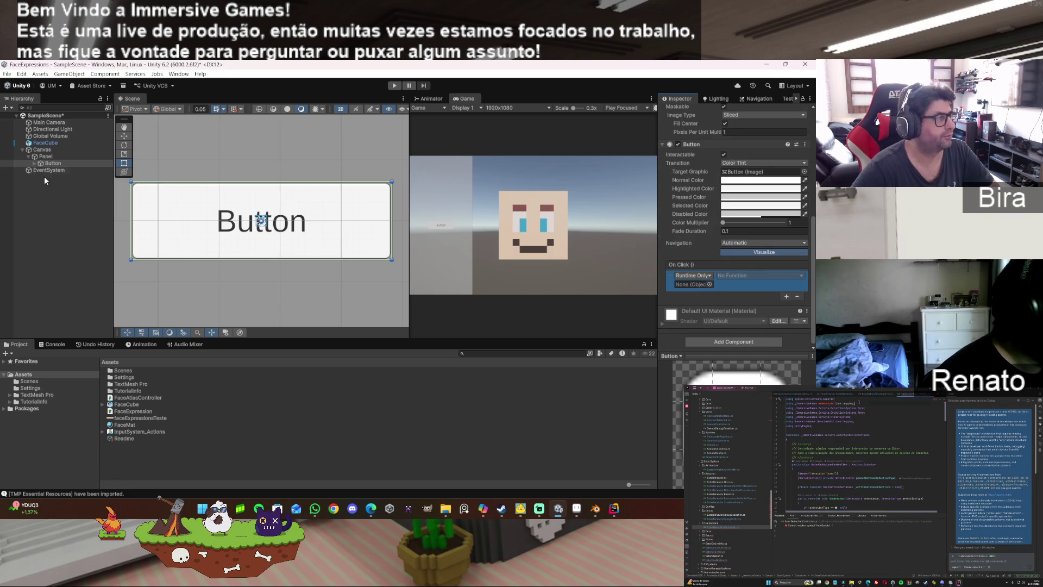
left_click_drag(57, 144, 704, 286)
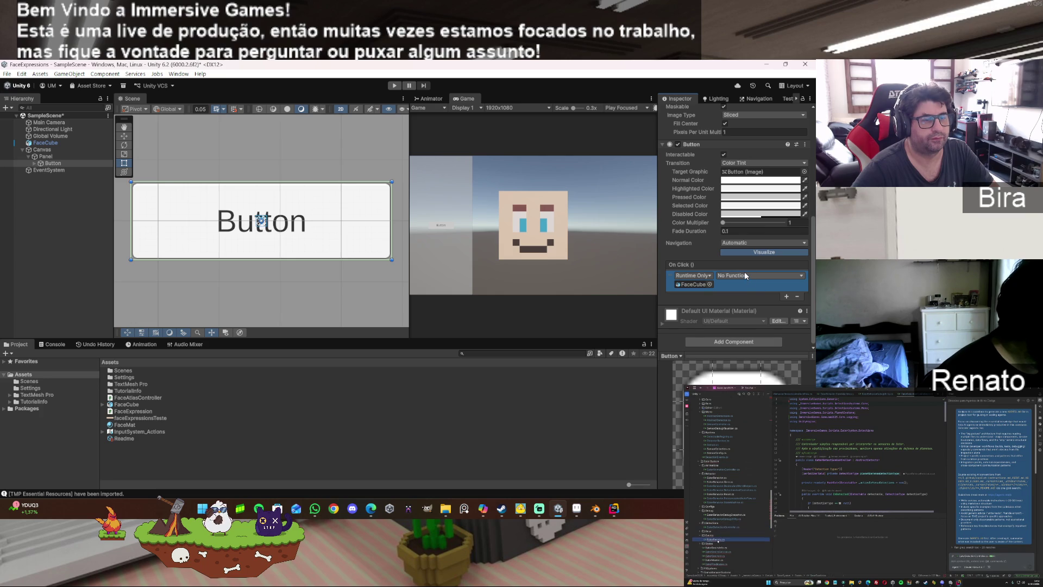
left_click(744, 275)
mouse_move(744, 337)
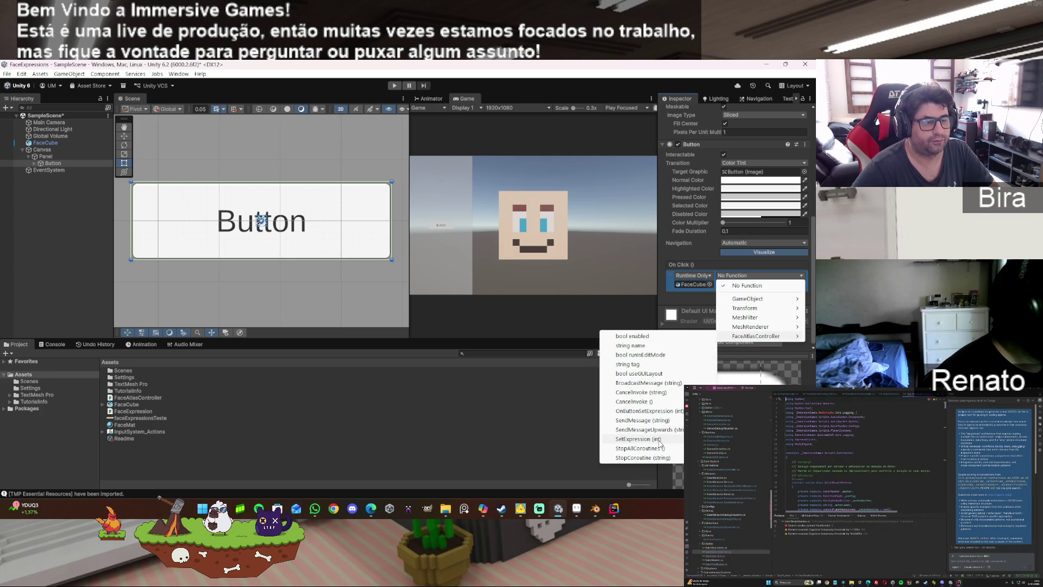
left_click(638, 439)
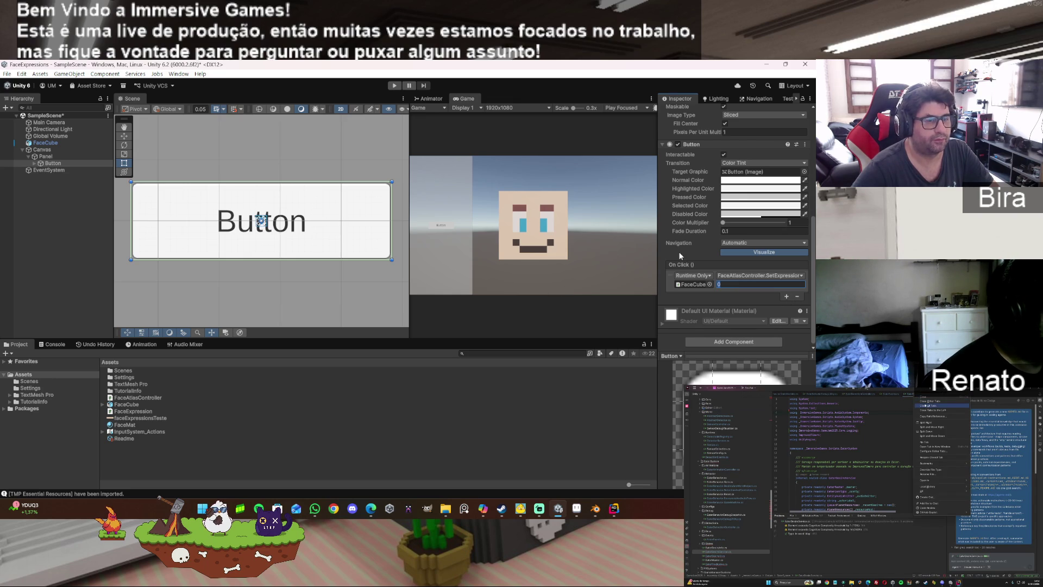
left_click(33, 163)
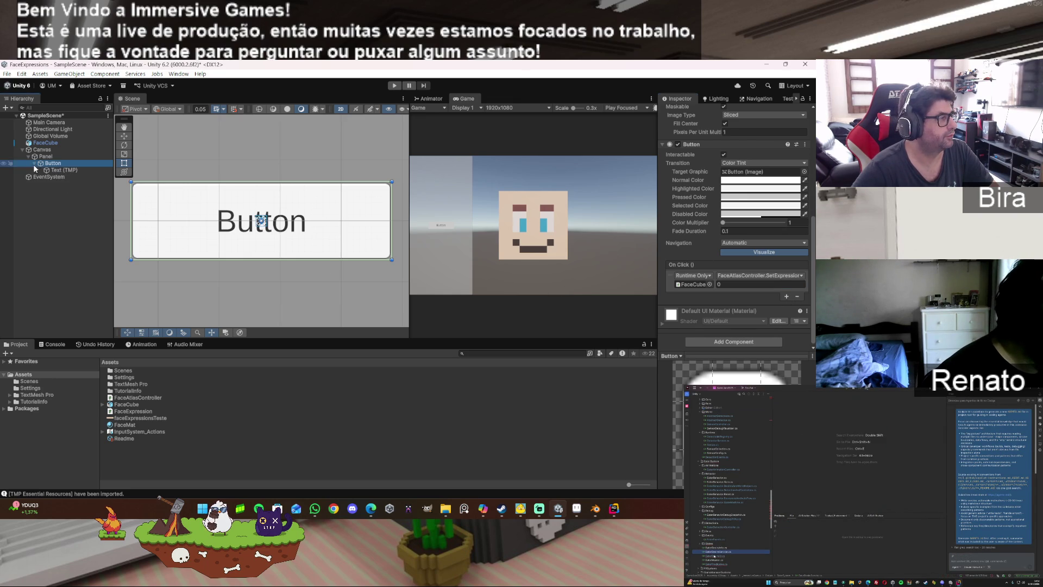
Step: Change the Button's Text (TMP) label to Feliz and widen the Game view
left_click(55, 170)
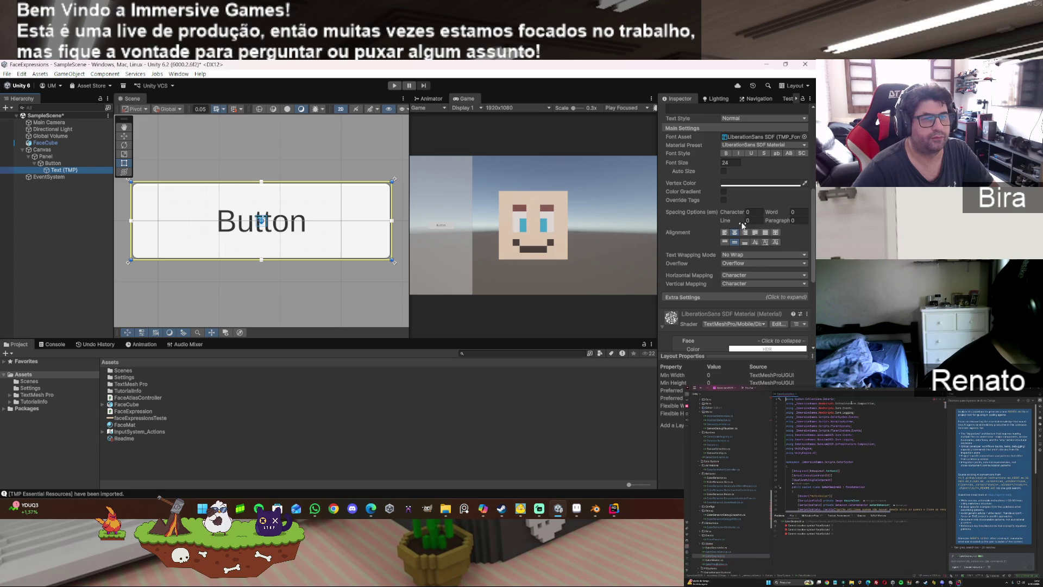
scroll(734, 244, "up", 5)
left_click(706, 256)
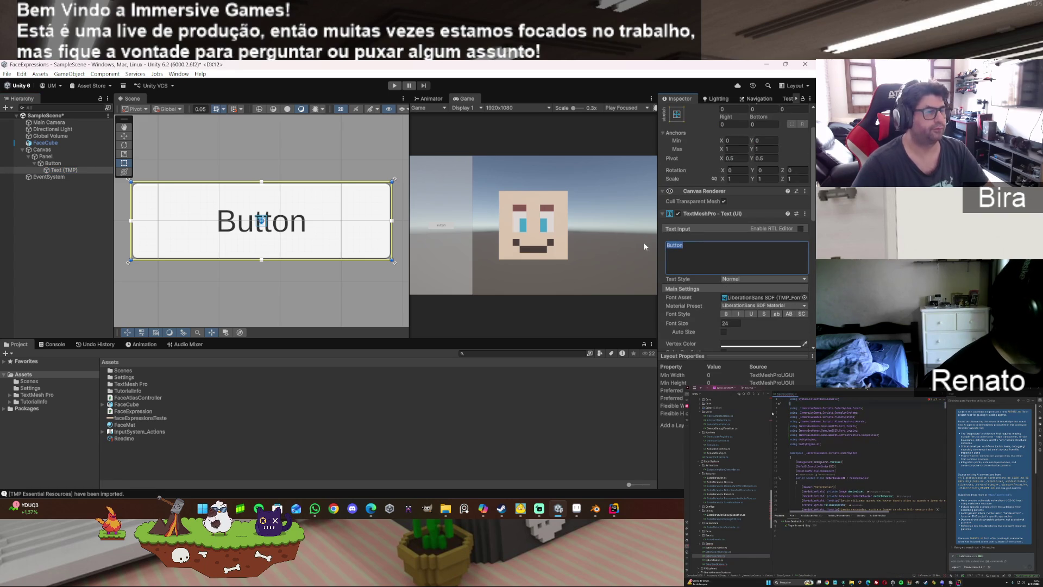
type("Feliz")
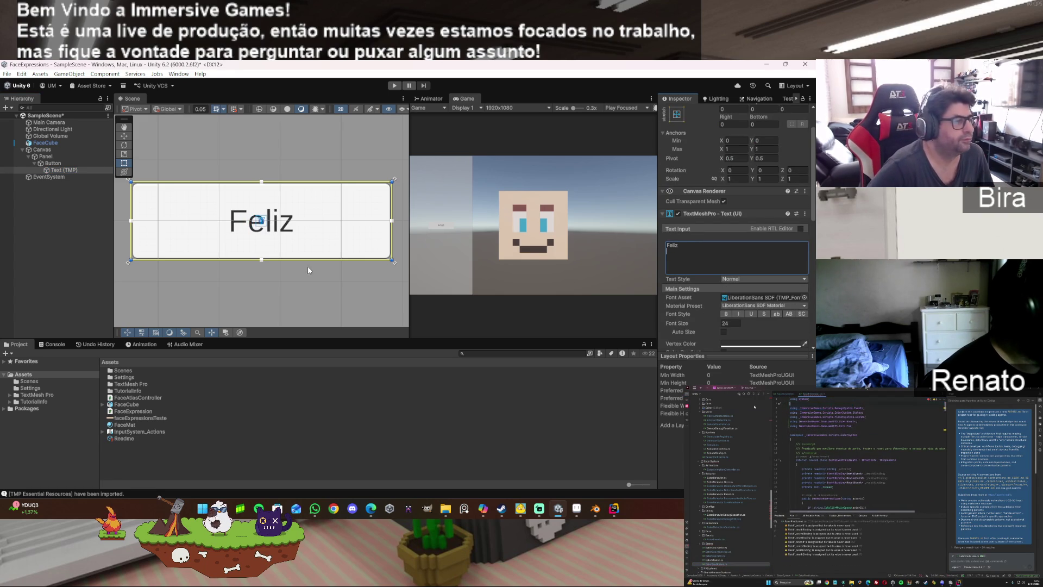
left_click(53, 164)
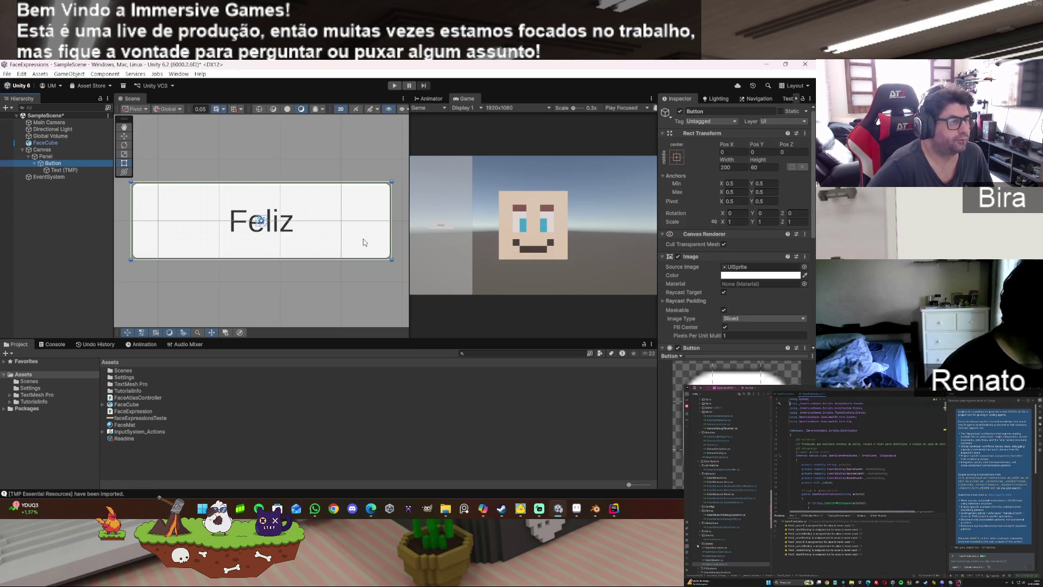
mouse_move(410, 233)
left_mouse_down()
mouse_move(248, 234)
mouse_move(418, 230)
left_mouse_up()
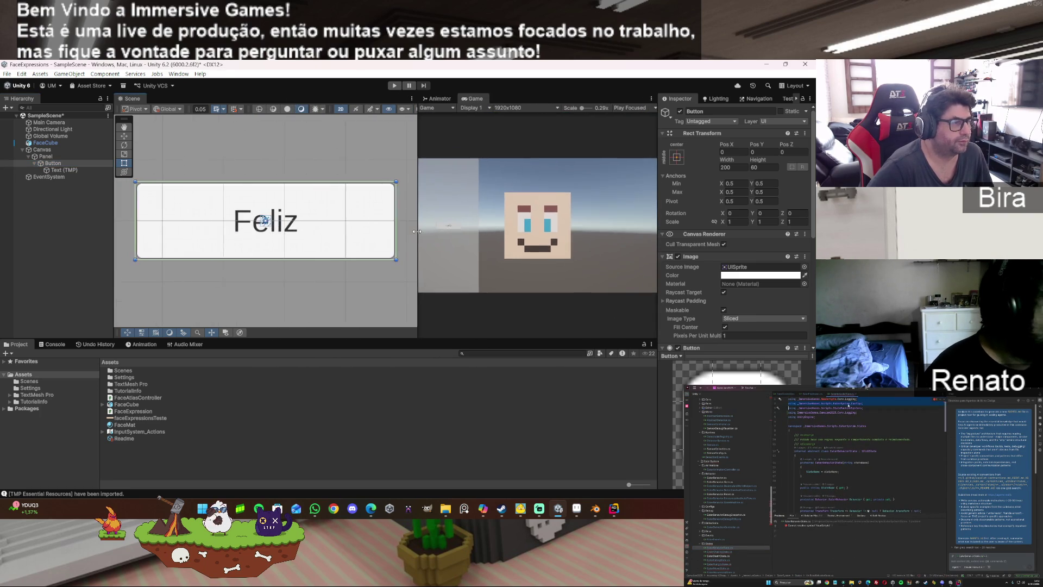
Step: Use the Move tool to drag the Feliz button up near the panel top
scroll(733, 244, "down", 3)
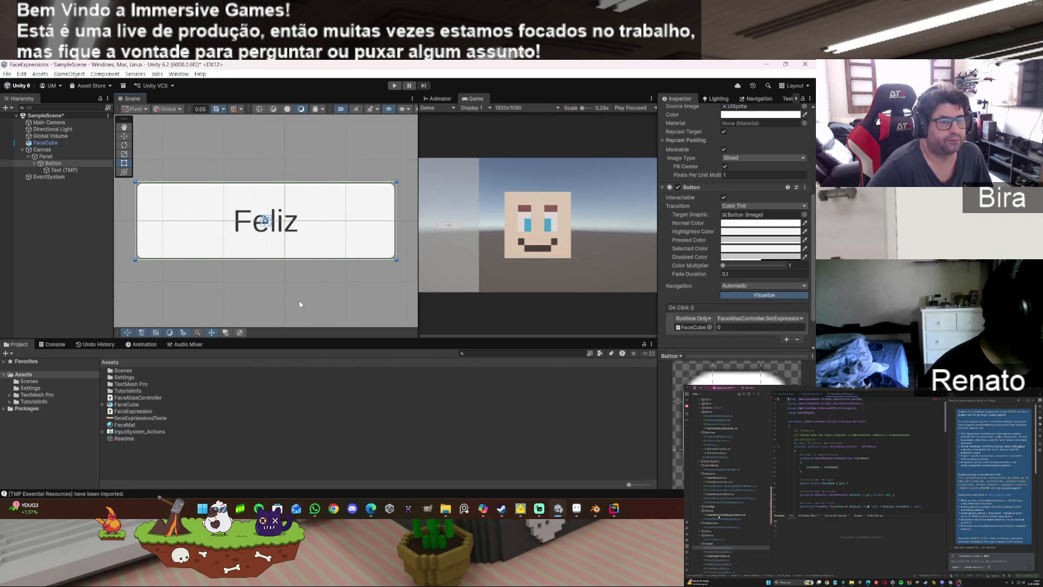
scroll(724, 277, "down", 2)
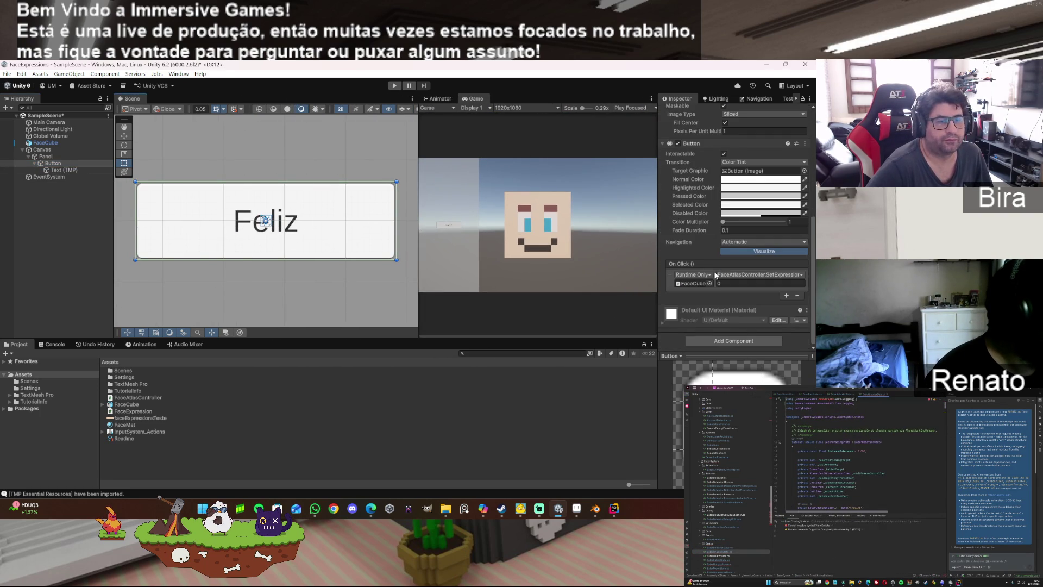
scroll(724, 278, "up", 2)
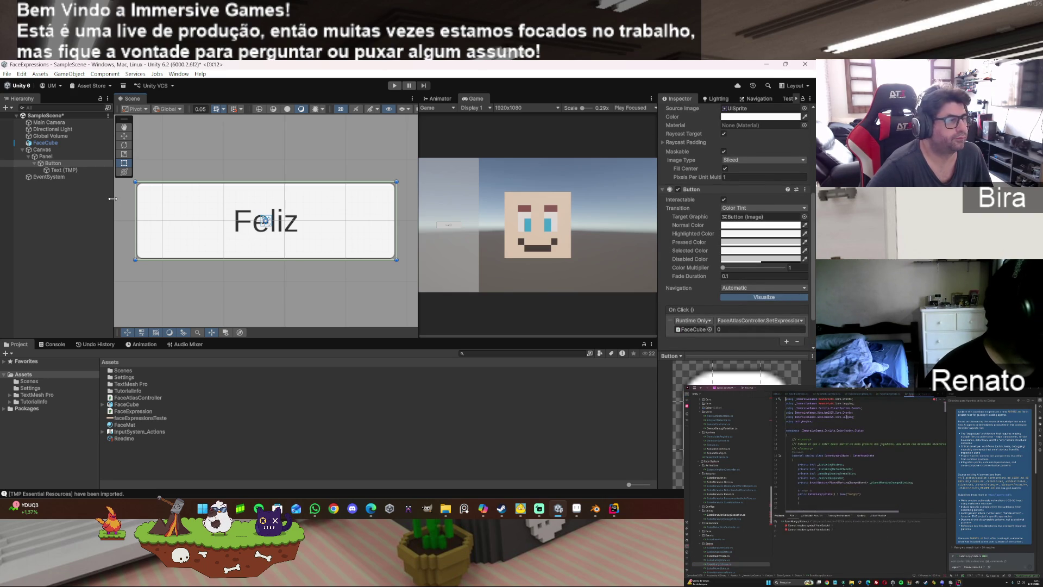
scroll(690, 208, "up", 6)
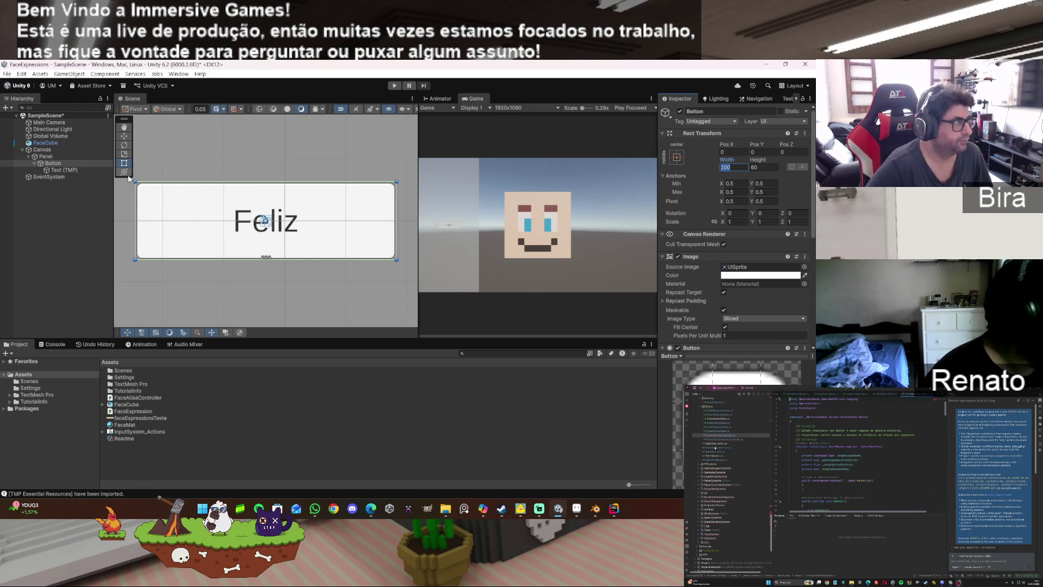
key("w")
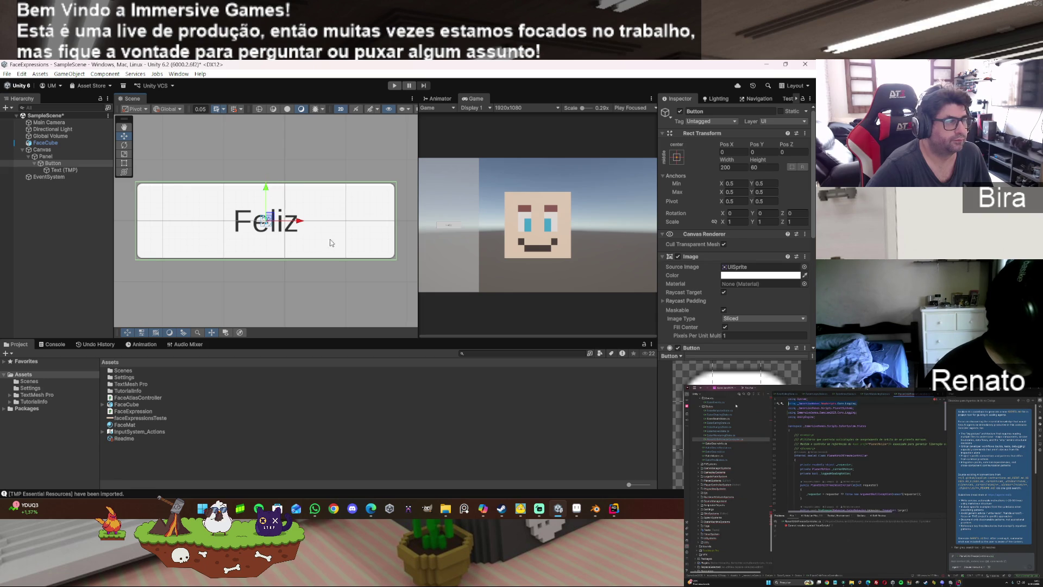
scroll(322, 226, "down", 10)
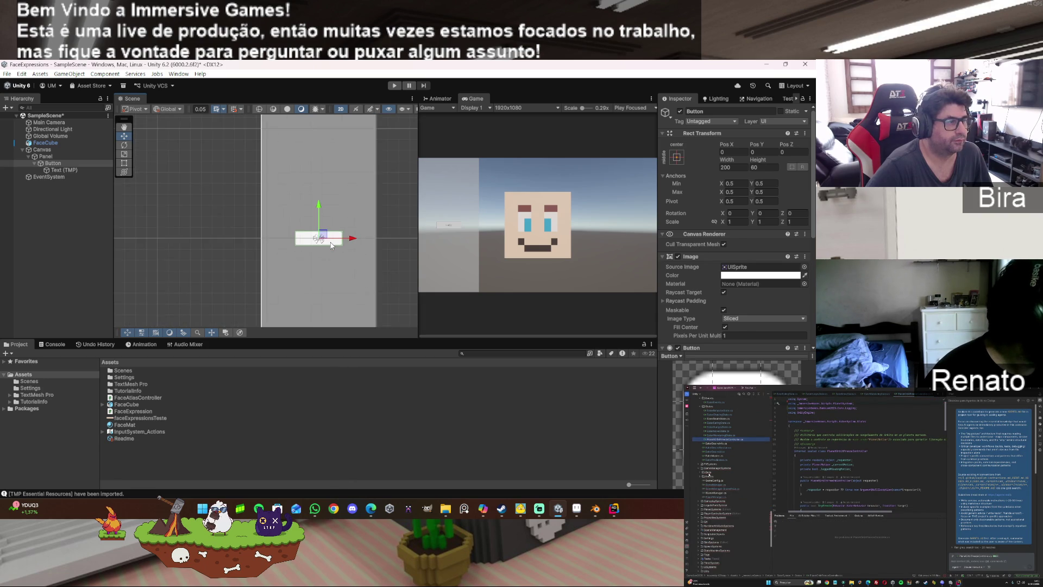
scroll(331, 244, "down", 3)
left_click_drag(325, 208, 322, 146)
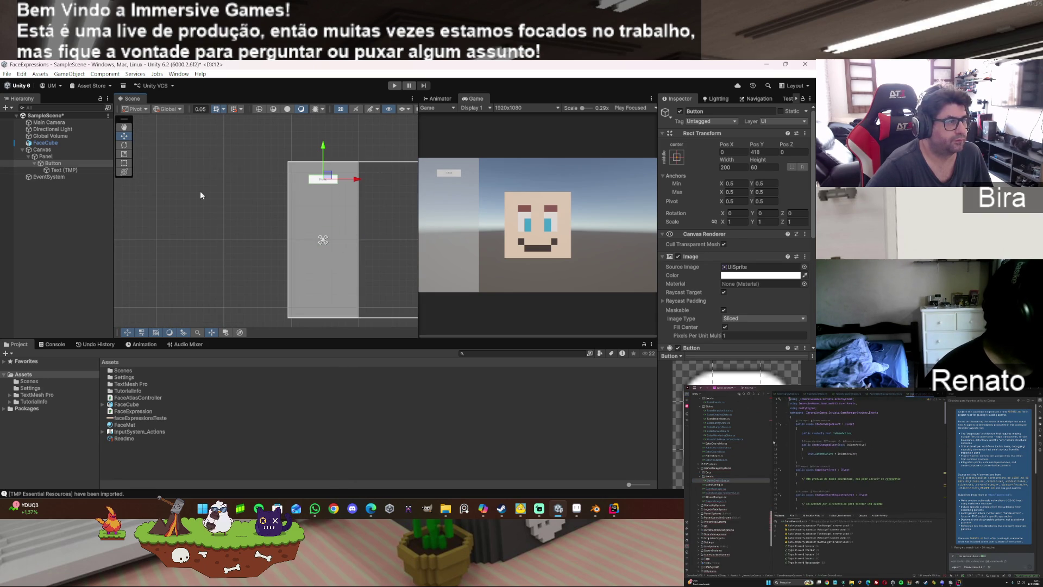
Step: Set the Feliz button's Pos Y to 400 and duplicate it
left_click(66, 162)
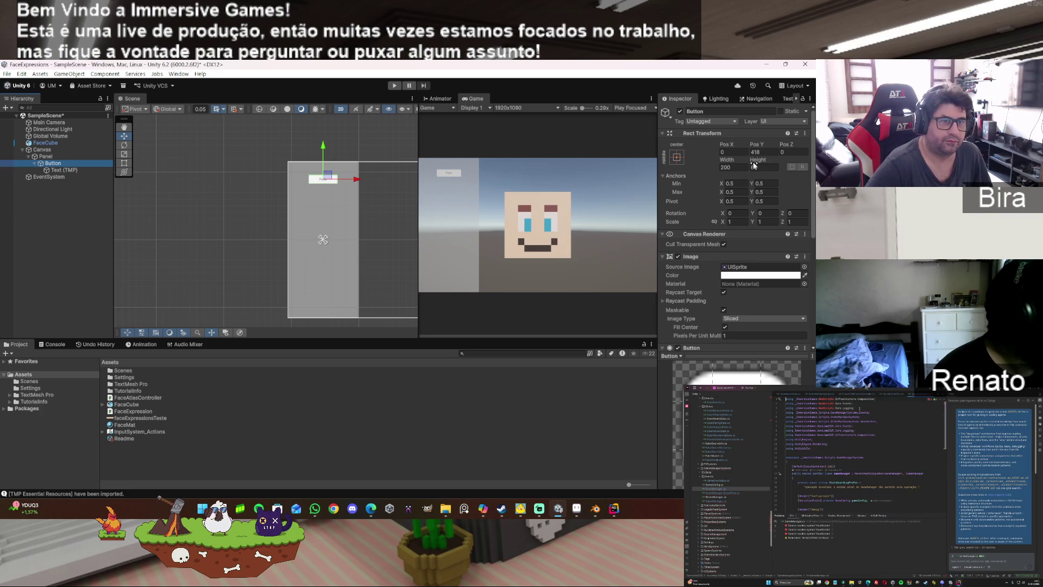
left_click(767, 152)
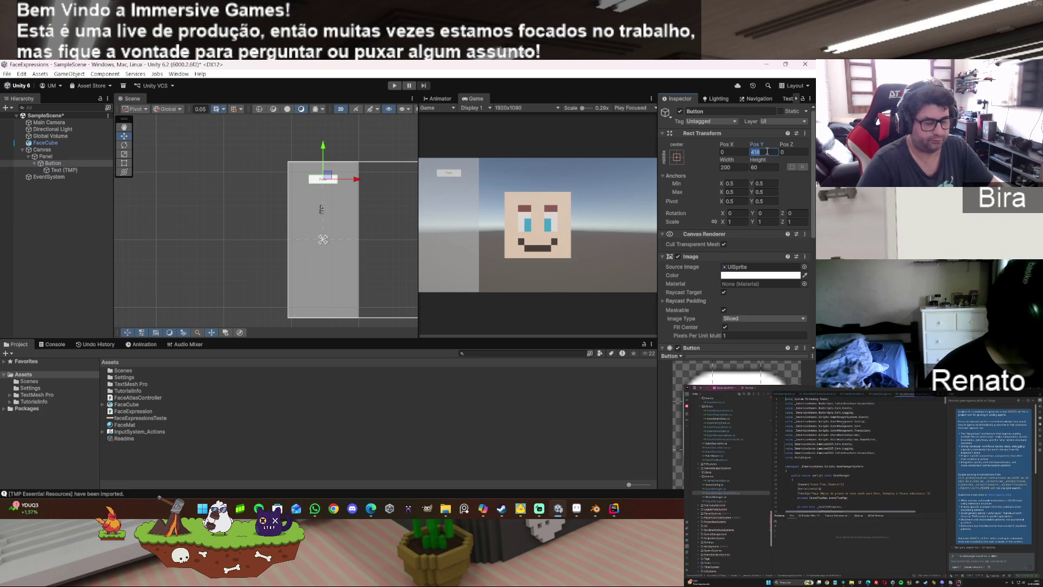
type("400")
left_click(70, 163)
key("ctrl+d")
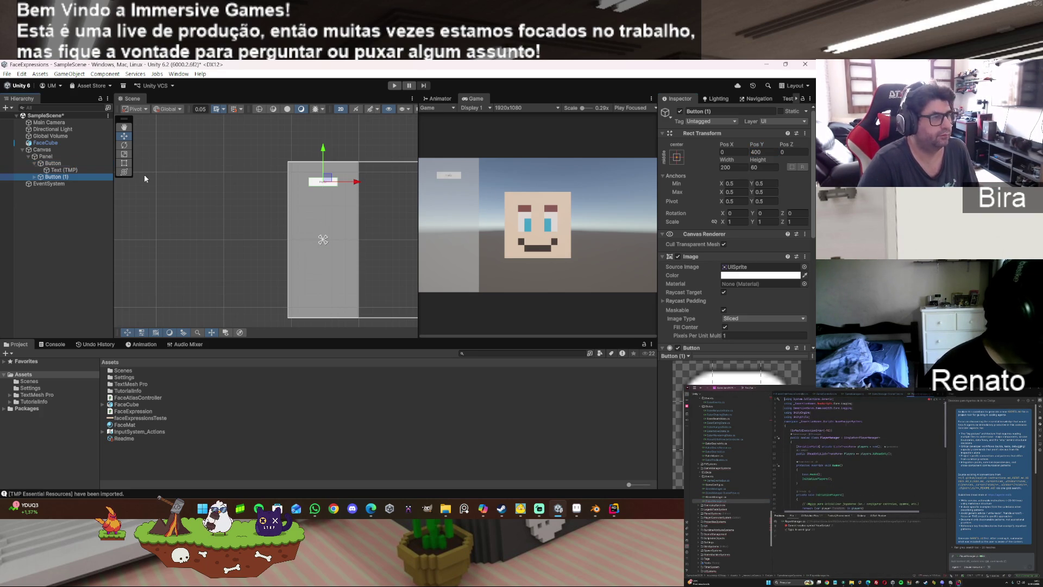
Step: Place the copied Button (1) below Feliz at Pos Y 300
left_click(768, 153)
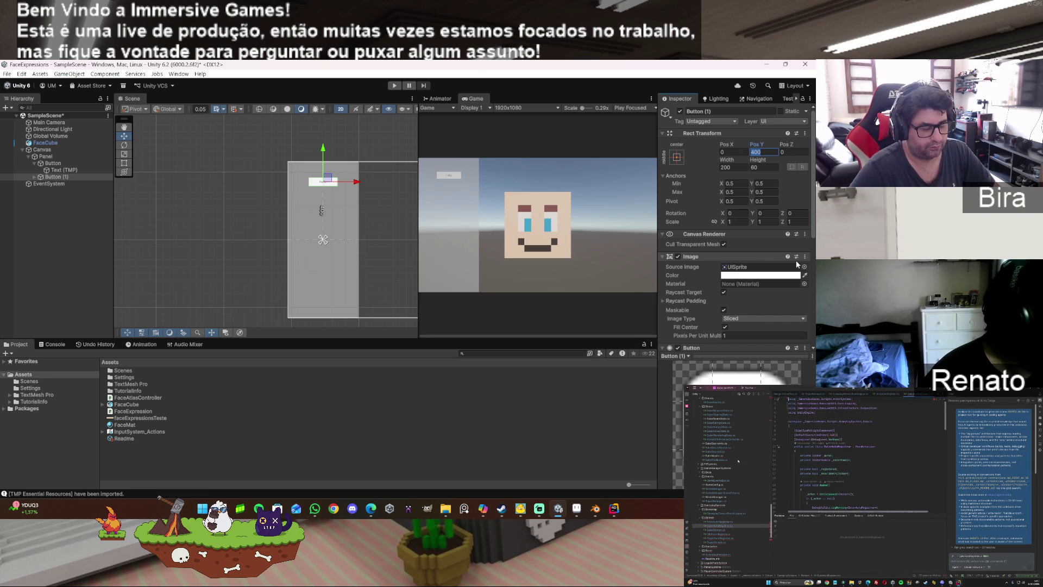
type("800")
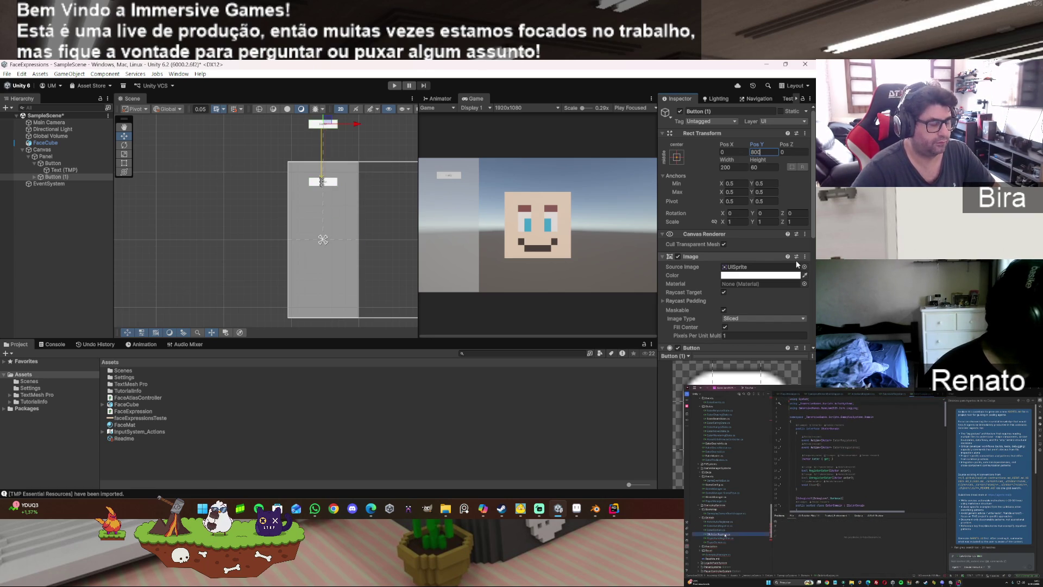
key("BackSpace")
key("BackSpace")
key("BackSpace")
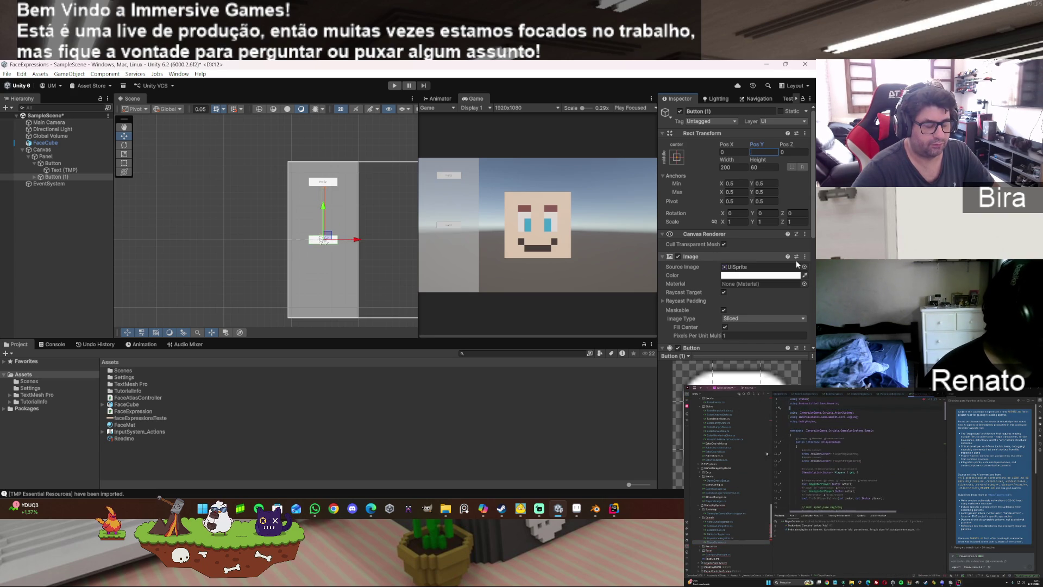
type("0")
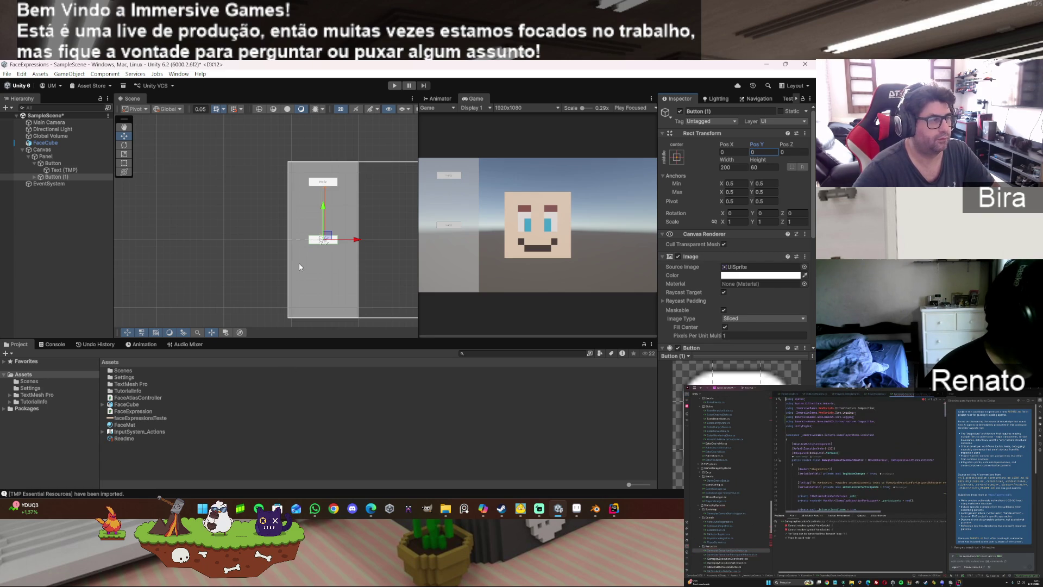
left_click_drag(321, 208, 326, 162)
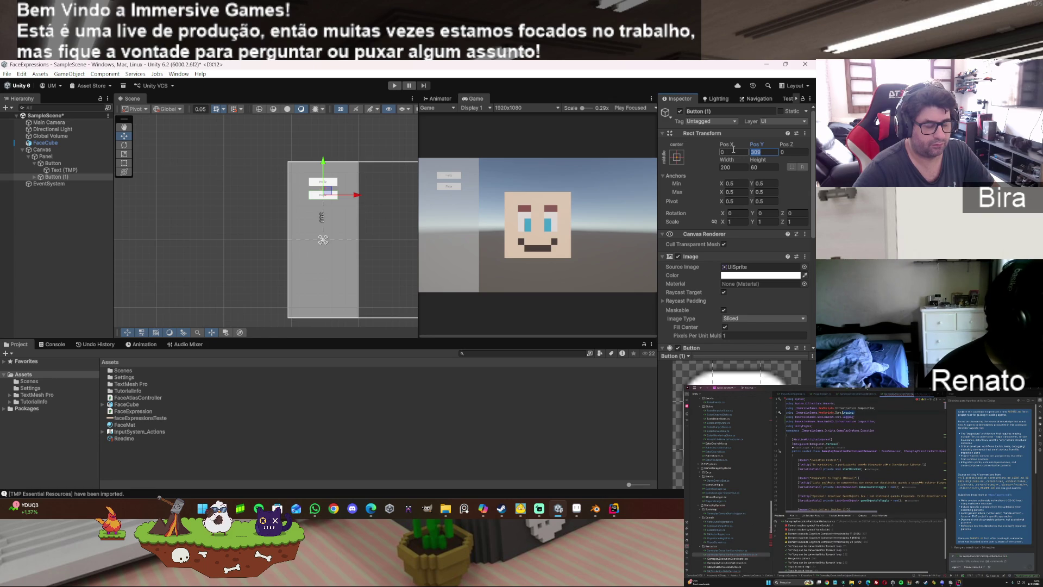
type("200")
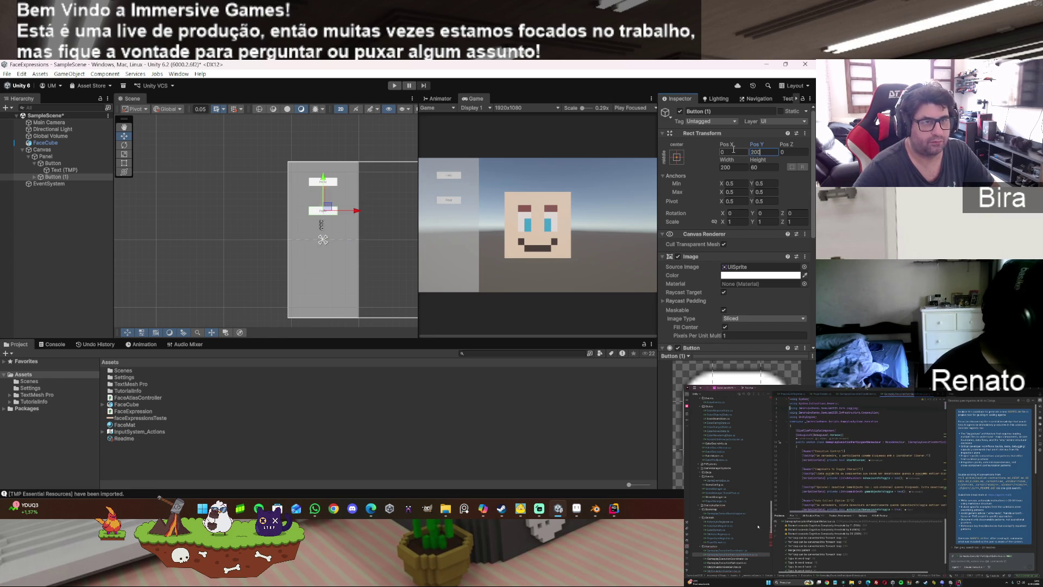
key("Return")
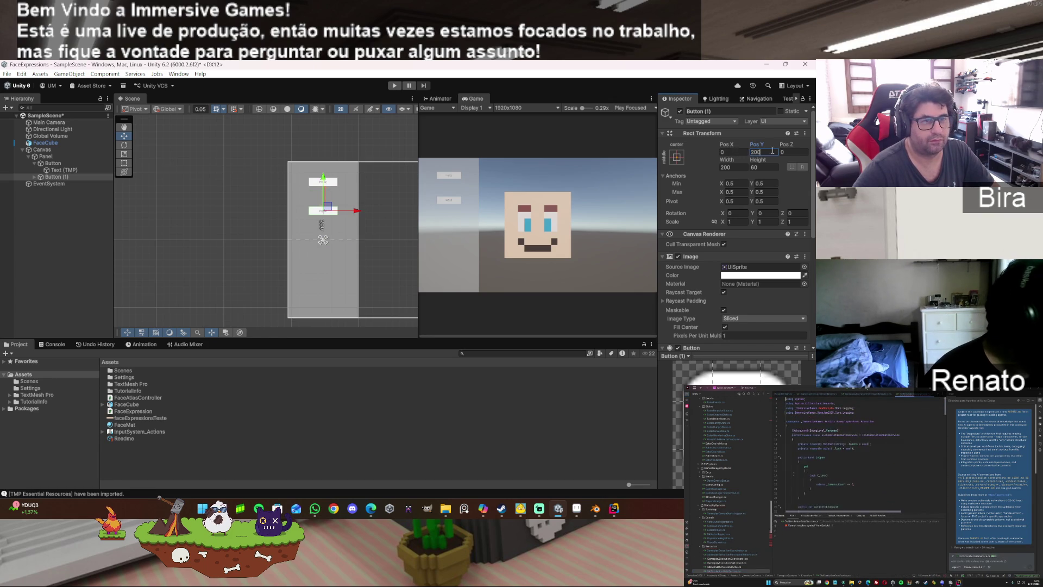
type("300")
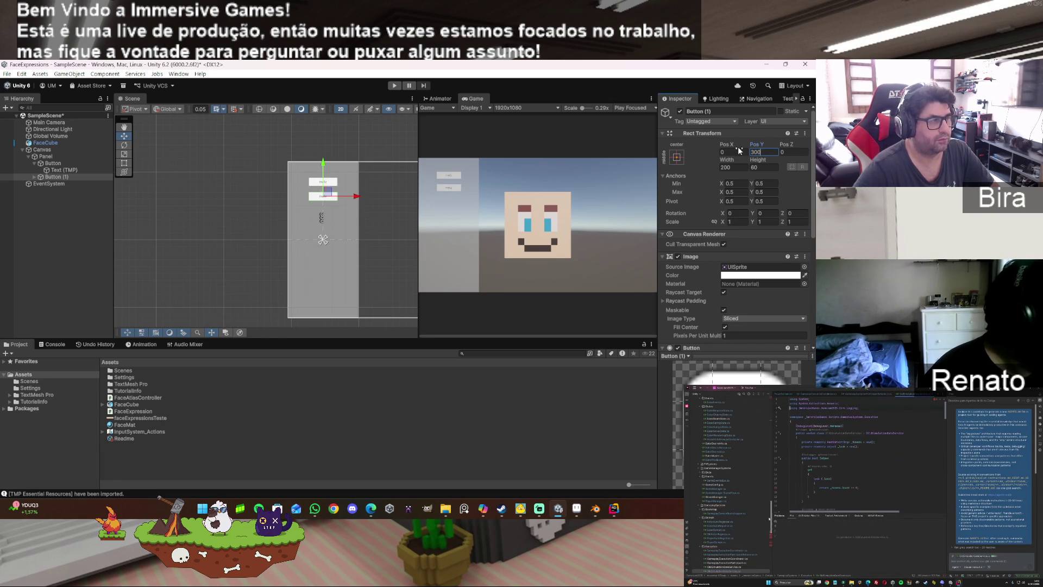
Step: Set Button (1)'s On Click SetExpression index to 1
left_click(68, 208)
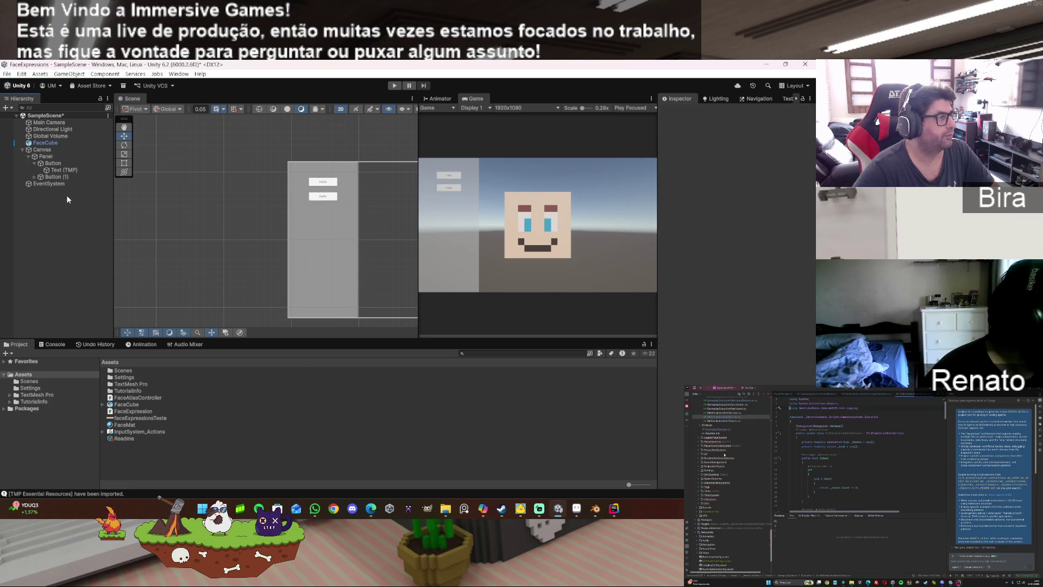
left_click(60, 177)
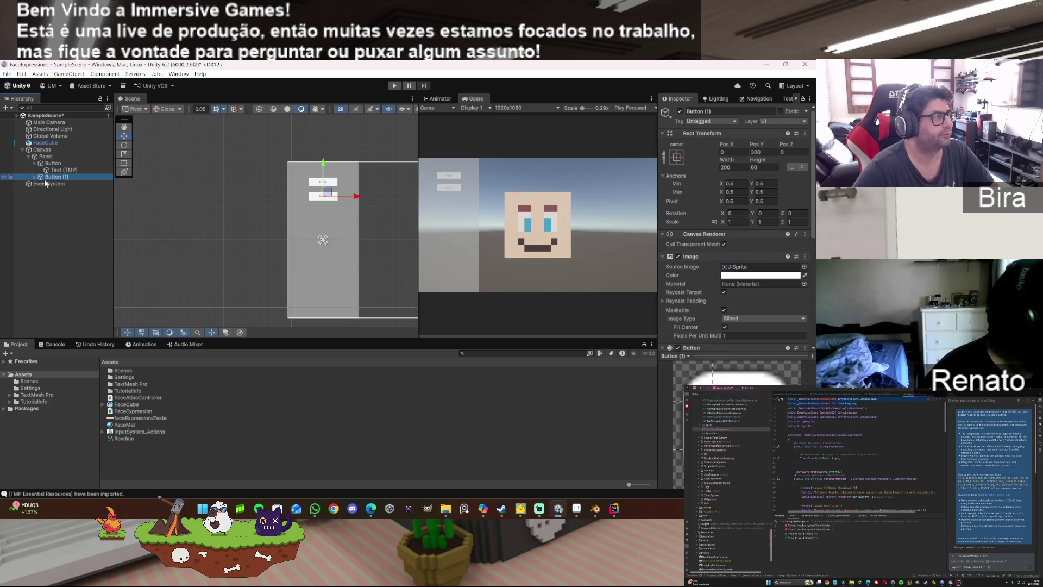
left_click(33, 177)
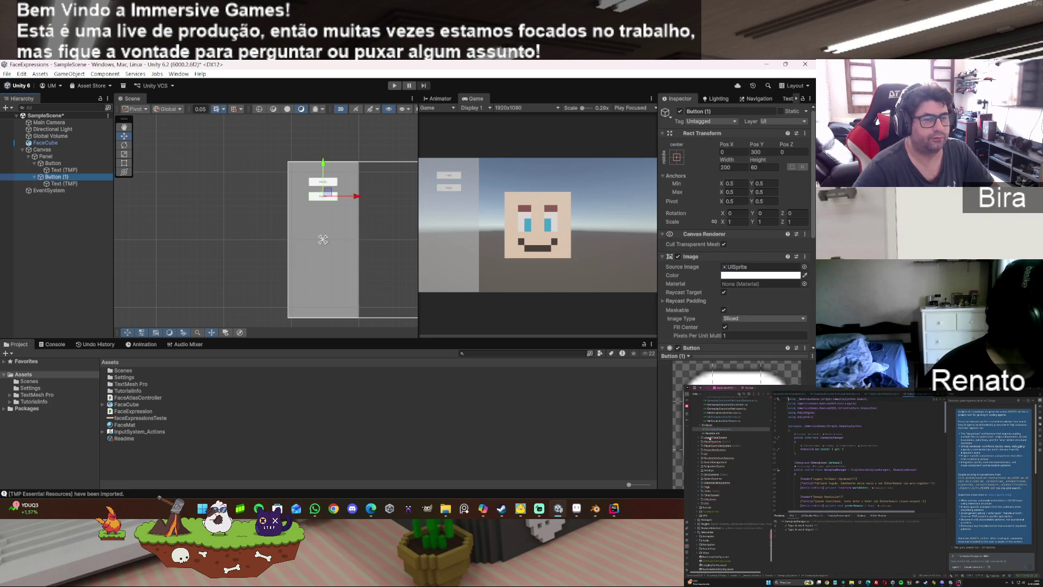
scroll(689, 293, "down", 5)
left_click(754, 281)
type("1")
Step: Change Button (1)'s Text (TMP) label from Feliz to Triste
left_click(63, 183)
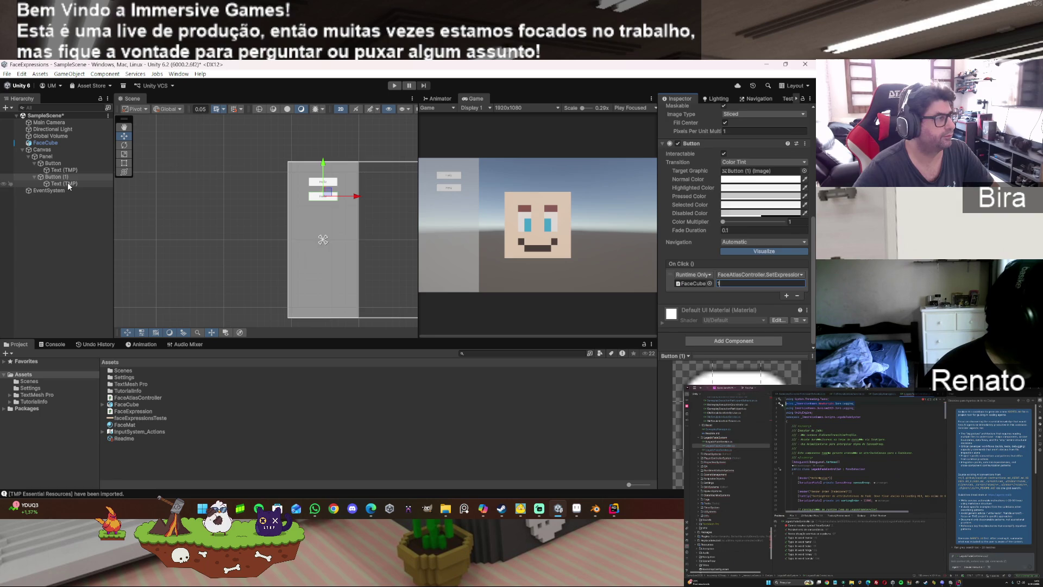
scroll(748, 274, "down", 10)
scroll(748, 274, "up", 5)
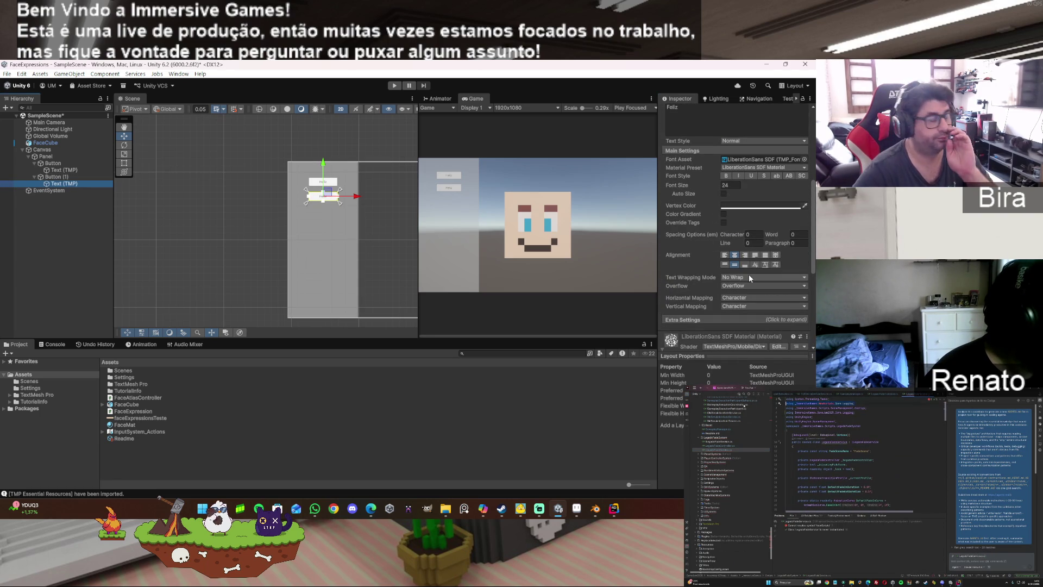
scroll(748, 274, "down", 5)
scroll(748, 282, "up", 3)
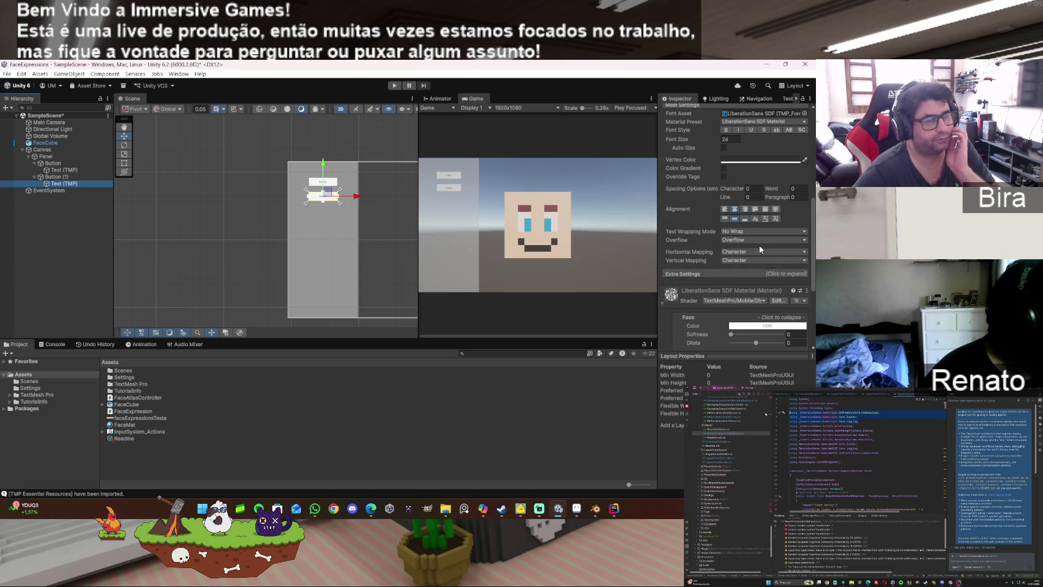
scroll(759, 249, "up", 8)
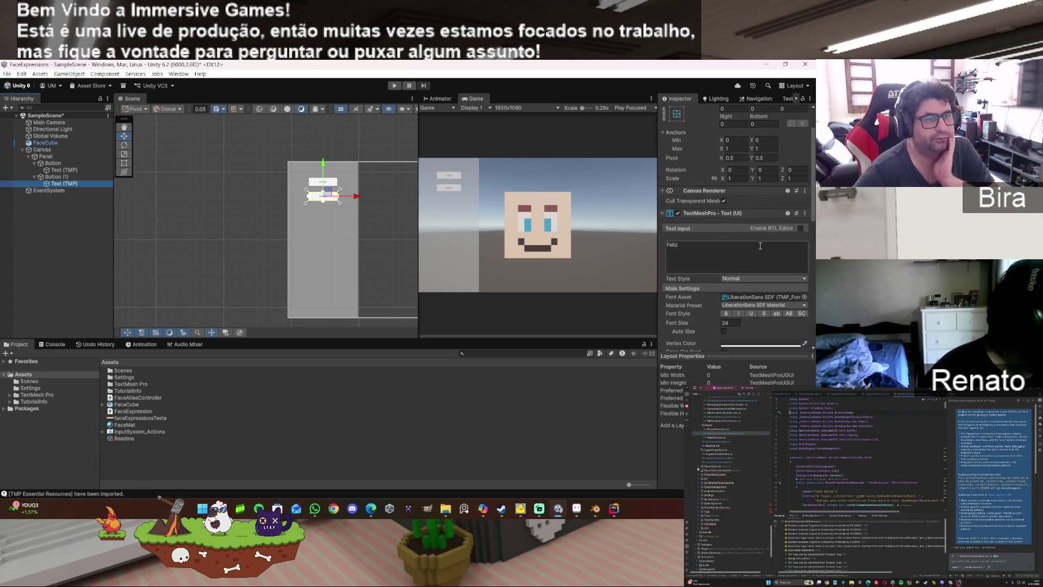
left_click(670, 245)
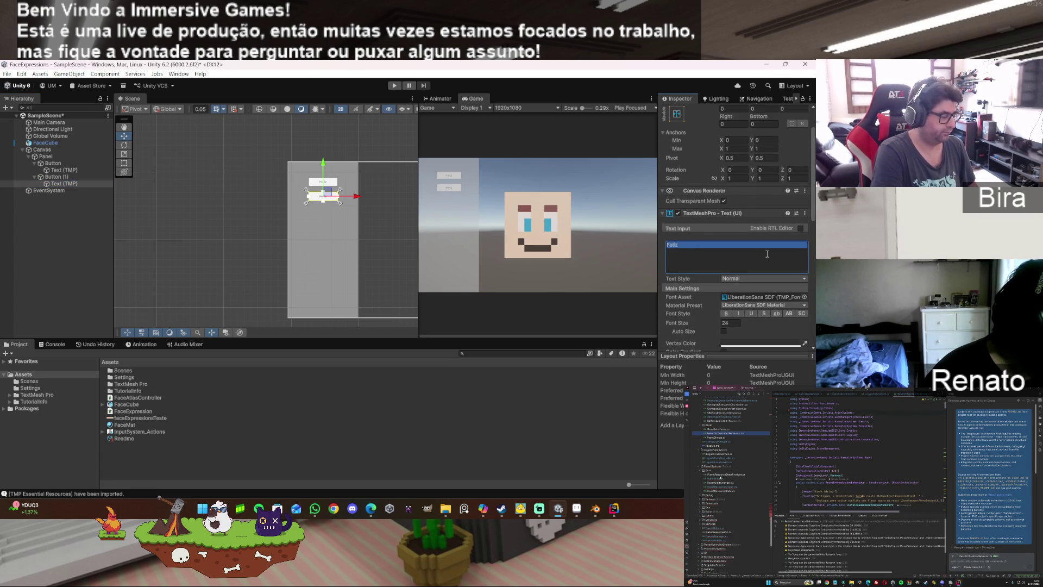
type("Triste")
key("Return")
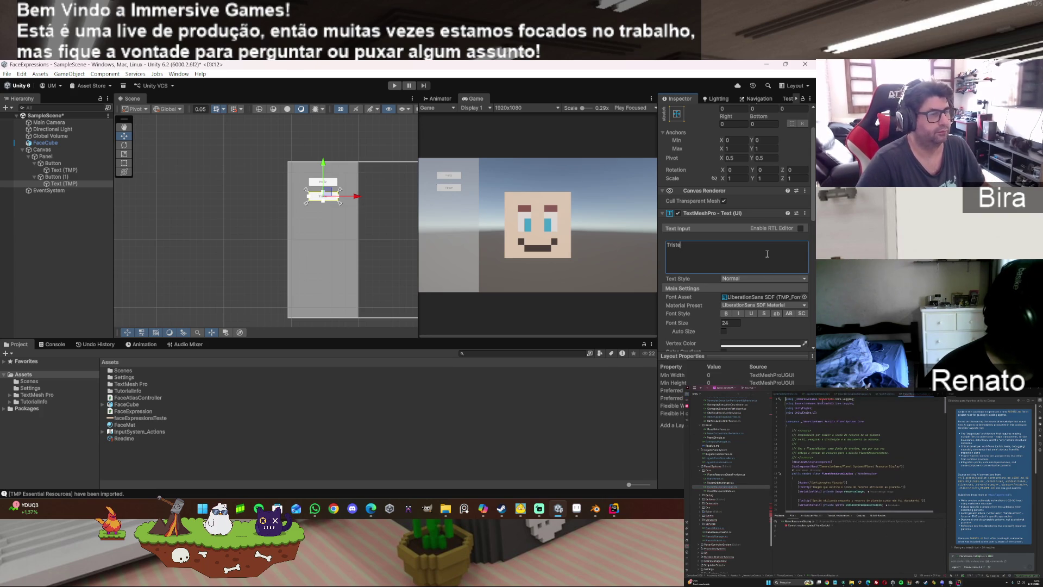
left_click(8, 204)
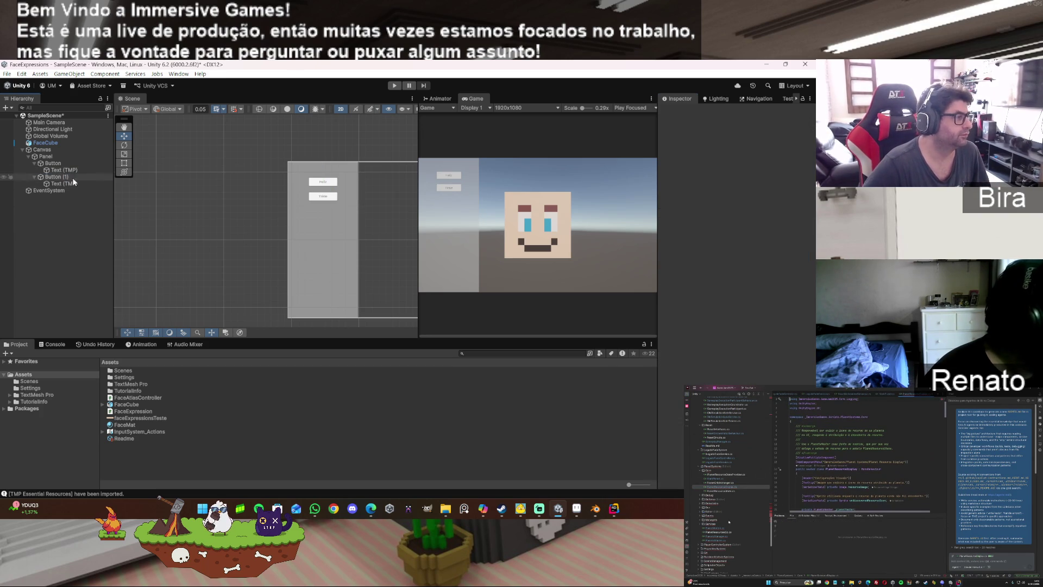
Step: Duplicate the Triste button into a third button sending index 2, labelled Bravo
left_click(74, 178)
key("ctrl+d")
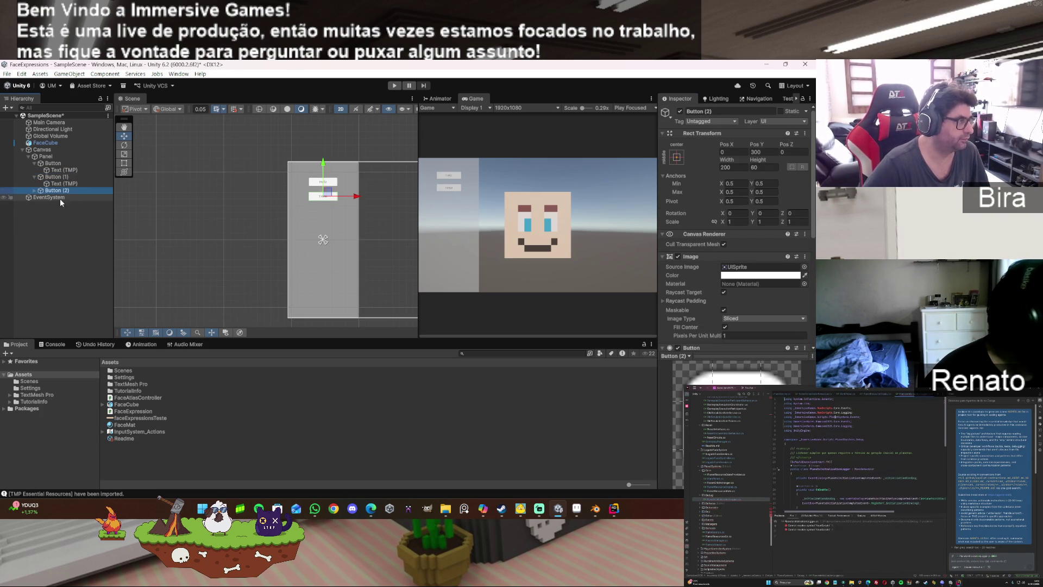
scroll(742, 245, "down", 5)
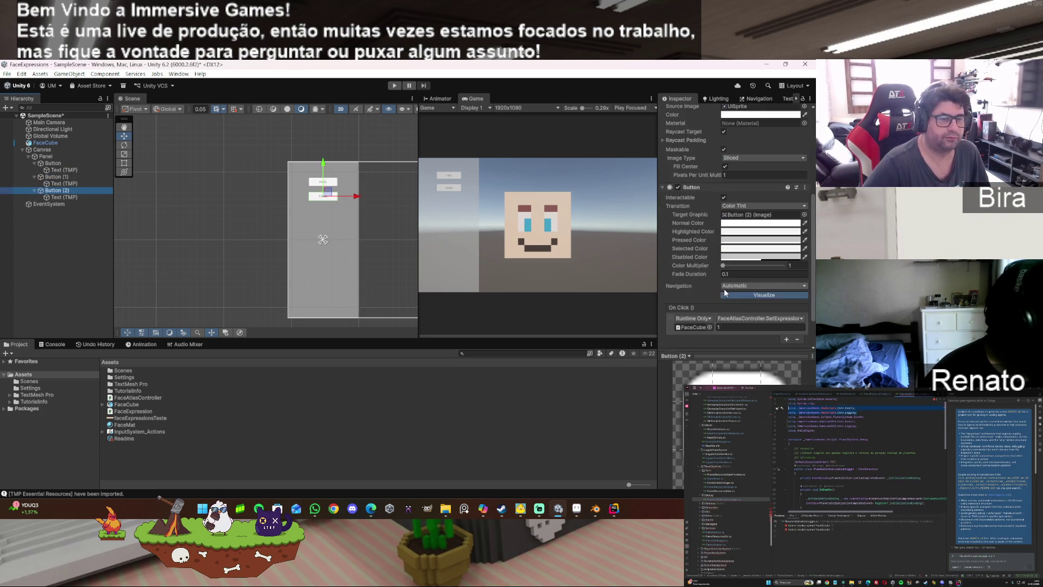
left_click(739, 326)
type("2")
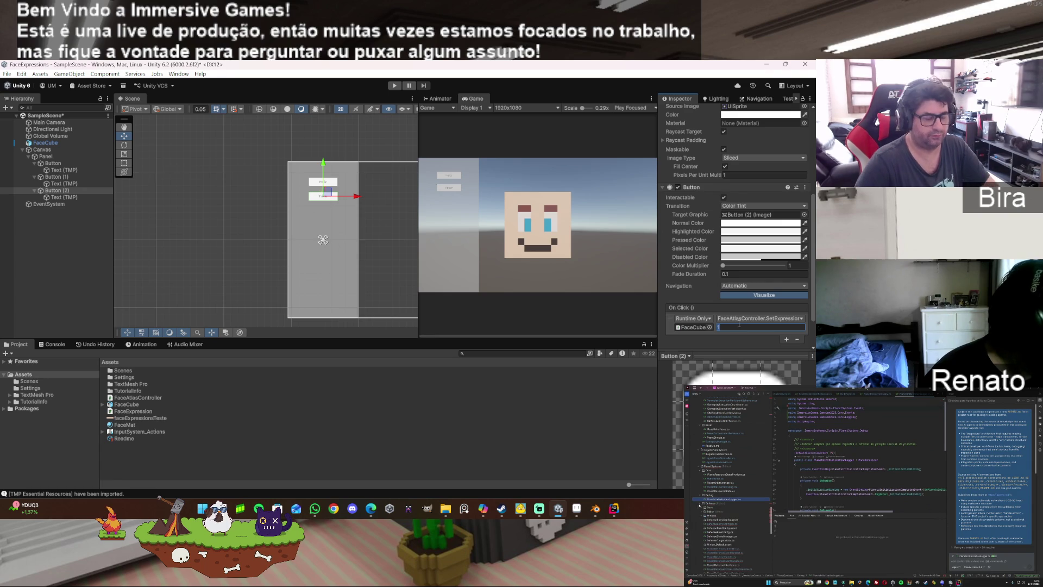
left_click(71, 197)
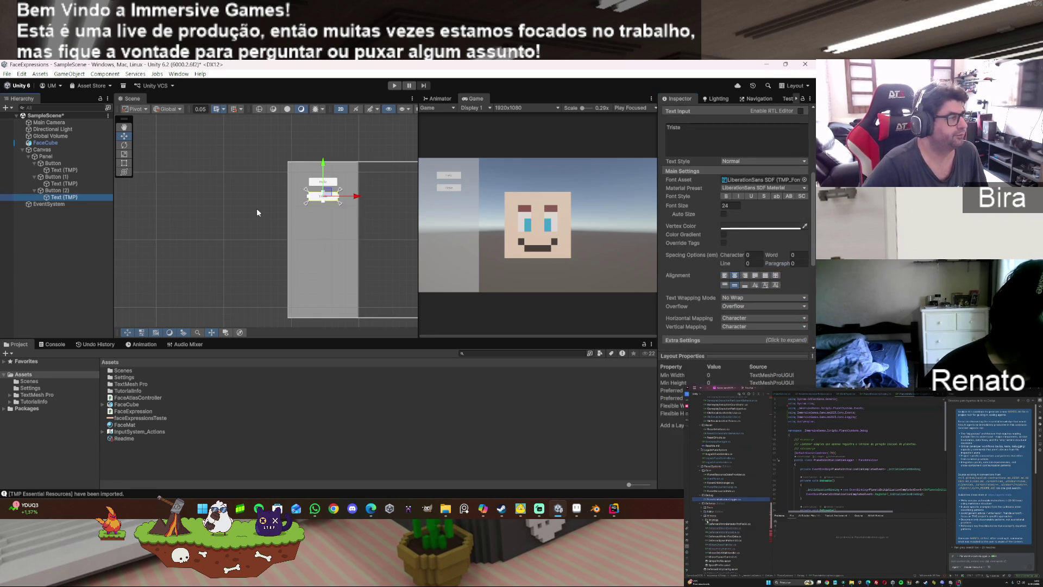
left_click(701, 136)
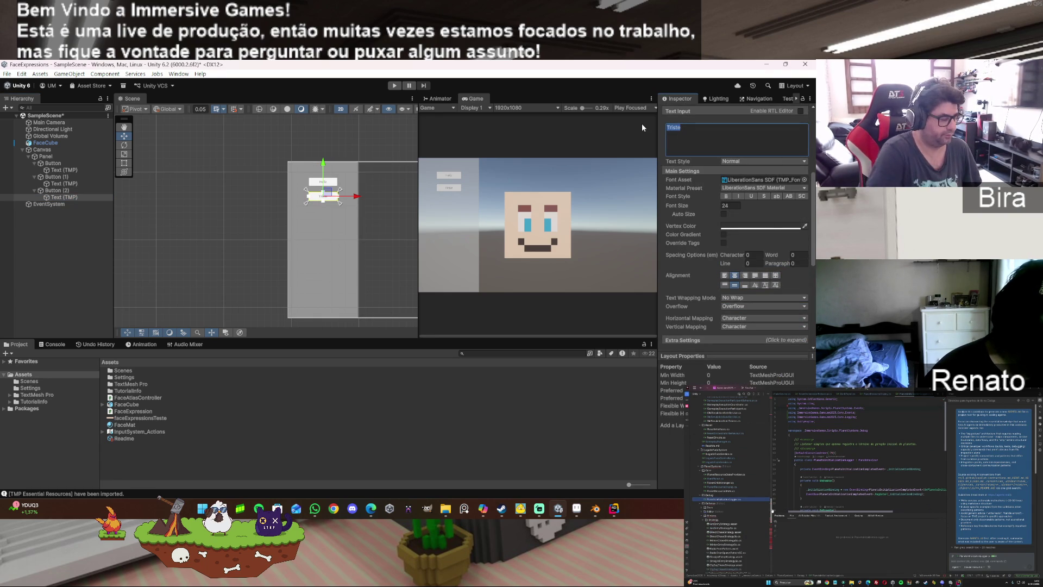
type("Bravo")
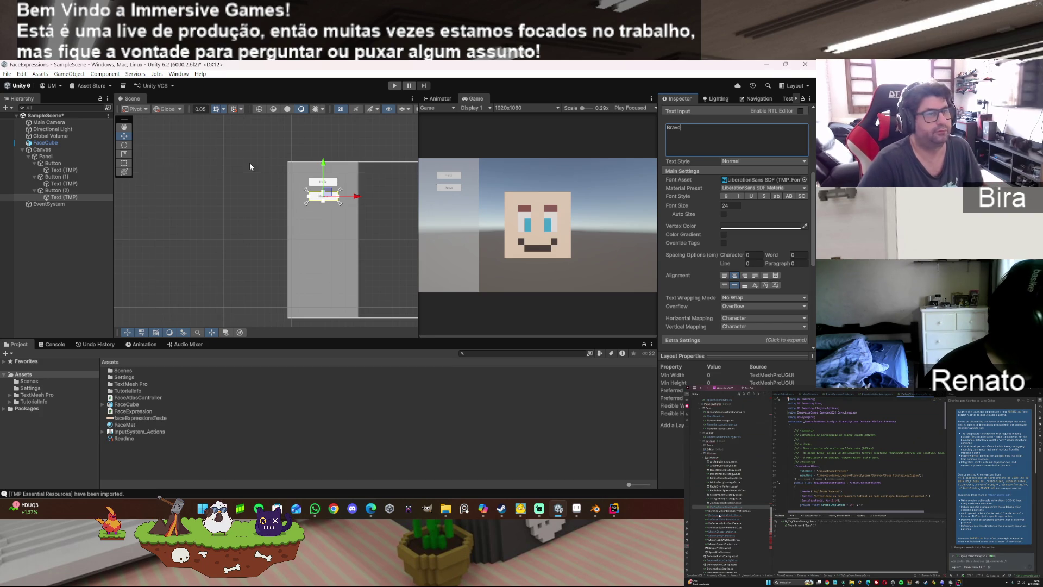
Step: Set the Bravo button's Pos Y to 200 and duplicate it as Button (3)
left_click(70, 191)
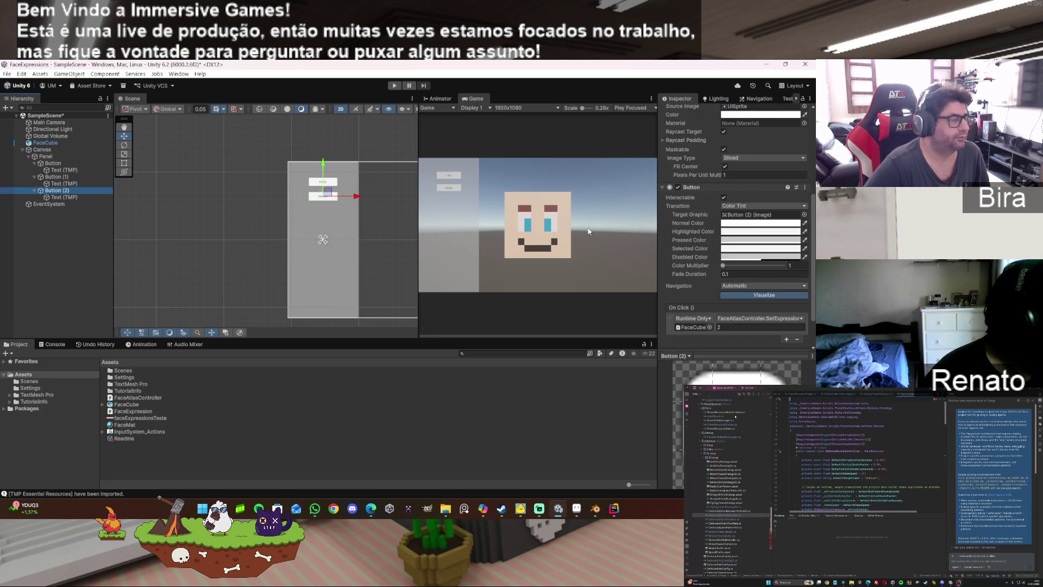
scroll(711, 209, "up", 5)
left_click(738, 168)
left_click(765, 153)
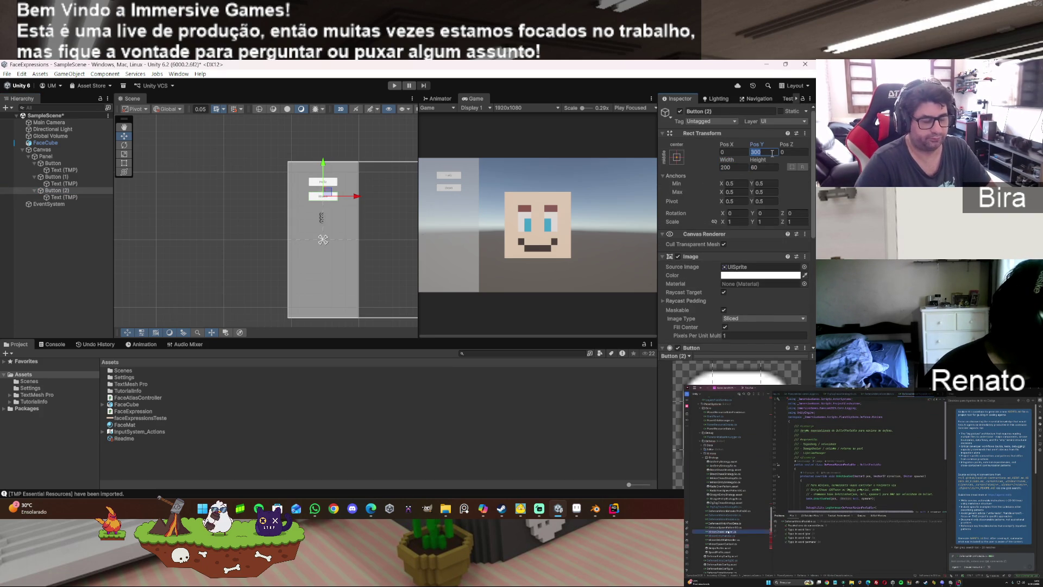
type("200")
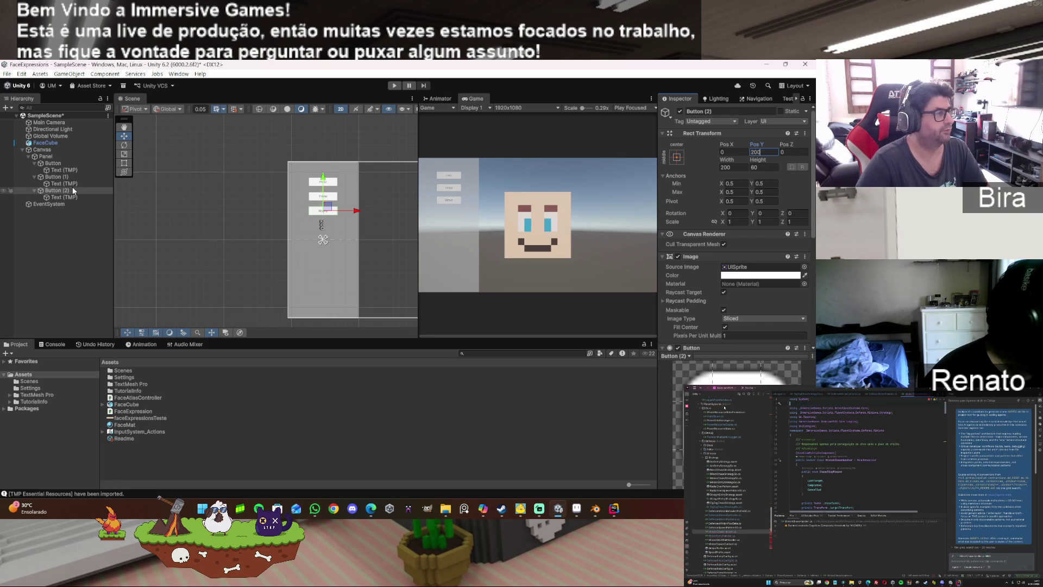
left_click(64, 191)
key("ctrl+d")
left_click(35, 205)
Step: Set Button (3) to Pos Y 100 and On Click SetExpression index 3
left_click(769, 152)
type("100")
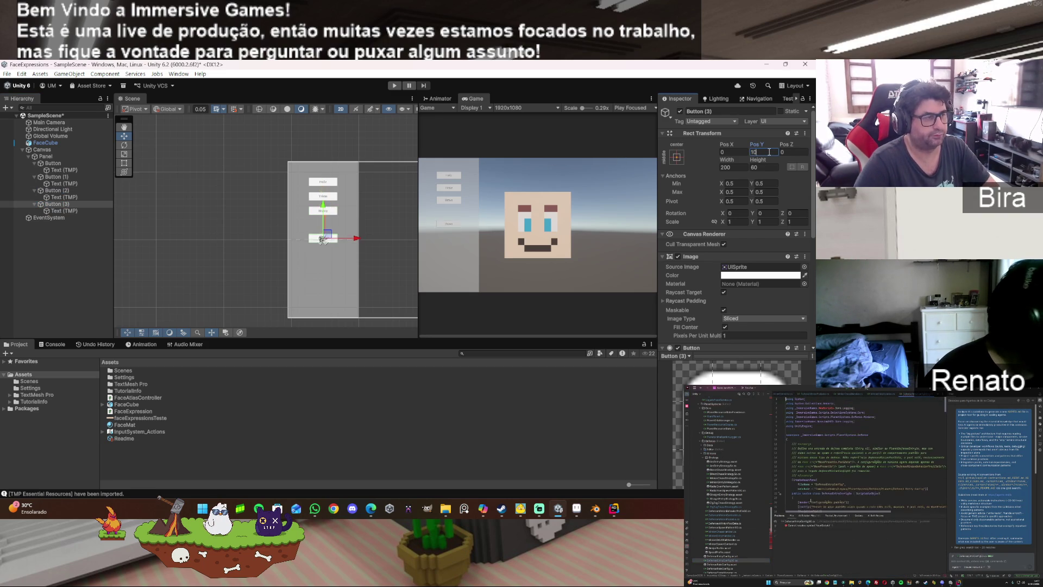
scroll(762, 182, "down", 6)
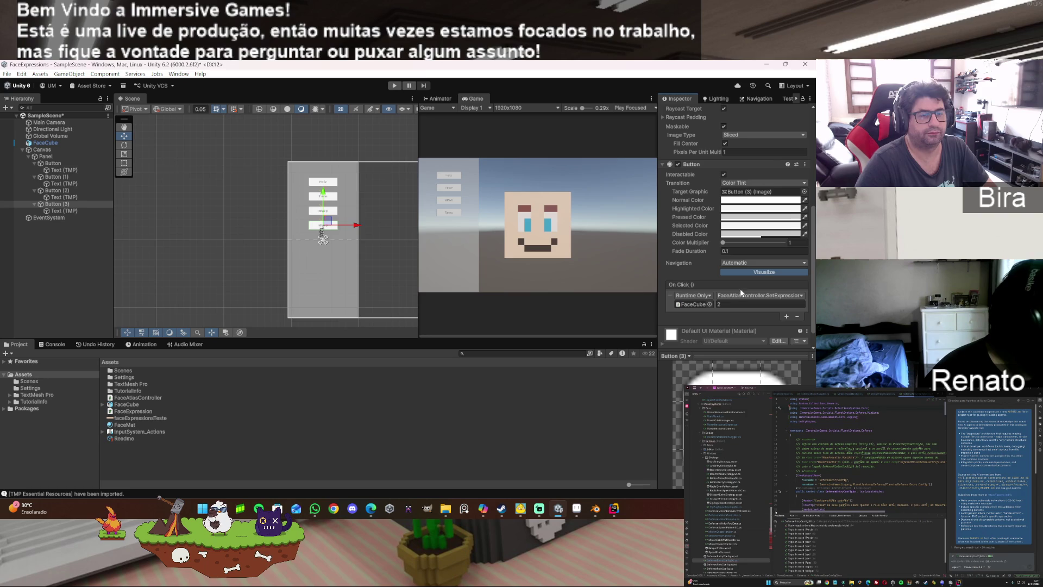
left_click(728, 302)
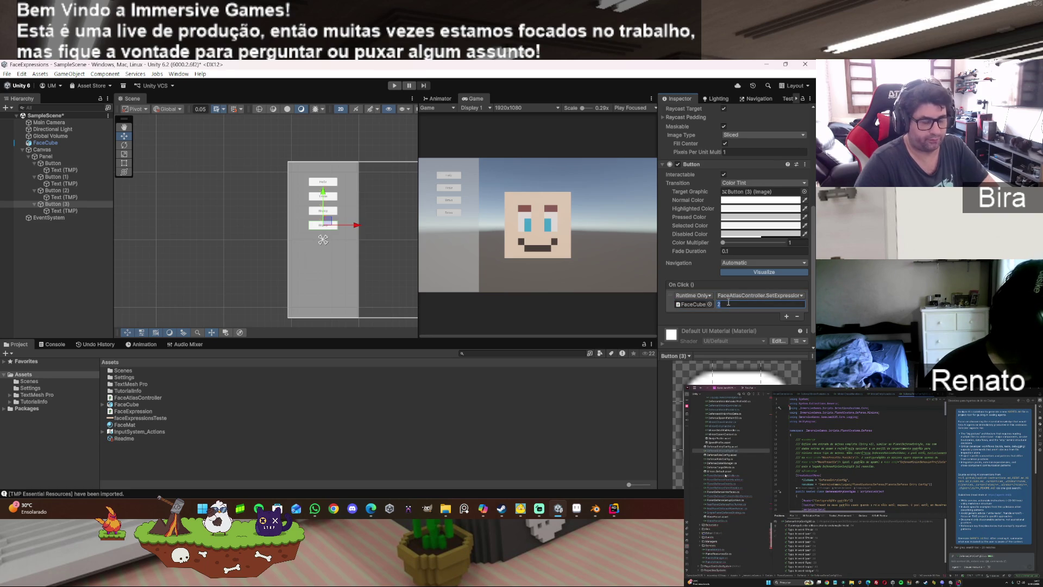
type("3")
Step: Relabel Button (3) espantado and start Play mode
left_click(82, 211)
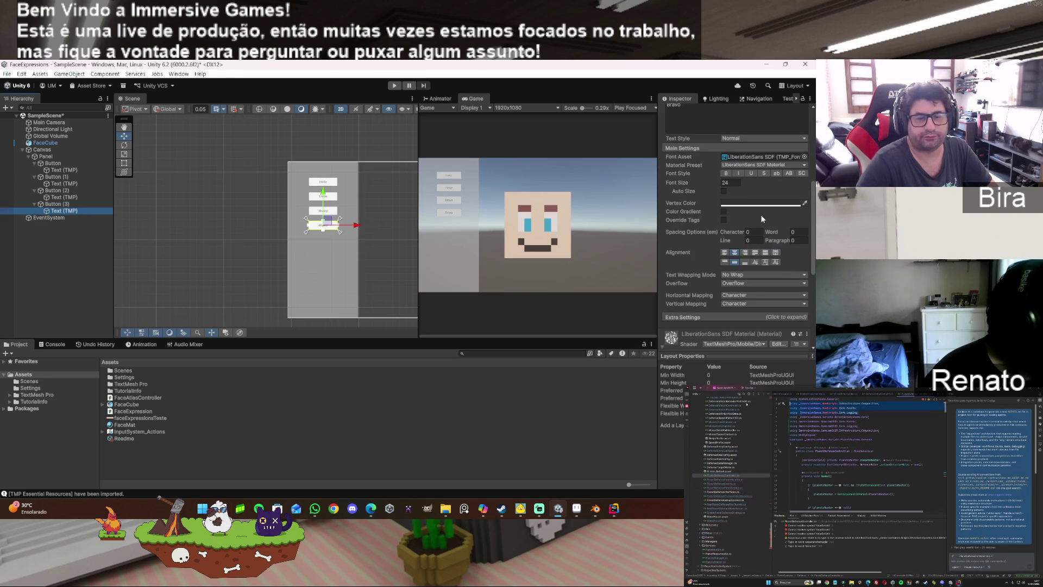
scroll(754, 221, "up", 8)
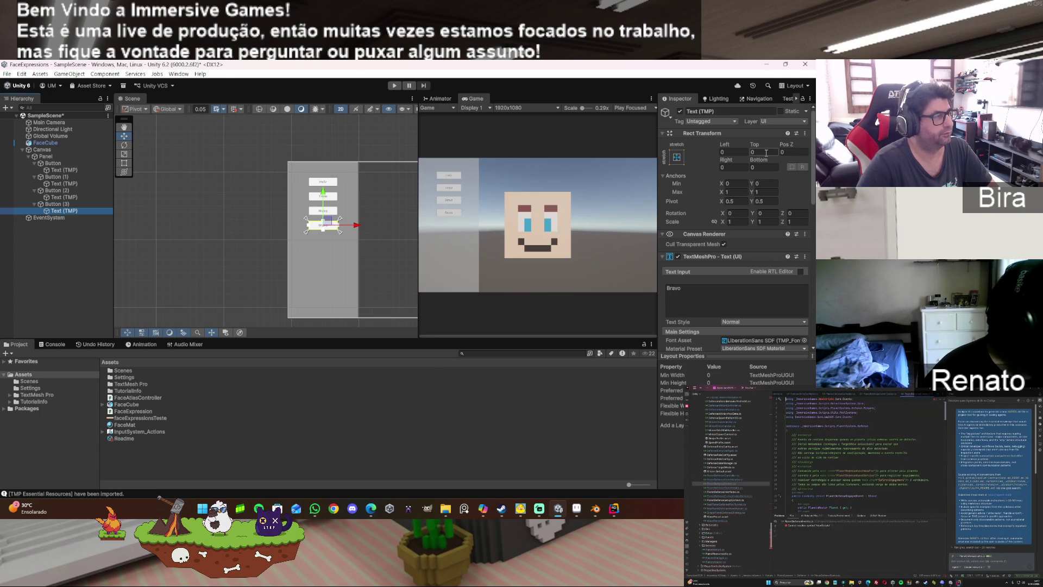
left_click(716, 289)
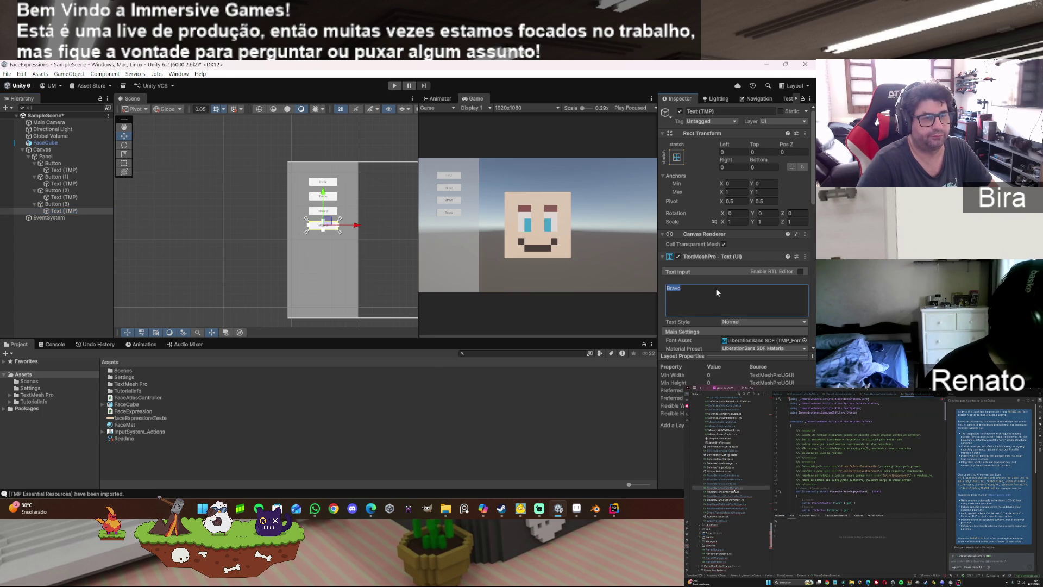
type("espan")
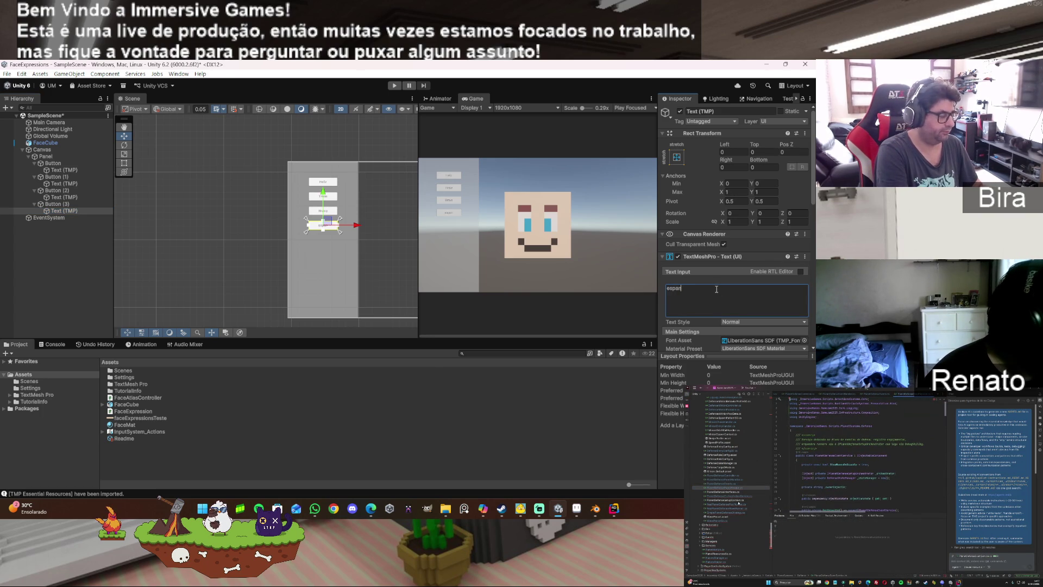
type("tado")
key("Return")
key("BackSpace")
left_click(394, 86)
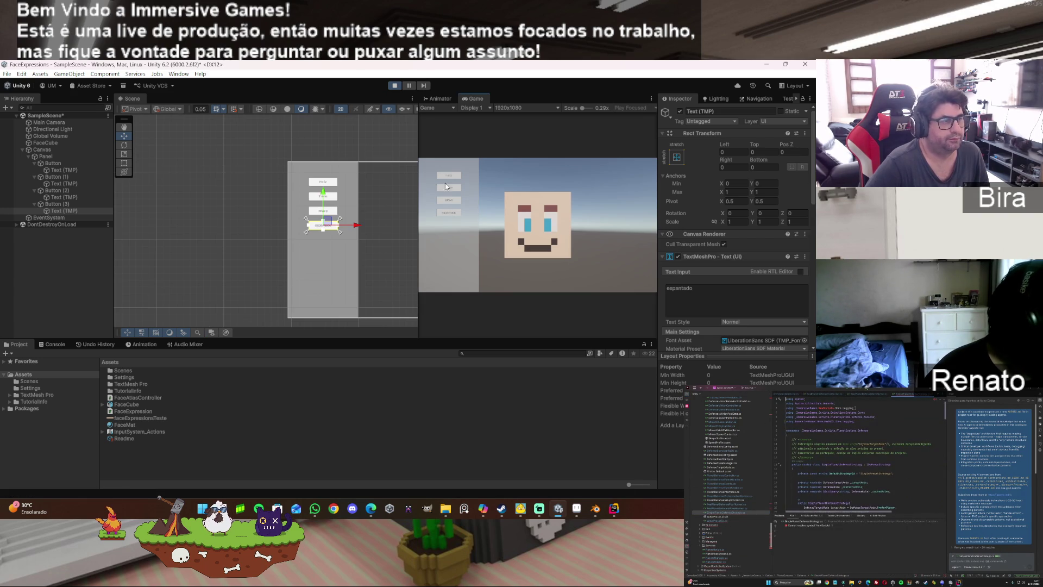
Step: Widen the Game view, test the Feliz and Espantado buttons in Play mode, then stop playing
mouse_move(416, 178)
left_mouse_down()
mouse_move(209, 190)
mouse_move(254, 196)
left_mouse_up()
left_click(311, 145)
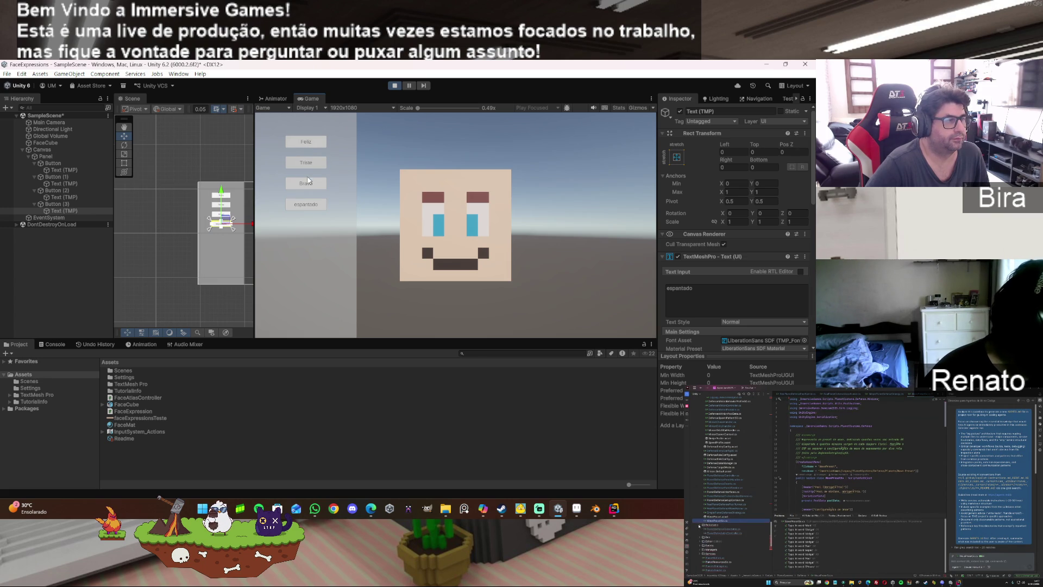
left_click(307, 206)
left_click(308, 206)
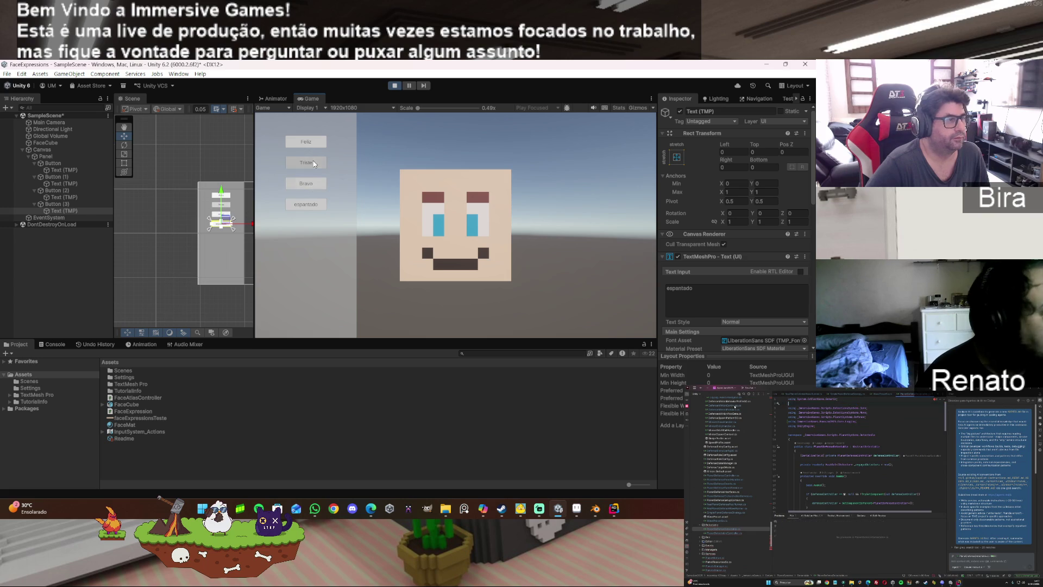
left_click(395, 86)
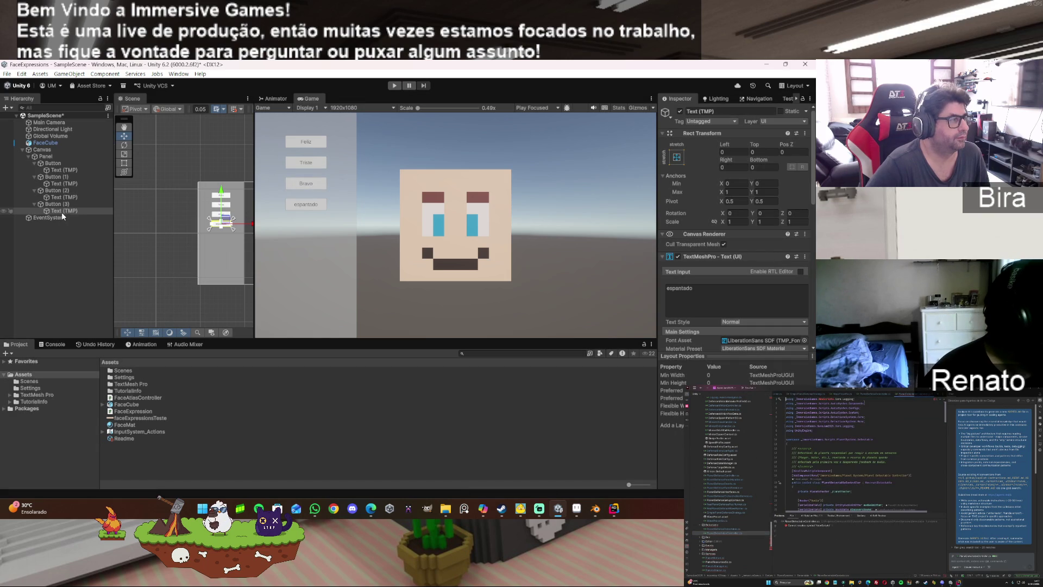
Step: Select FaceCube and expand its FaceMat material to review the expression list
left_click(59, 142)
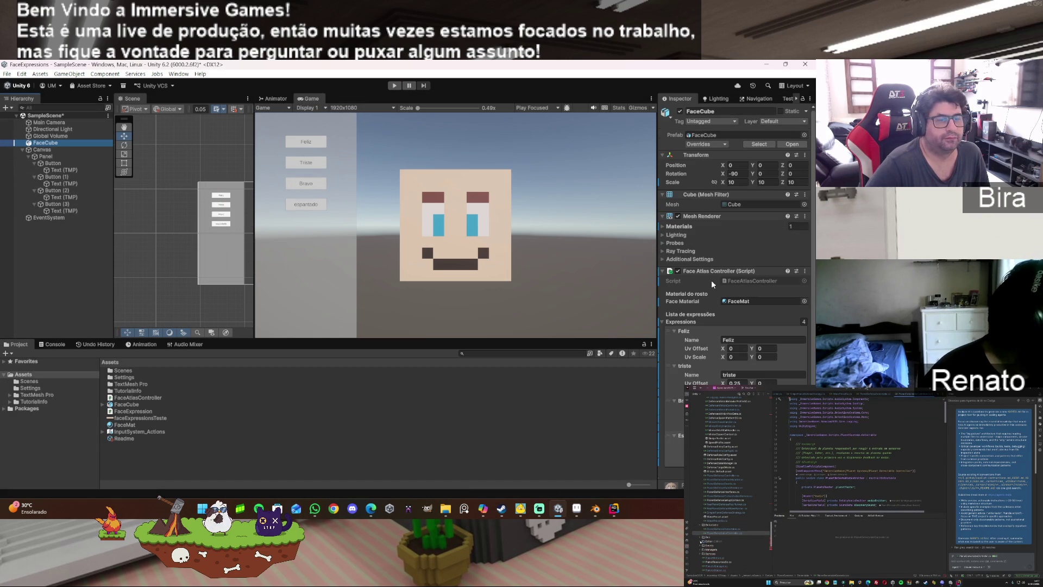
scroll(724, 314, "down", 2)
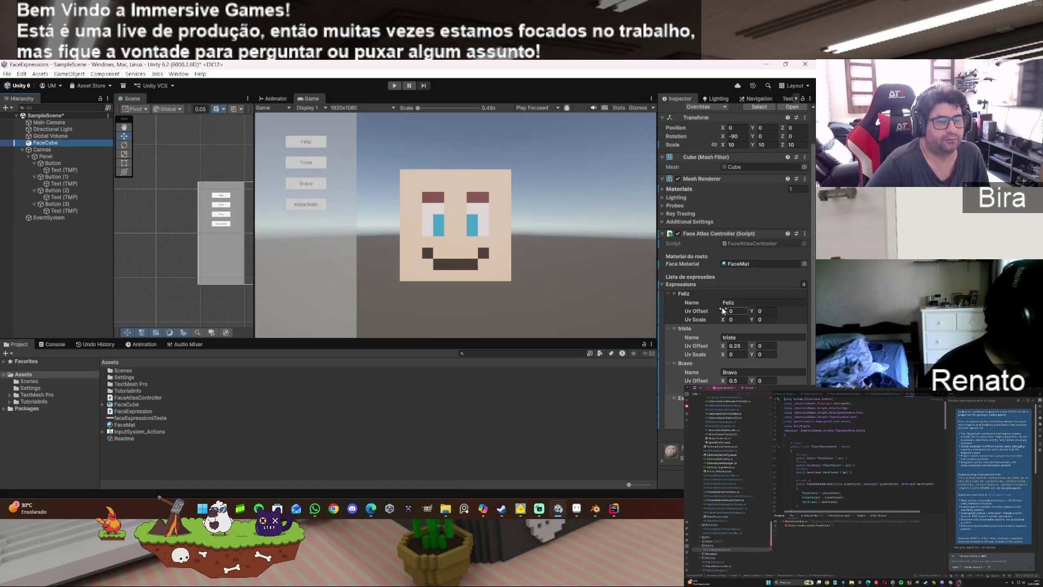
left_click(662, 461)
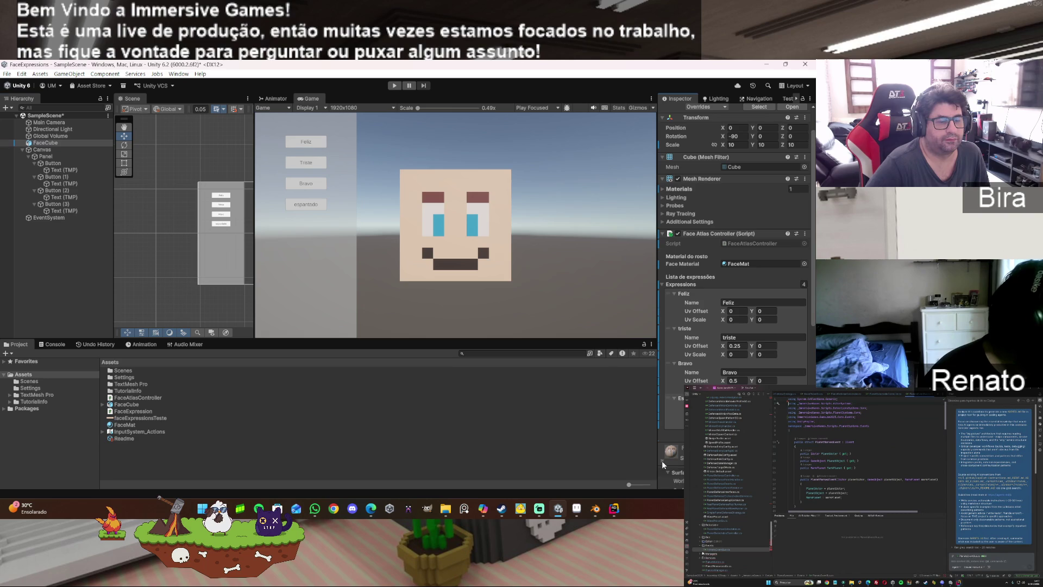
left_click(614, 508)
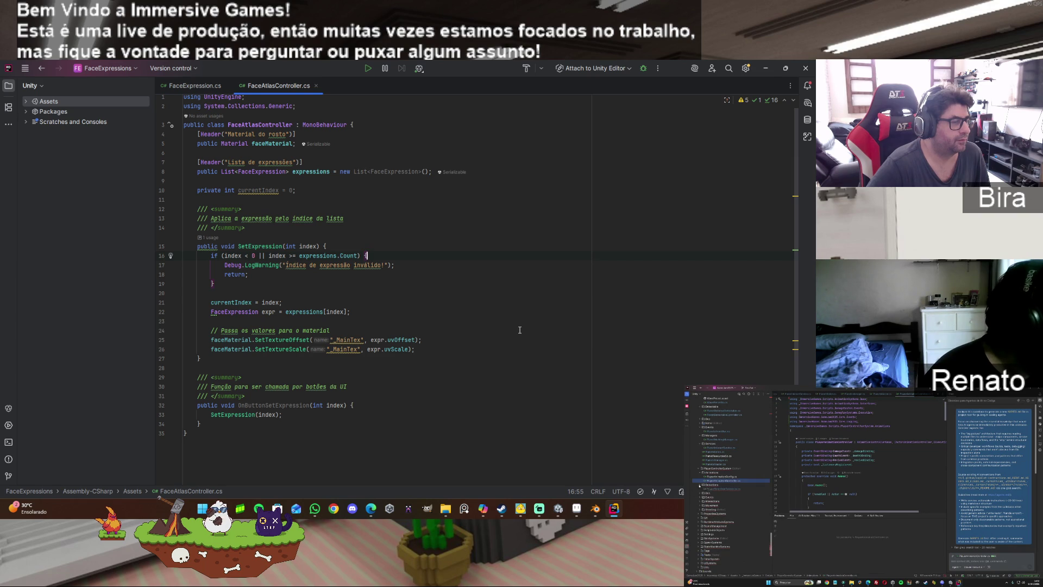
Step: Compare FaceAtlasController.cs with the face atlas in Blender and Aseprite, then return to Unity
left_click(596, 516)
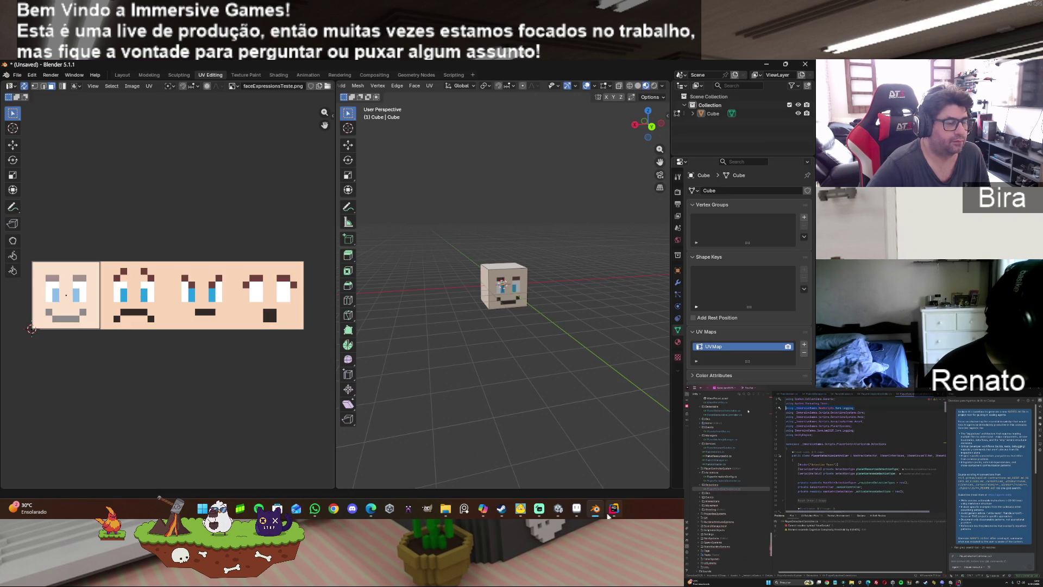
left_click(614, 508)
left_click(576, 508)
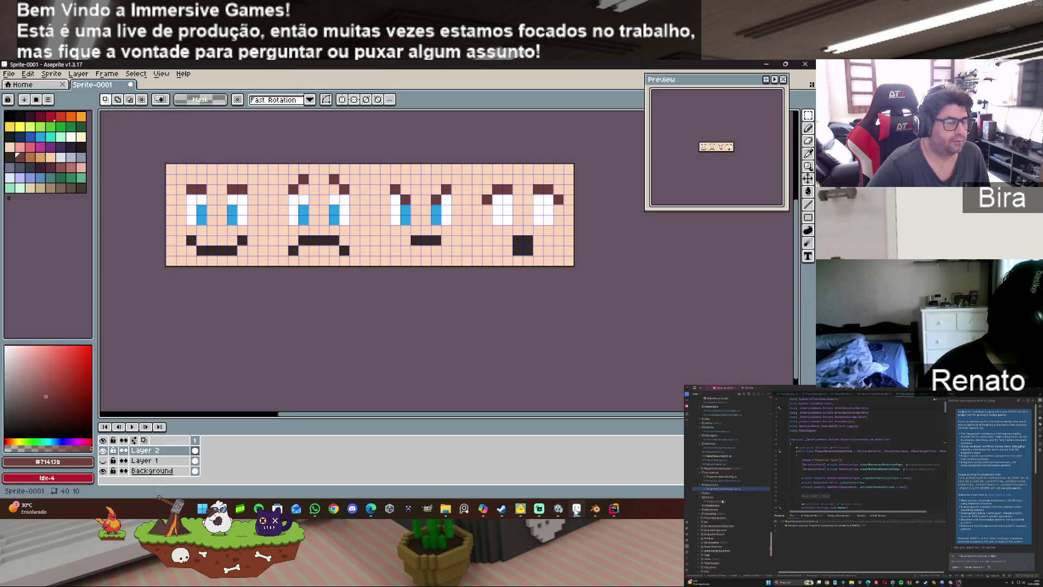
left_click(558, 508)
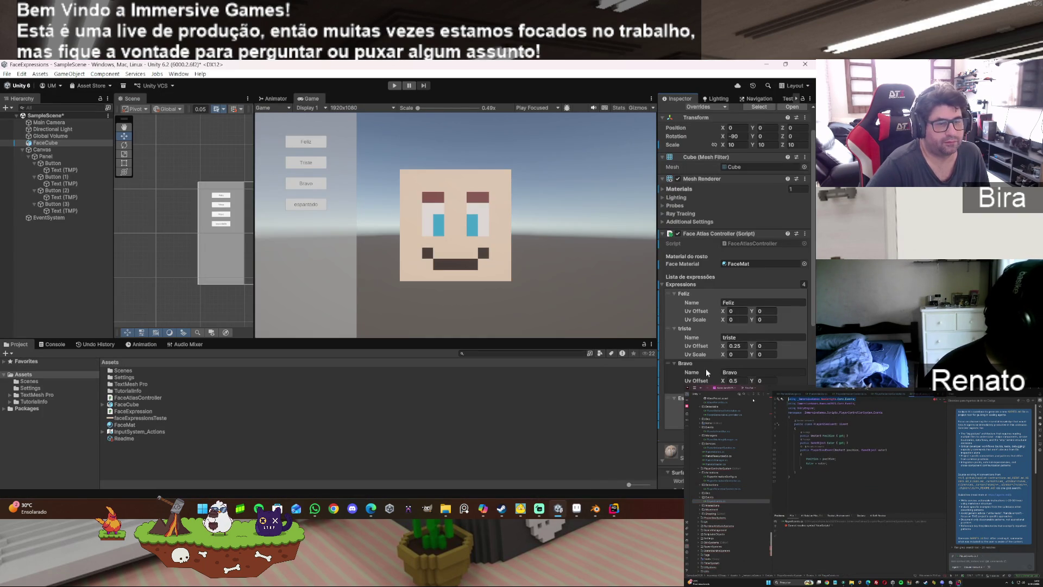
Step: Check FaceCube's Espantado entry and FaceMat Tiling/Offset, then view Rider's quick docs for SetTextureOffset
scroll(701, 380, "down", 10)
scroll(700, 377, "down", 3)
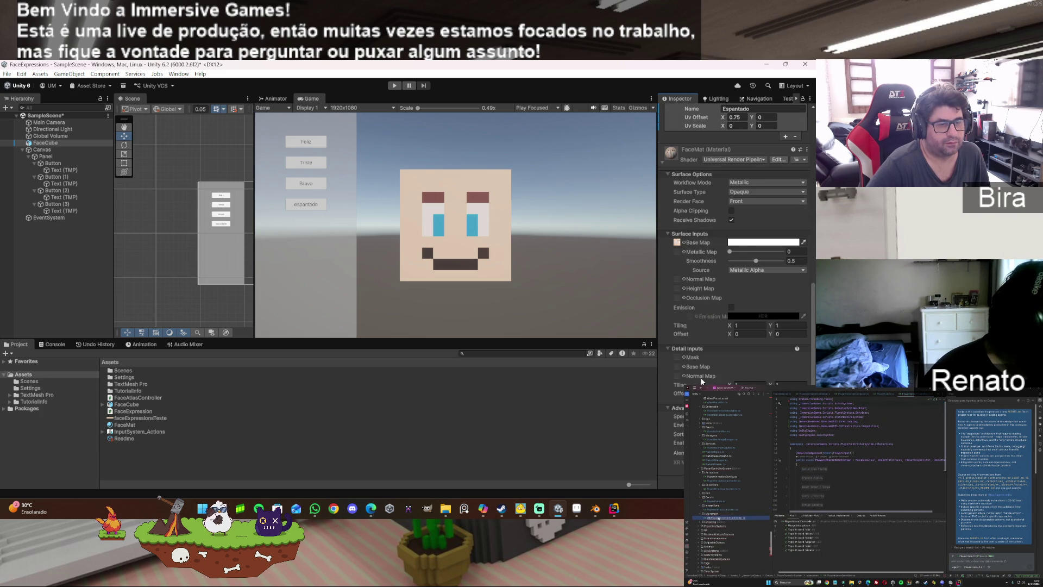
left_click(615, 509)
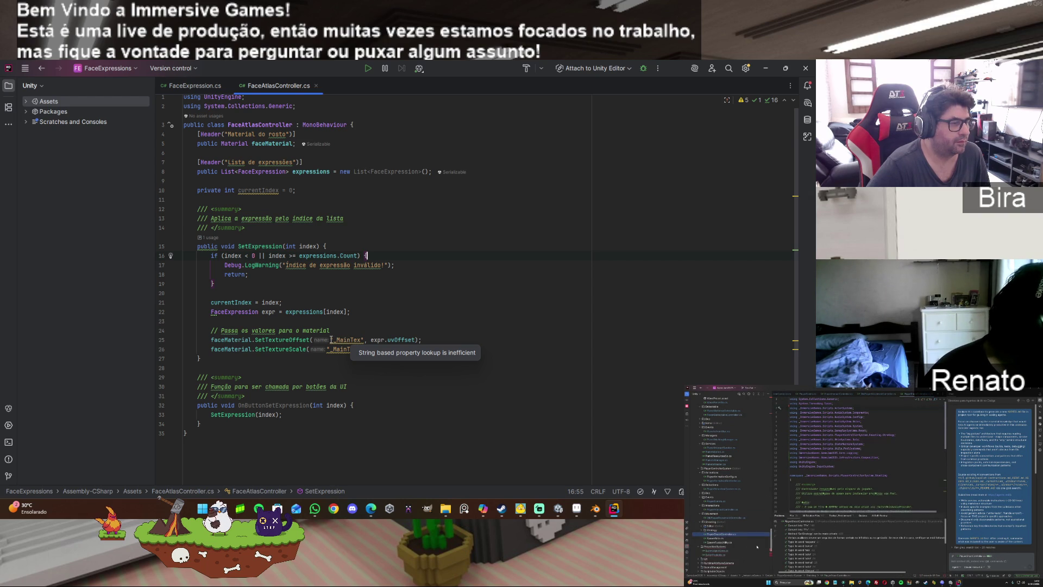
mouse_move(291, 341)
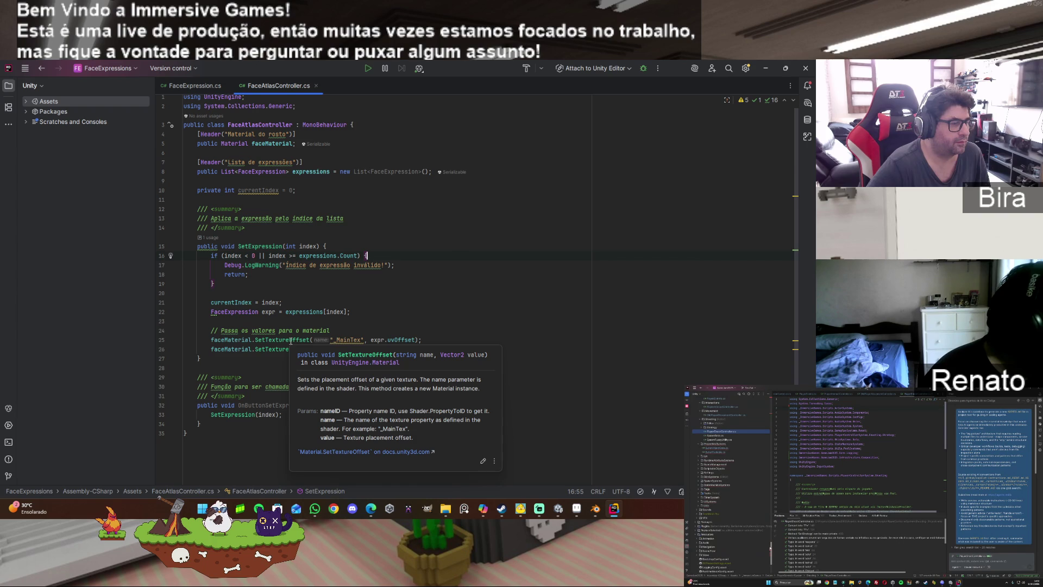
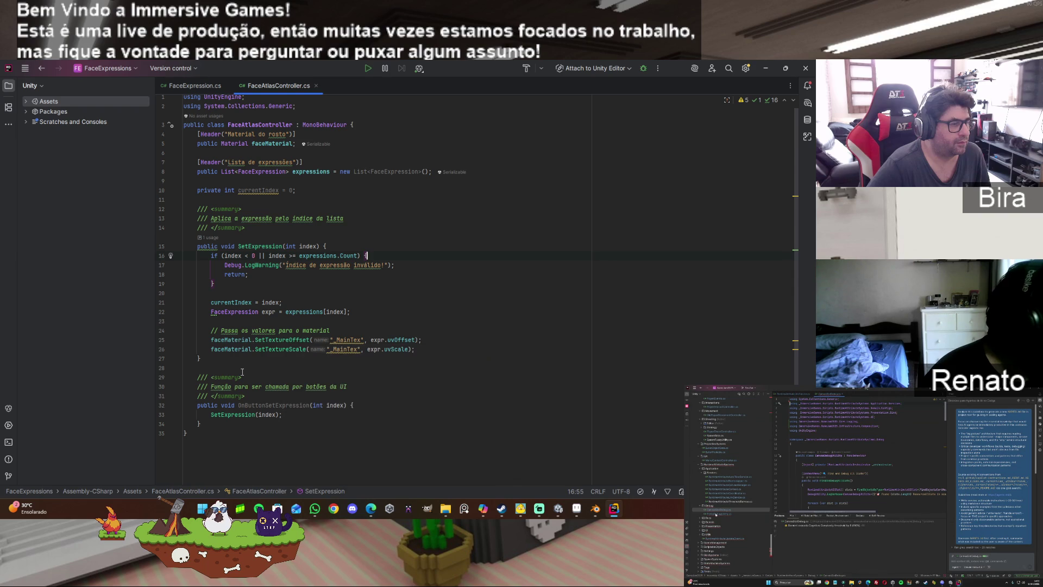
Step: Delete the "_MainTex" argument on line 25, then undo to restore it
left_click_drag(330, 340, 365, 340)
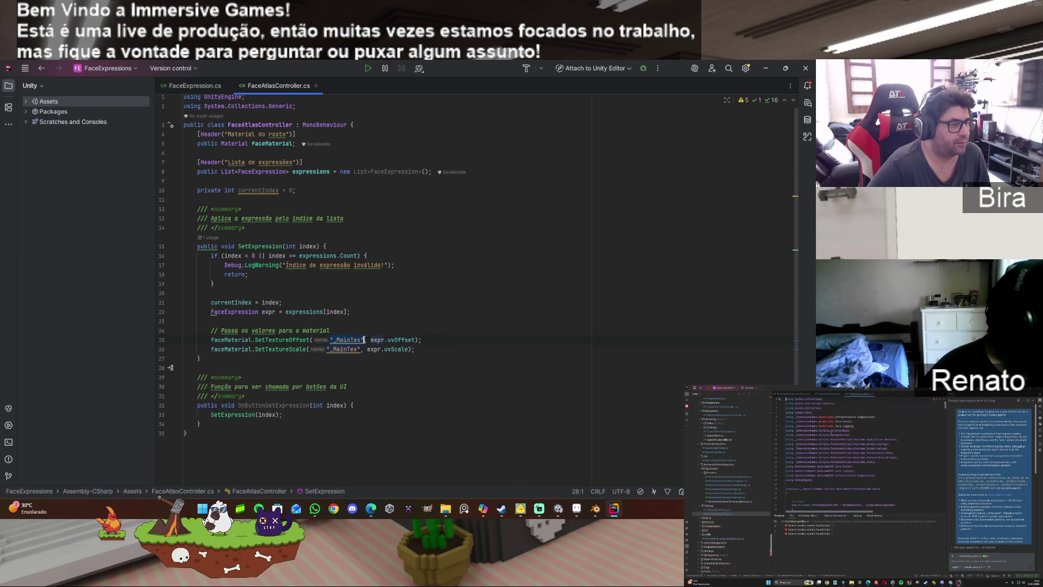
key("Delete")
key("Delete")
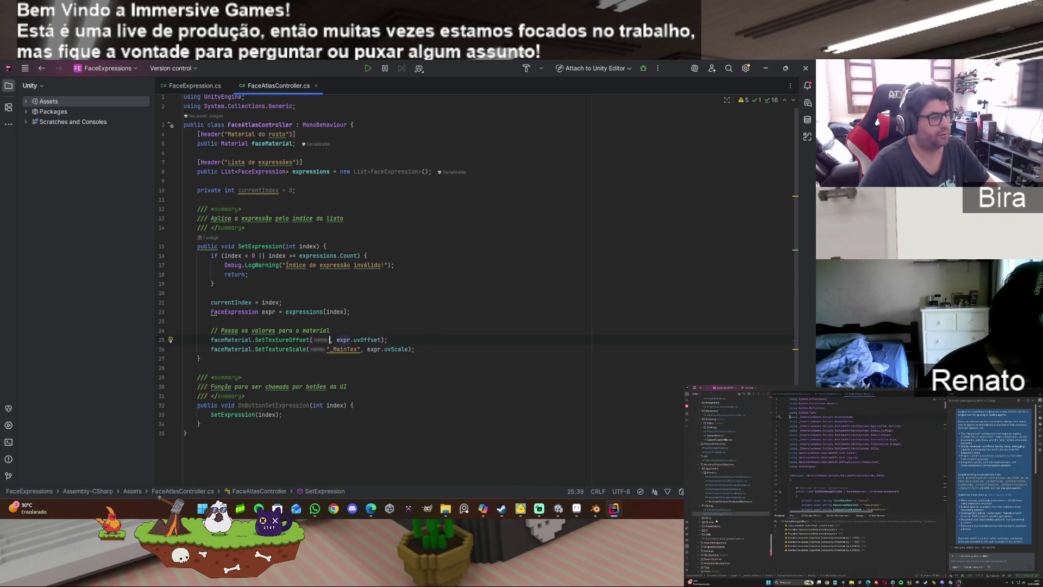
key("Delete")
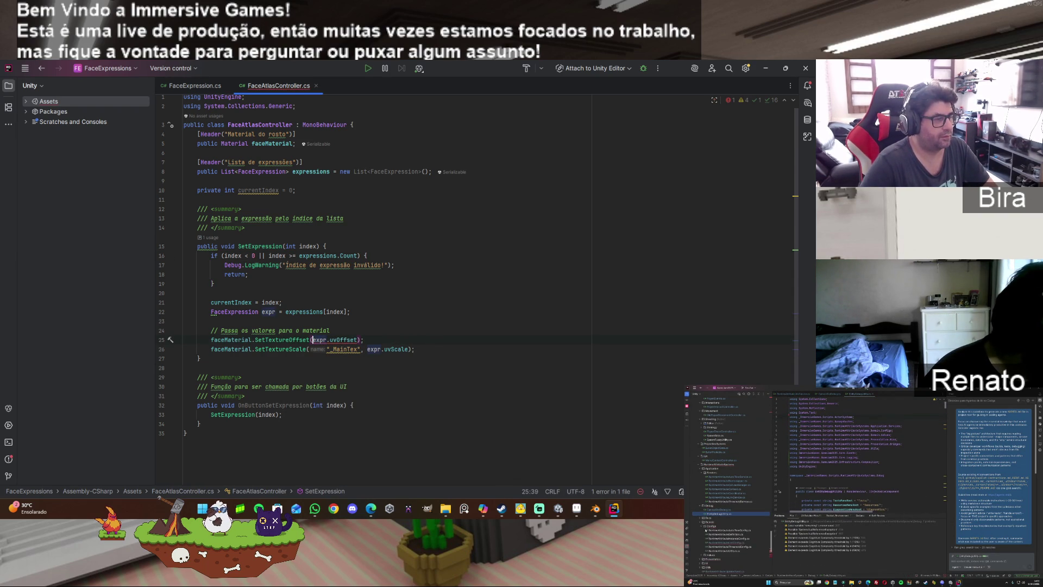
key("ctrl+z")
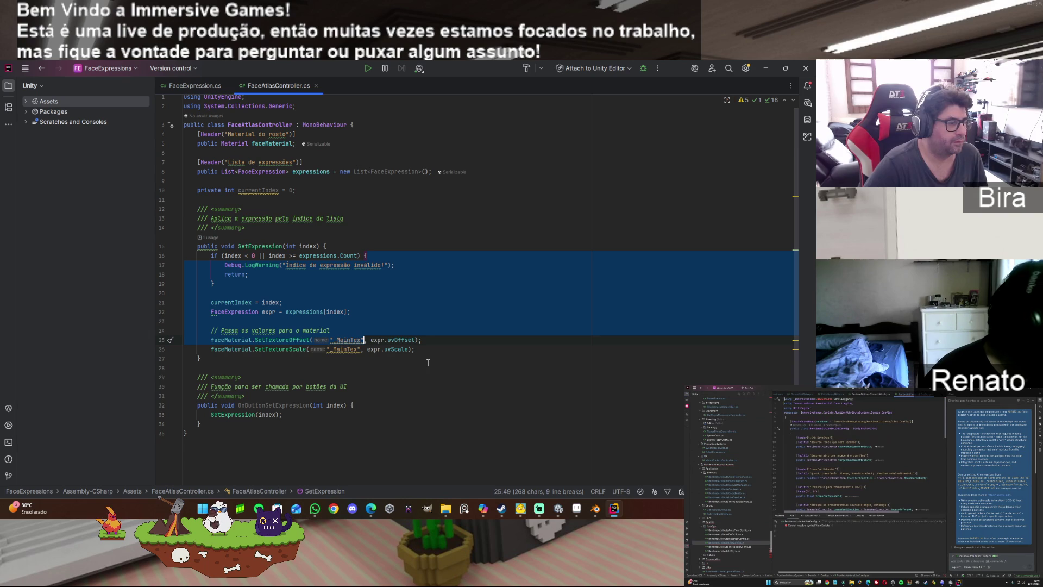
left_click(321, 362)
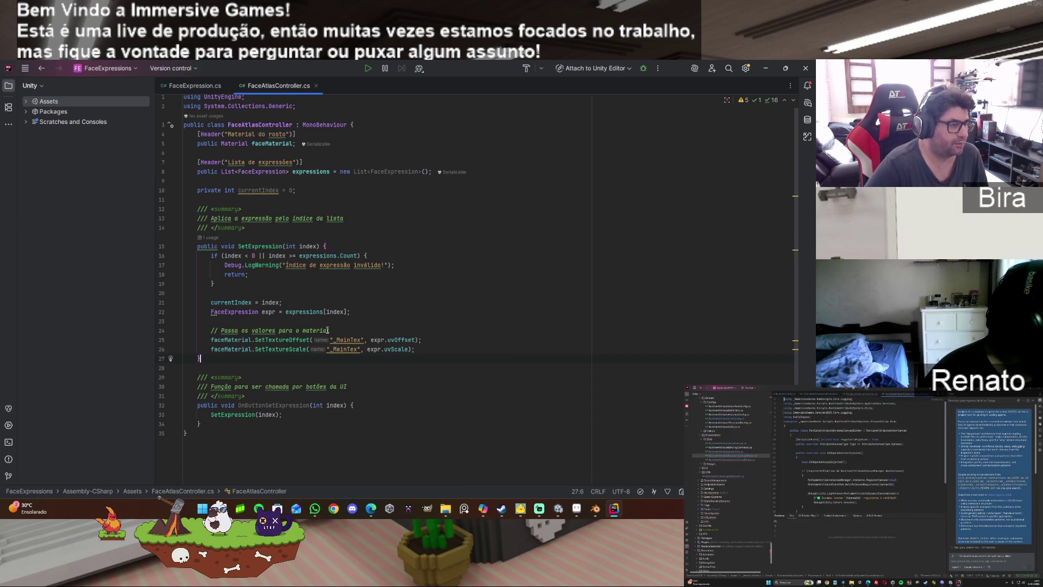
Step: Try Shader.PropertyToID in place of "_MainTex", revert to "_MainTex", and bring Blender forward
double_click(363, 340)
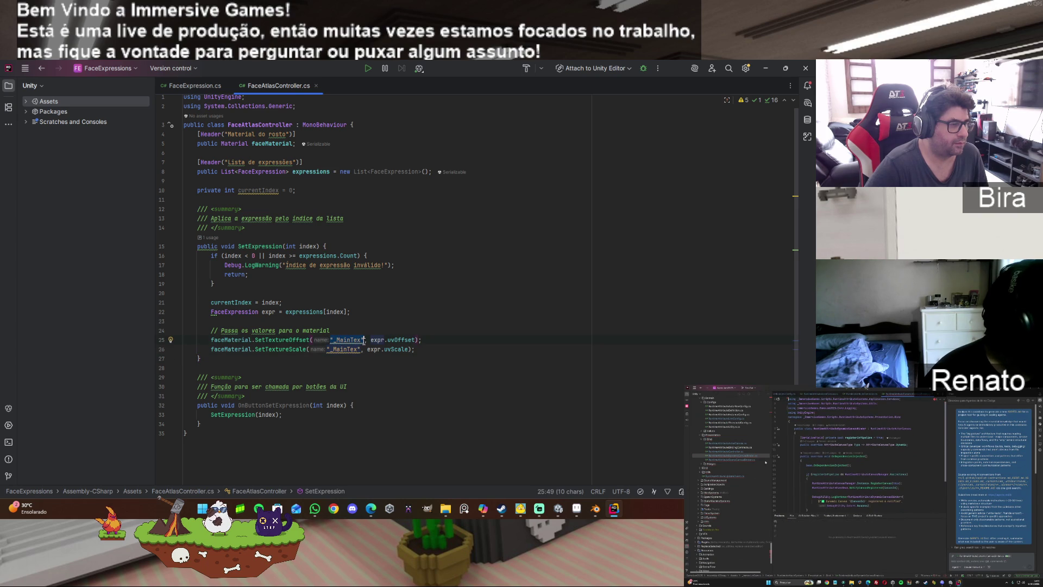
type("Shade")
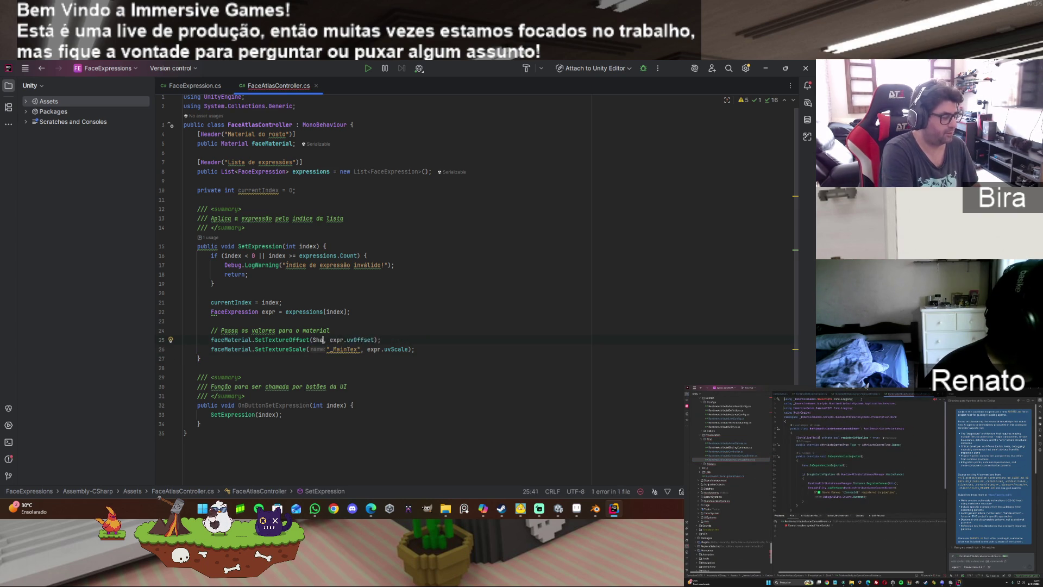
type("r.Pro")
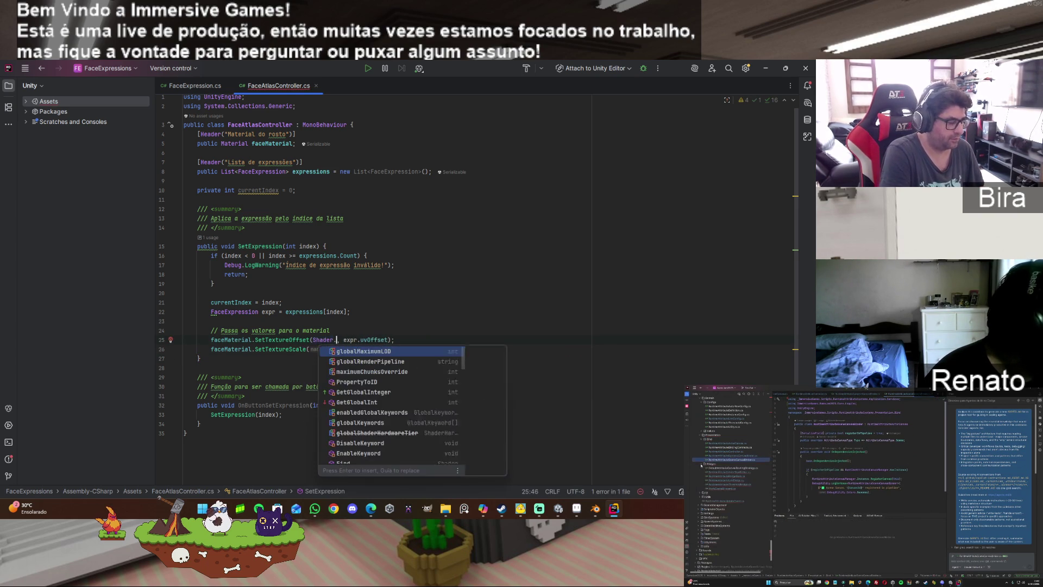
key("Return")
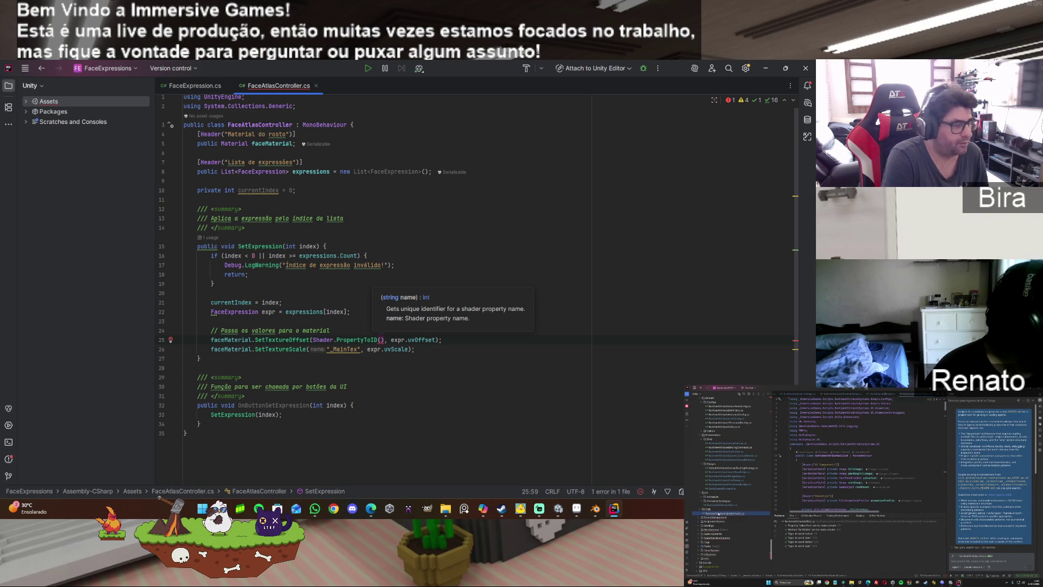
key("BackSpace")
key("BackSpace")
key("BackSpace")
key("ctrl+z")
key("ctrl+z")
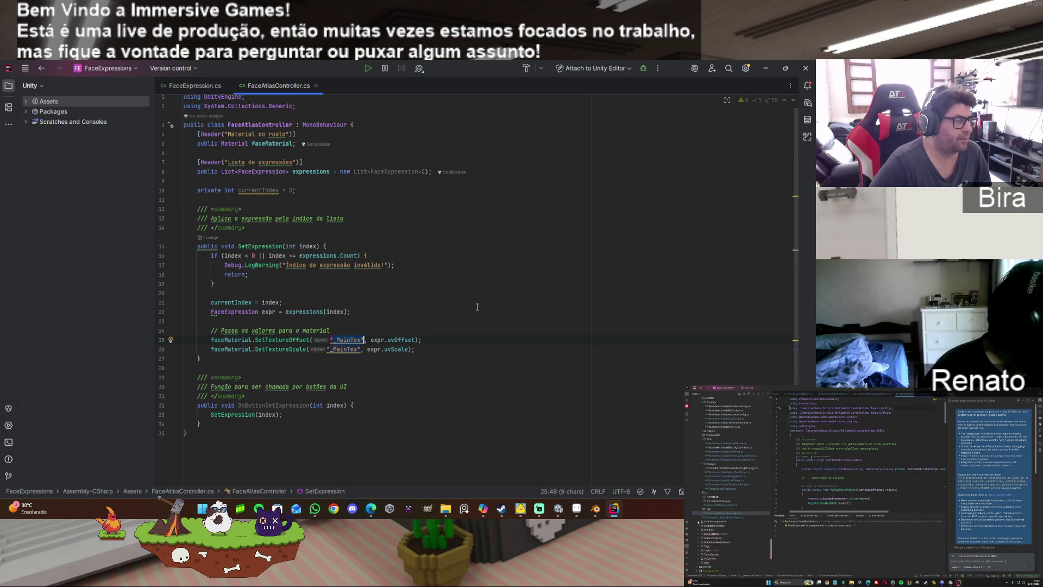
left_click(595, 511)
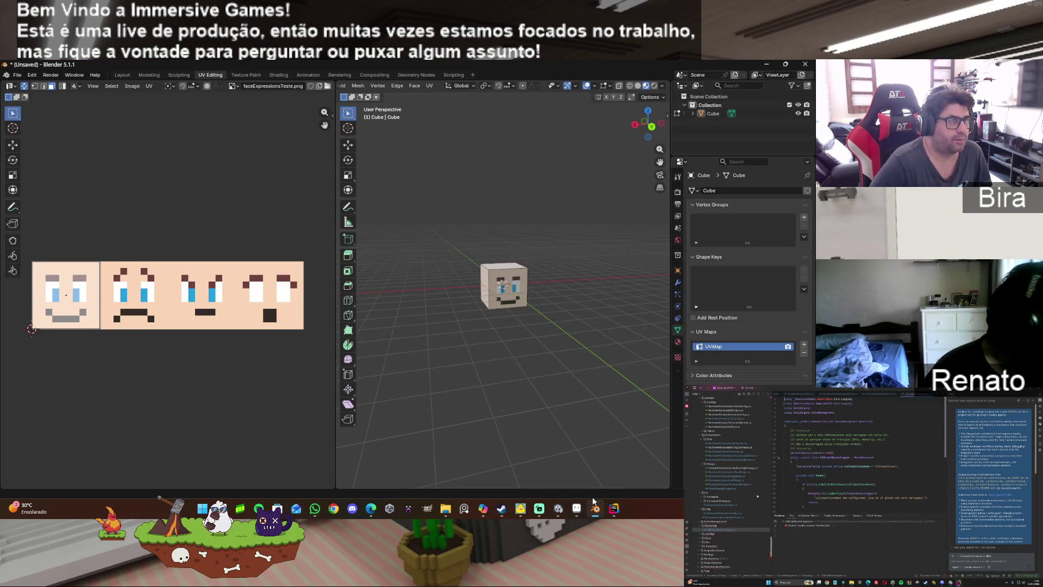
Step: Return to Unity and briefly run play mode to test the scene
left_click(563, 510)
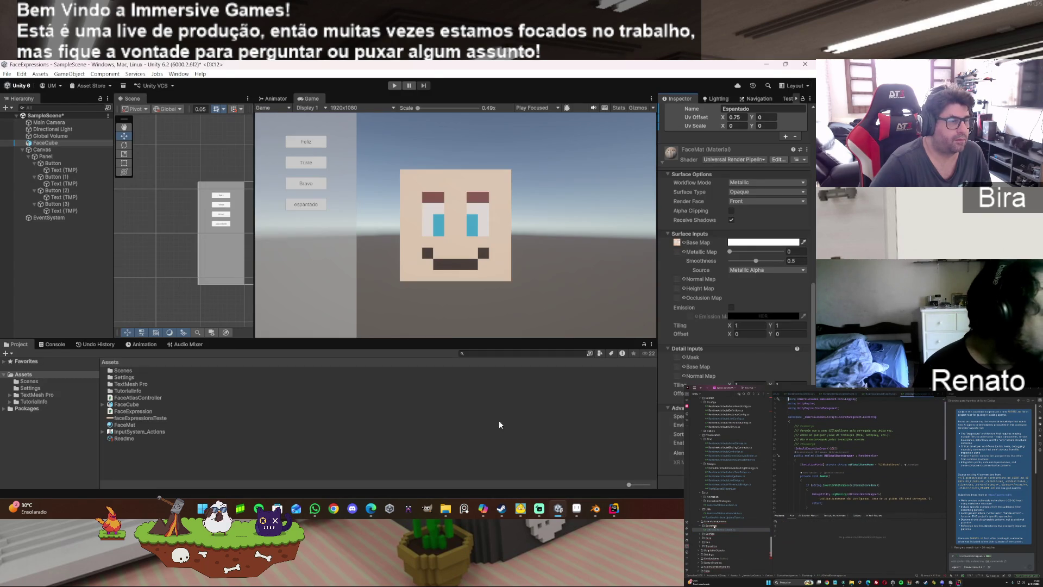
left_click(395, 85)
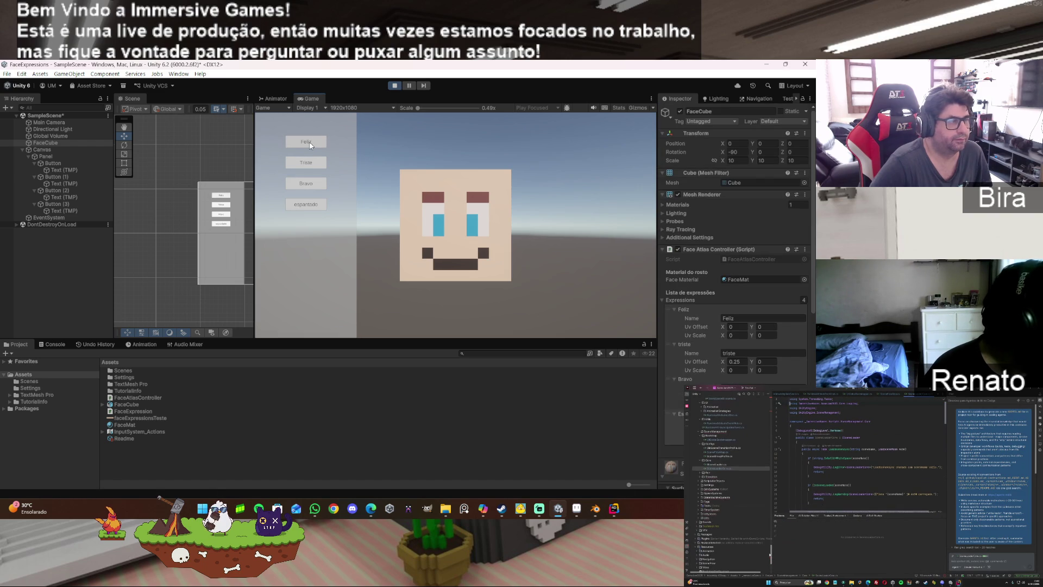
left_click(391, 86)
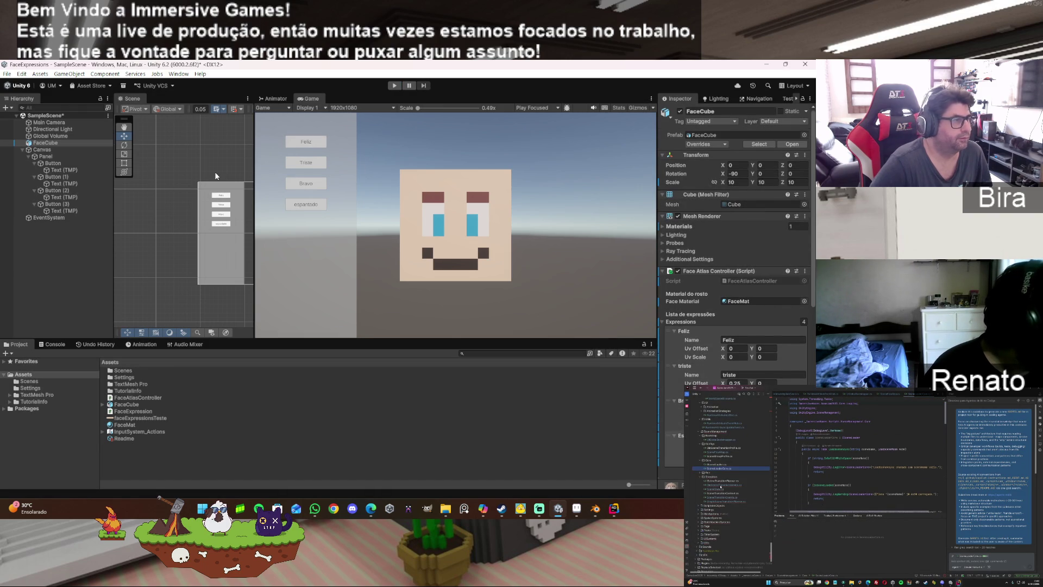
Step: Turn off Raycast Target on the Panel's Image so it stops blocking clicks
left_click(54, 150)
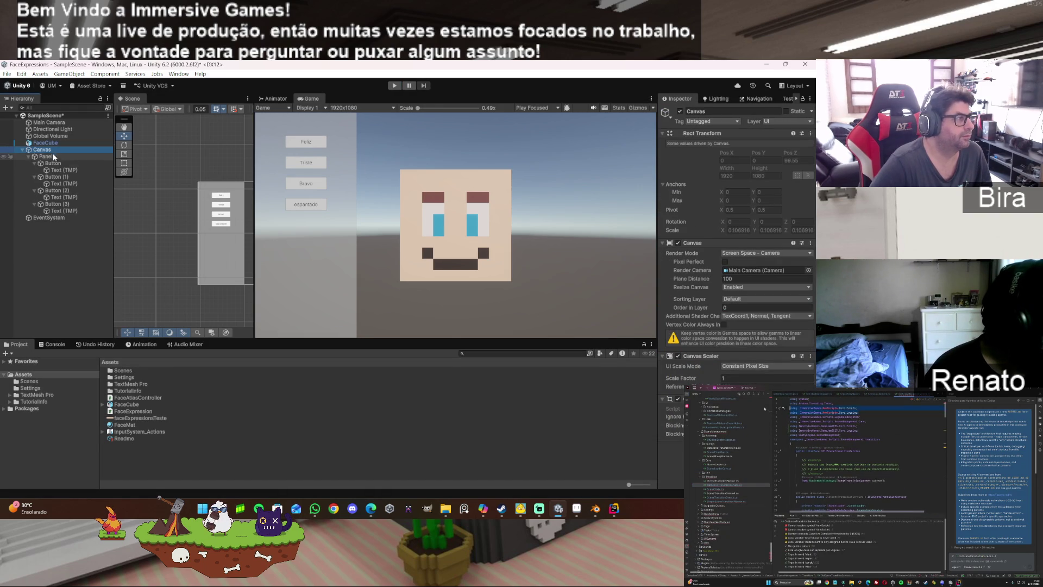
left_click(63, 158)
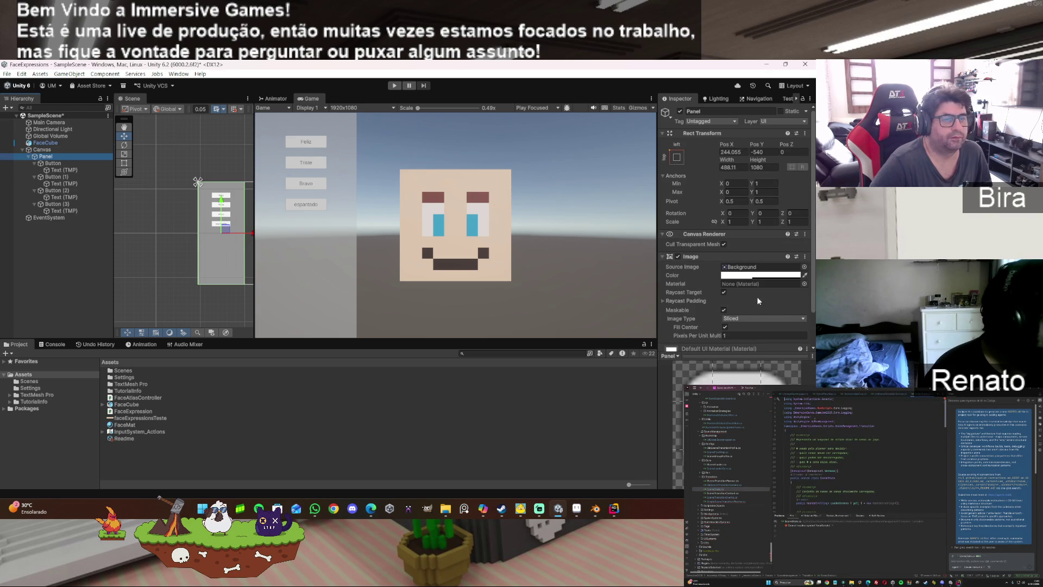
left_click(724, 292)
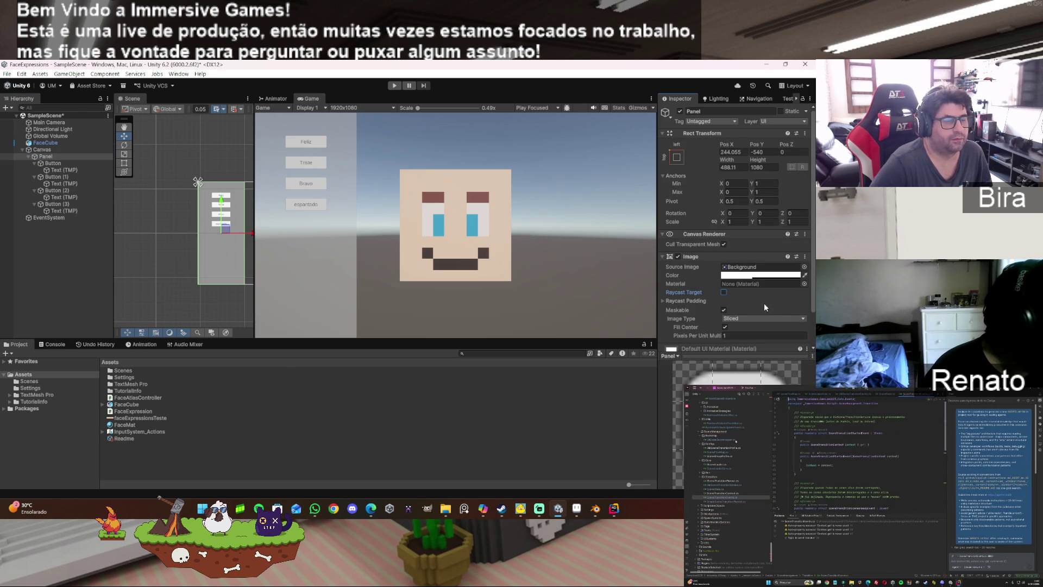
left_click(663, 301)
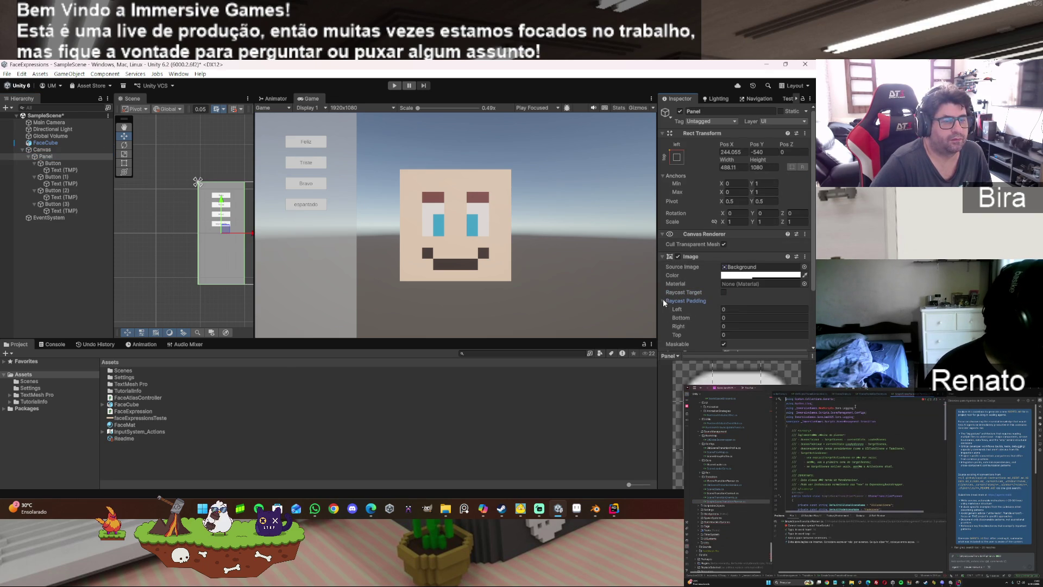
scroll(760, 305, "down", 2)
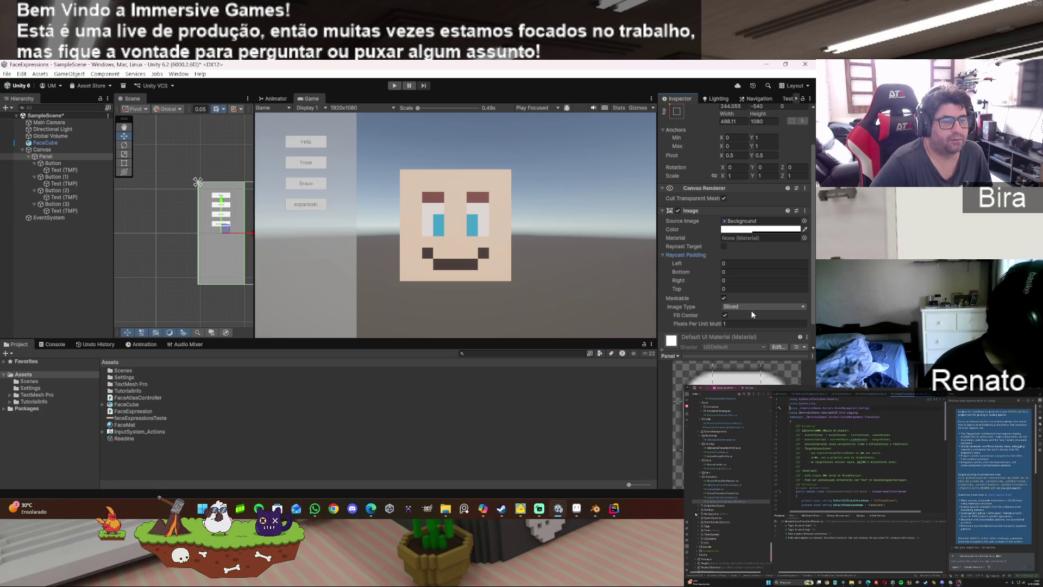
scroll(753, 314, "up", 2)
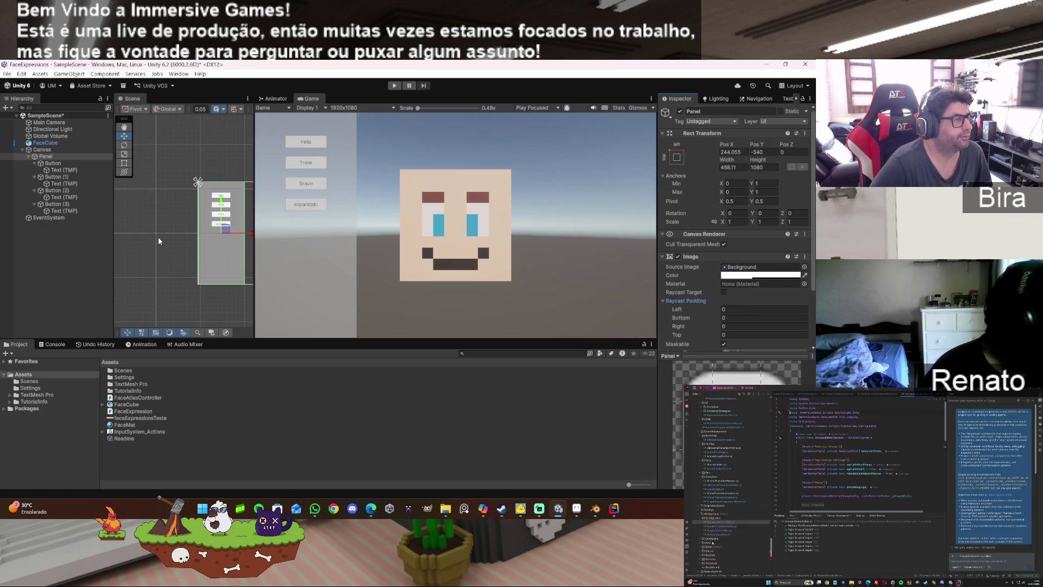
Step: Make the first expression Button the EventSystem's First Selected object
left_click(54, 153)
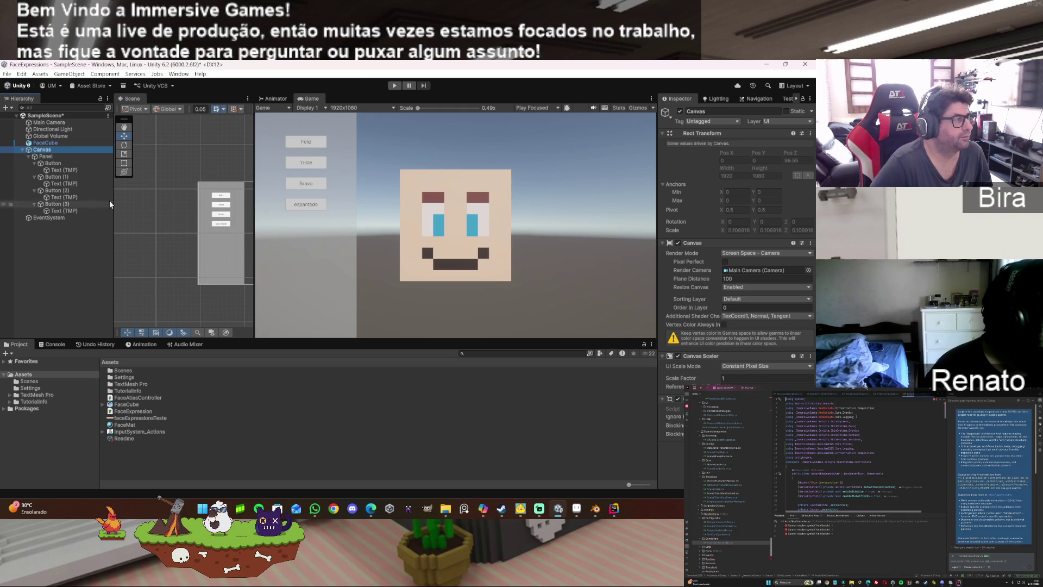
left_click(57, 163)
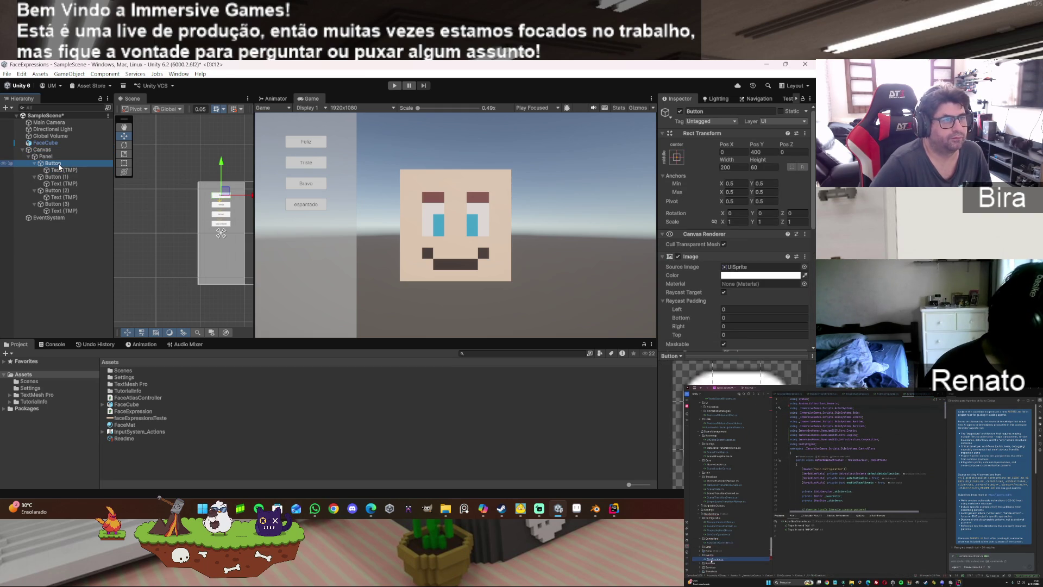
scroll(734, 297, "down", 10)
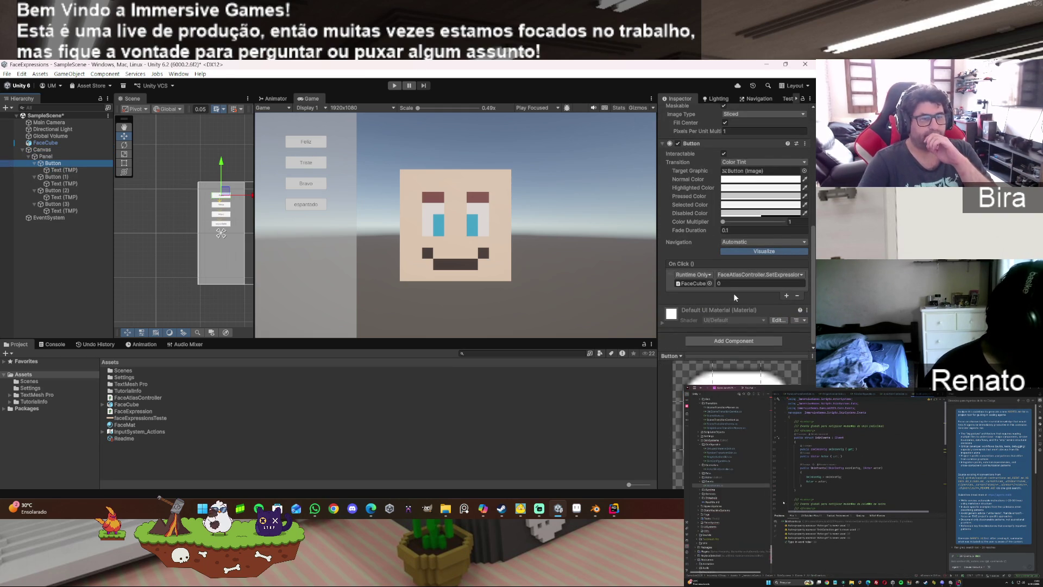
scroll(735, 297, "up", 3)
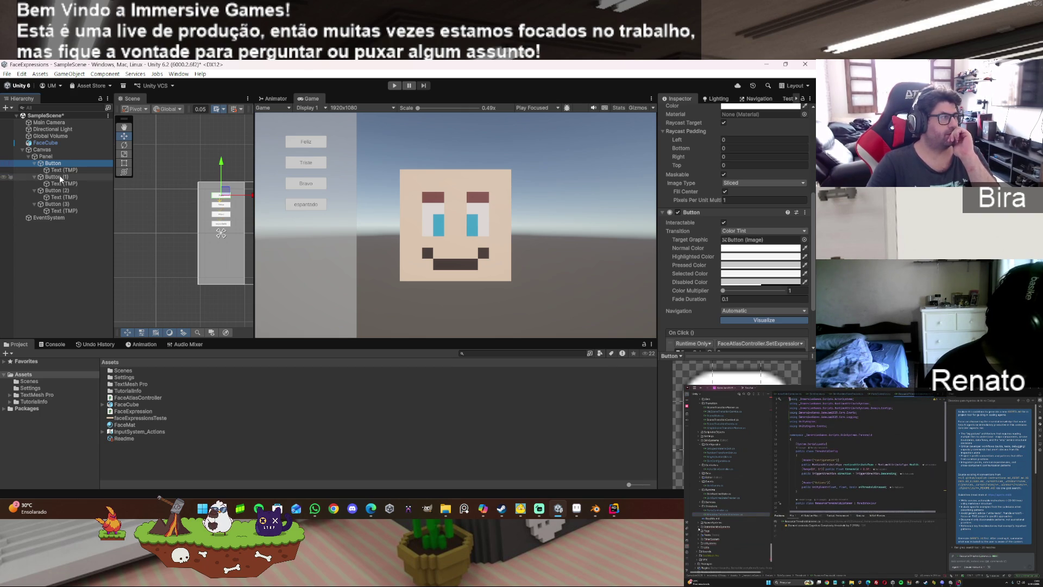
left_click(56, 217)
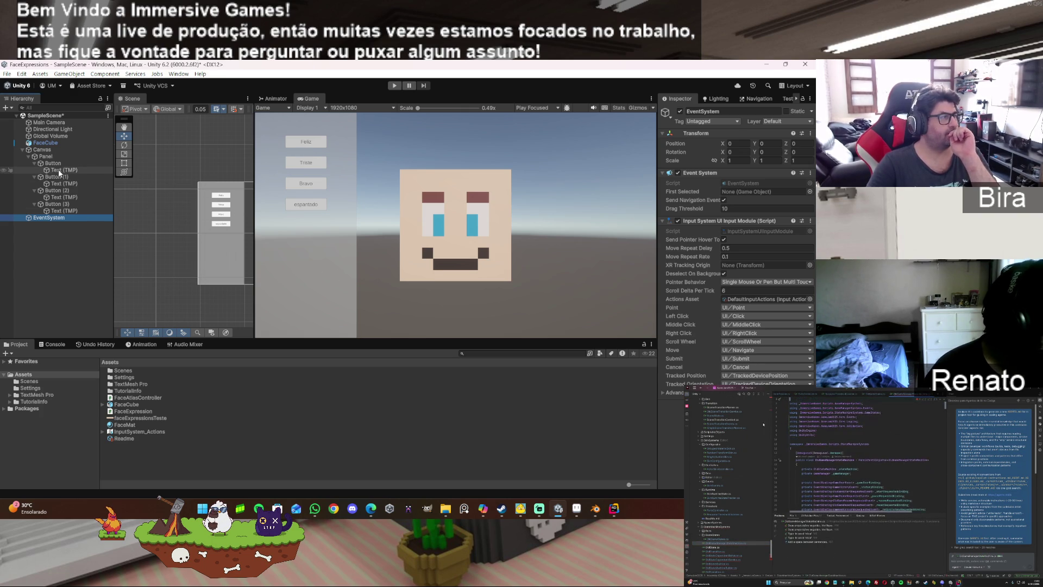
left_click_drag(54, 162, 749, 191)
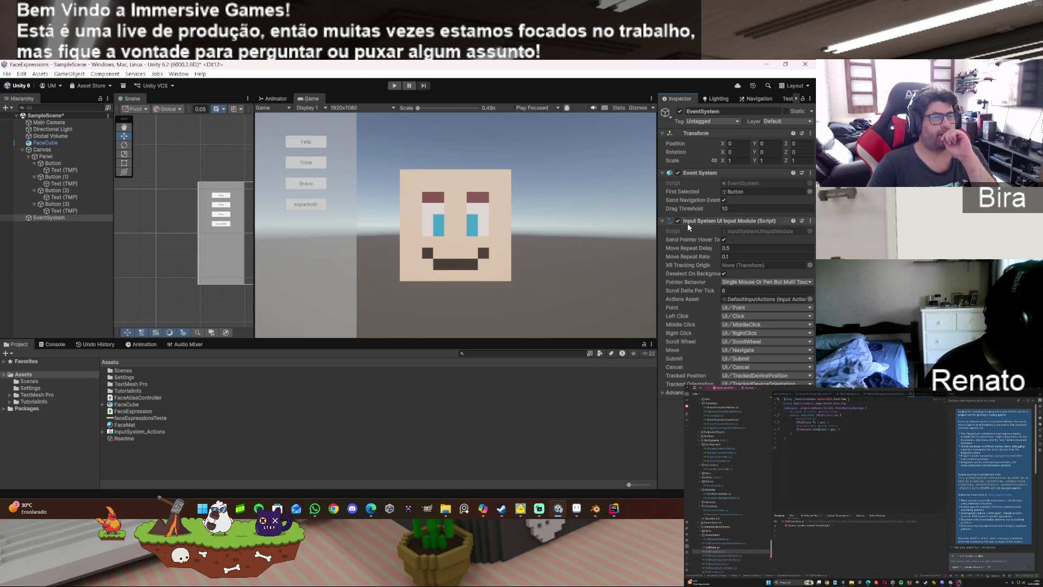
Step: Play-test the Triste button, stop play mode, and switch back to Rider
left_click(394, 86)
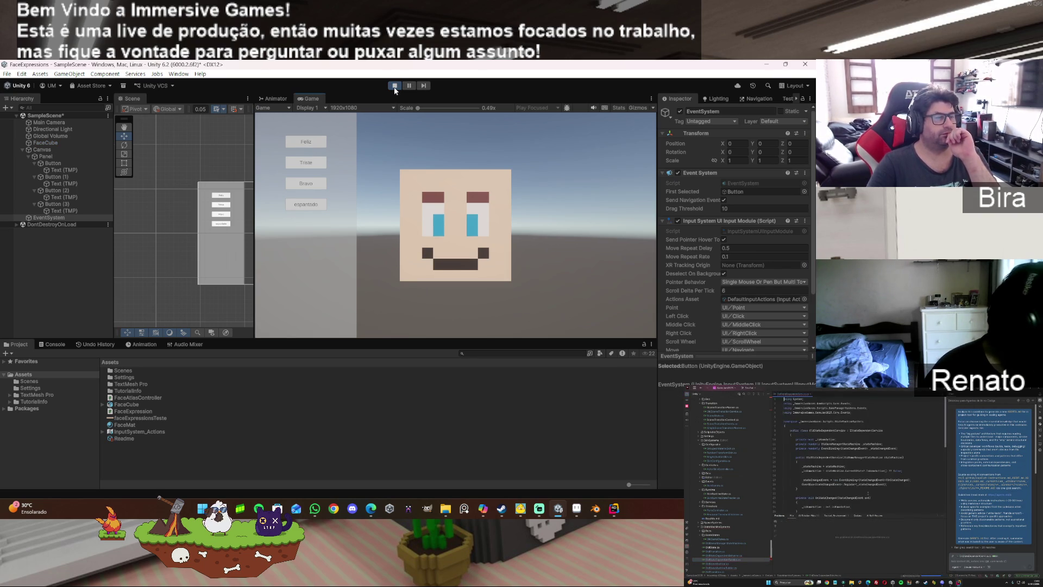
left_click(315, 164)
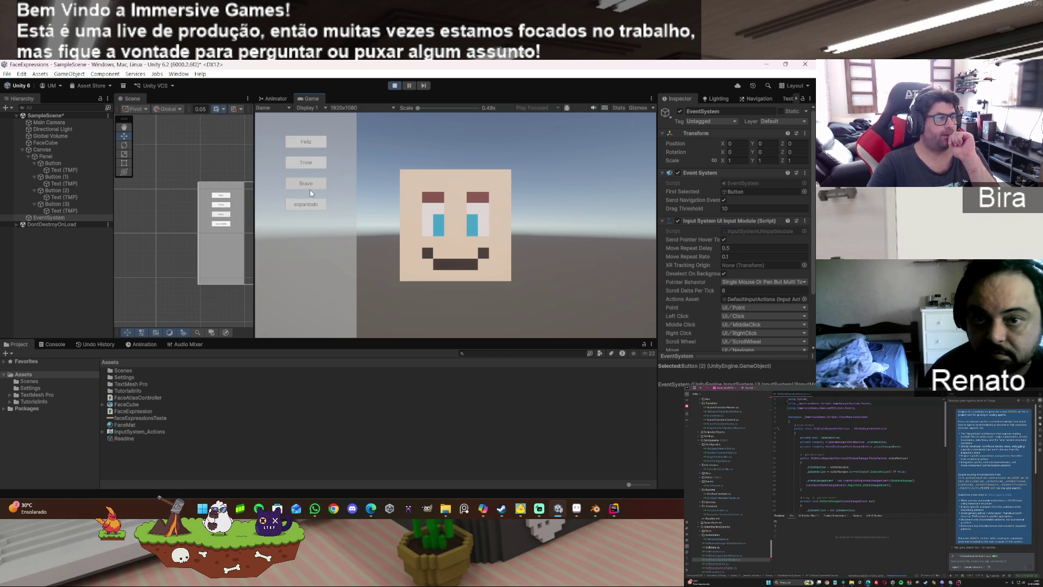
left_click(311, 205)
left_click(394, 85)
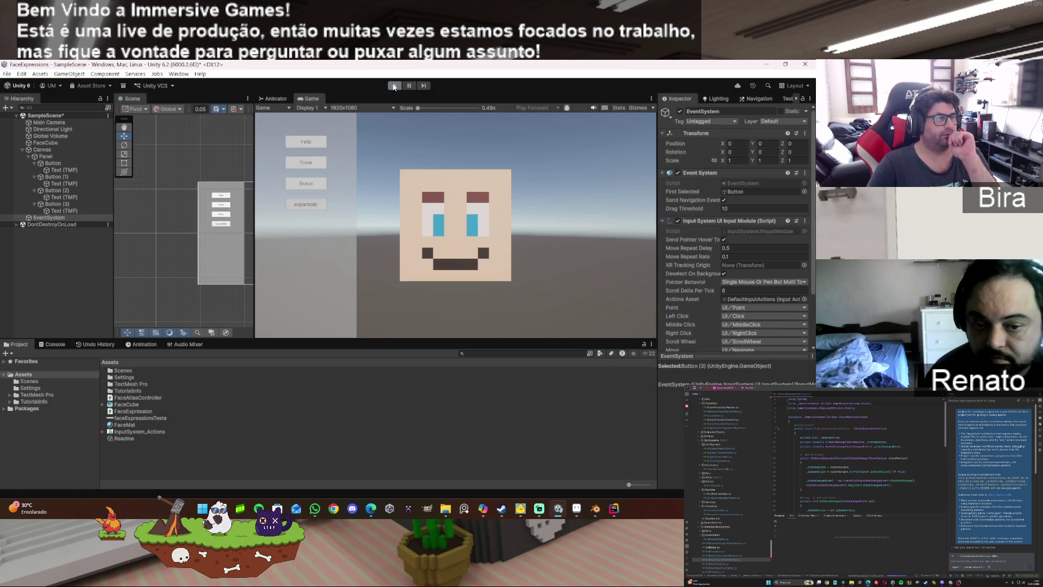
left_click(610, 513)
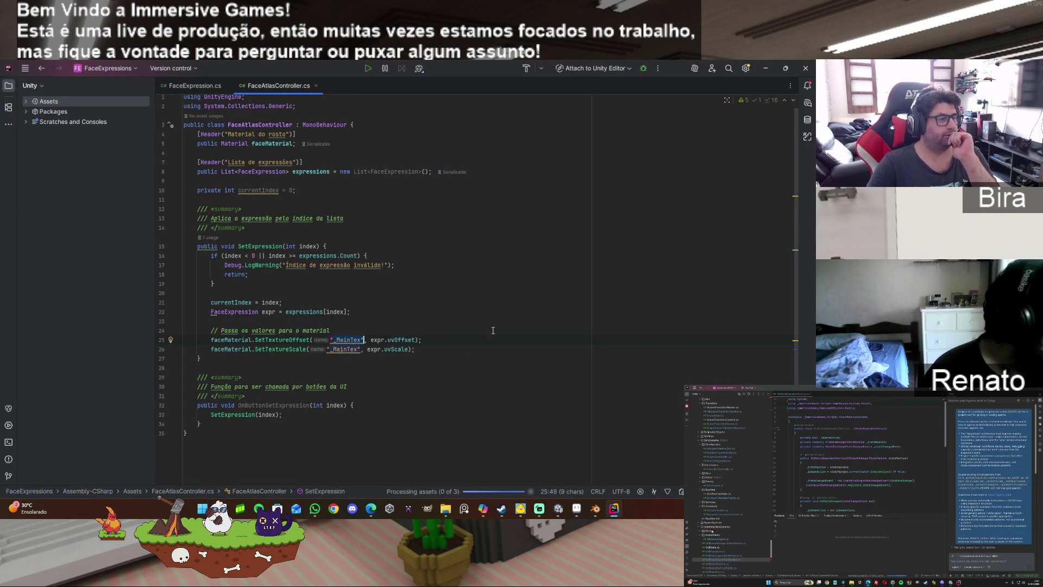
Step: Add Debug.Log("tentei trocar") after the texture scale line and save all files
left_click(449, 350)
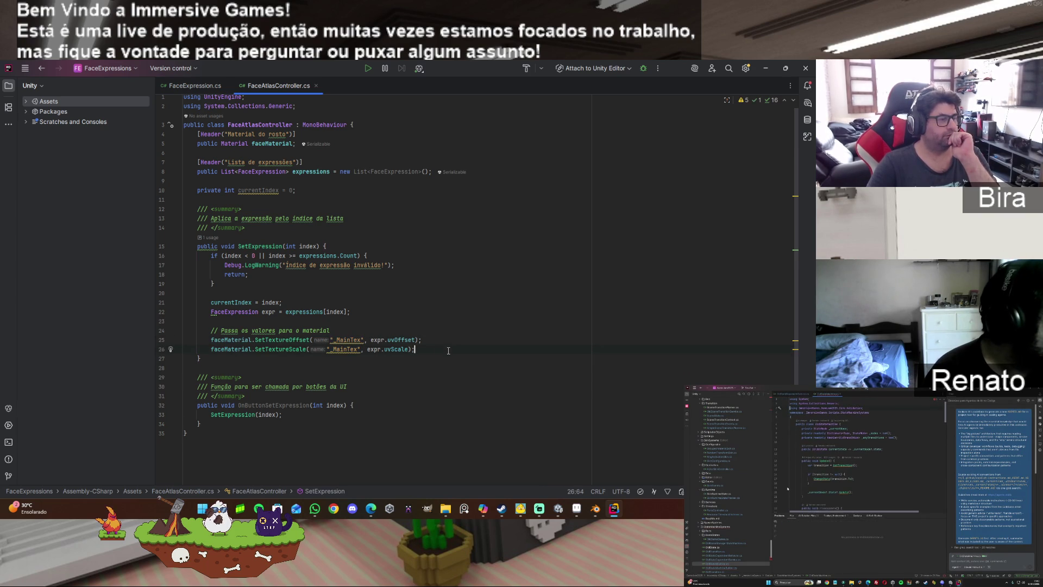
key("Return")
key("Return")
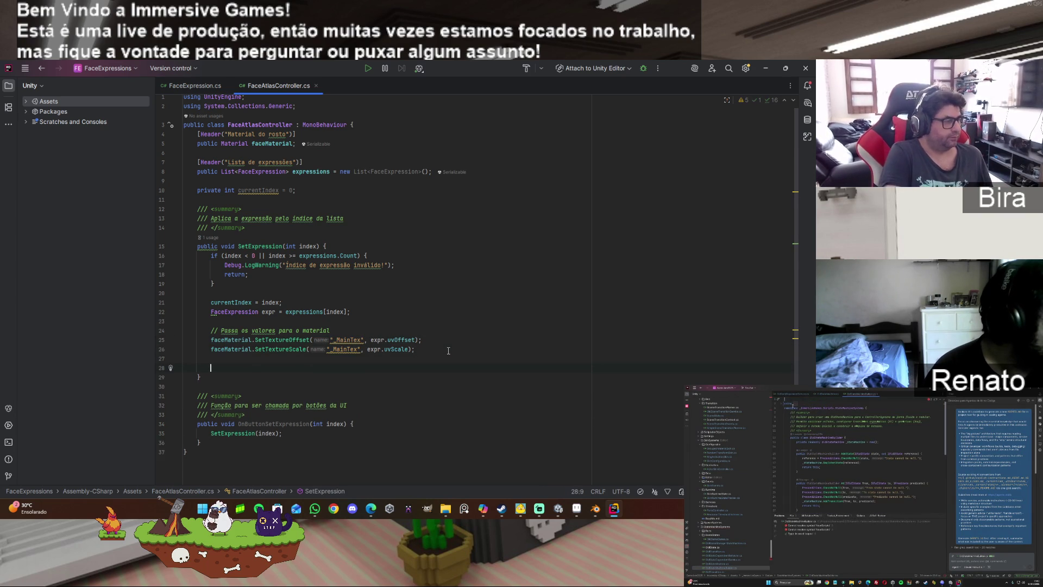
type("debu")
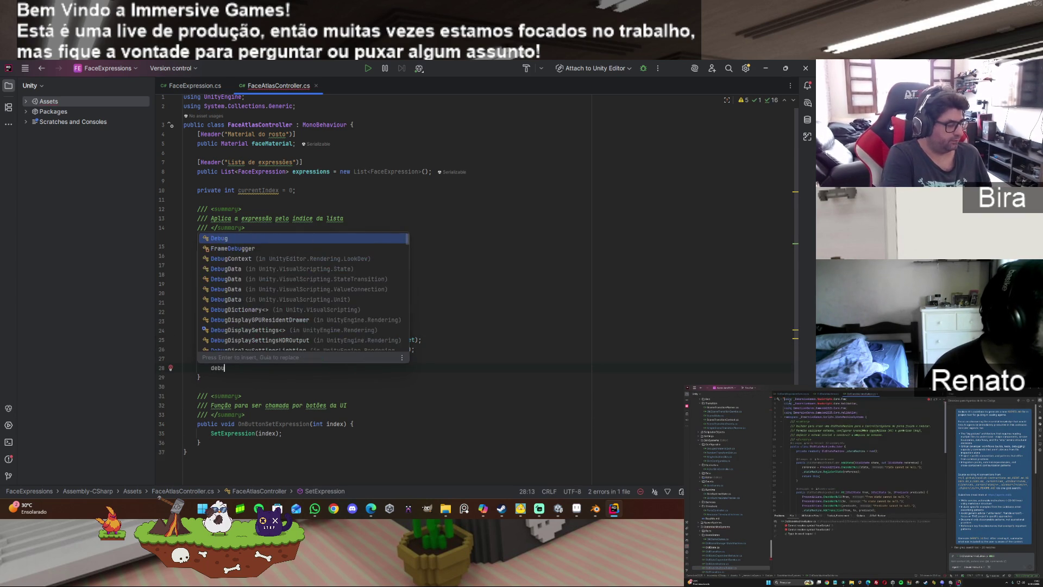
type("g.log")
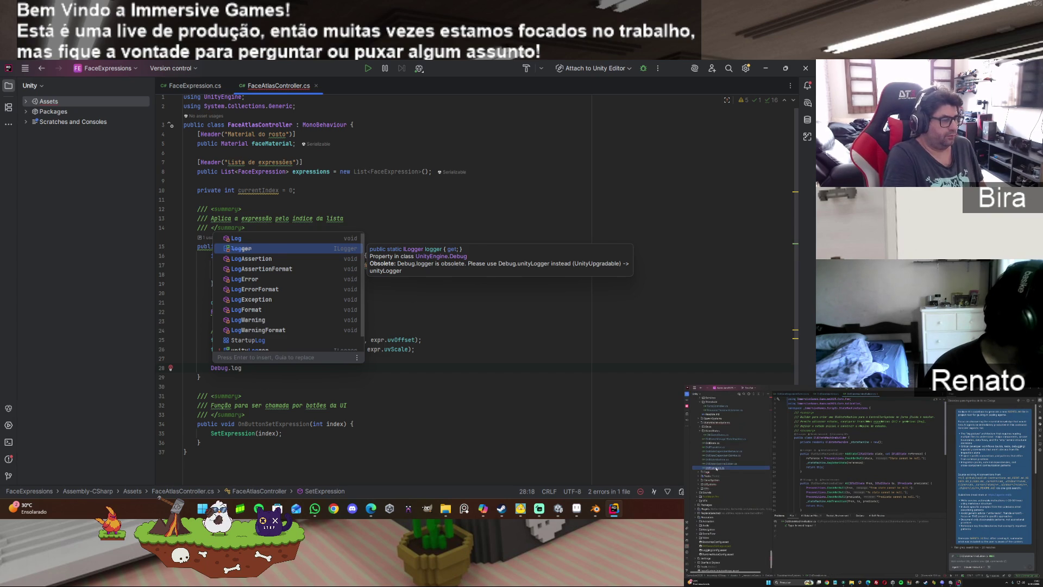
type("(")
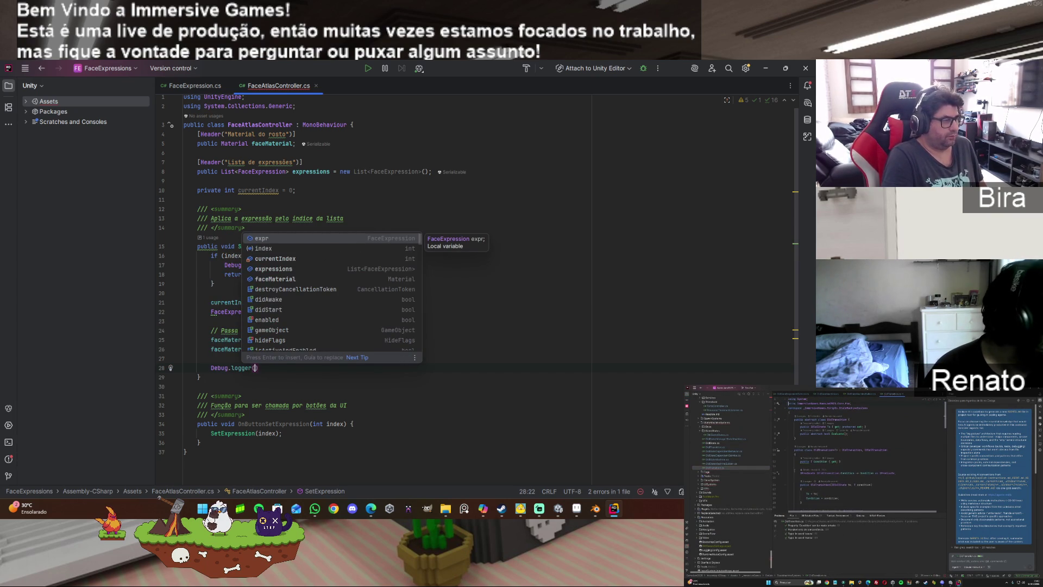
key("BackSpace")
key("BackSpace")
key("BackSpace")
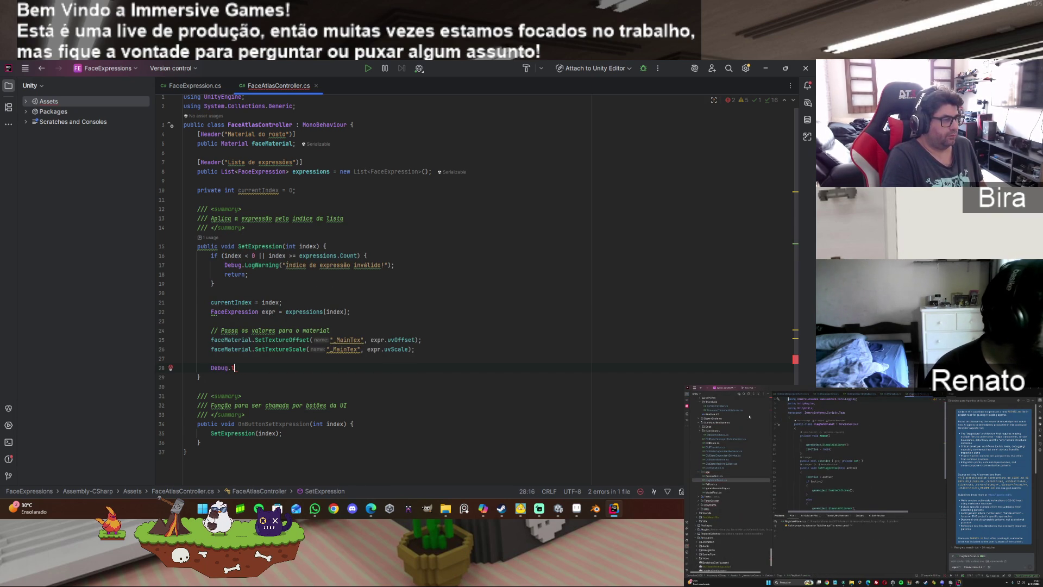
type("Log")
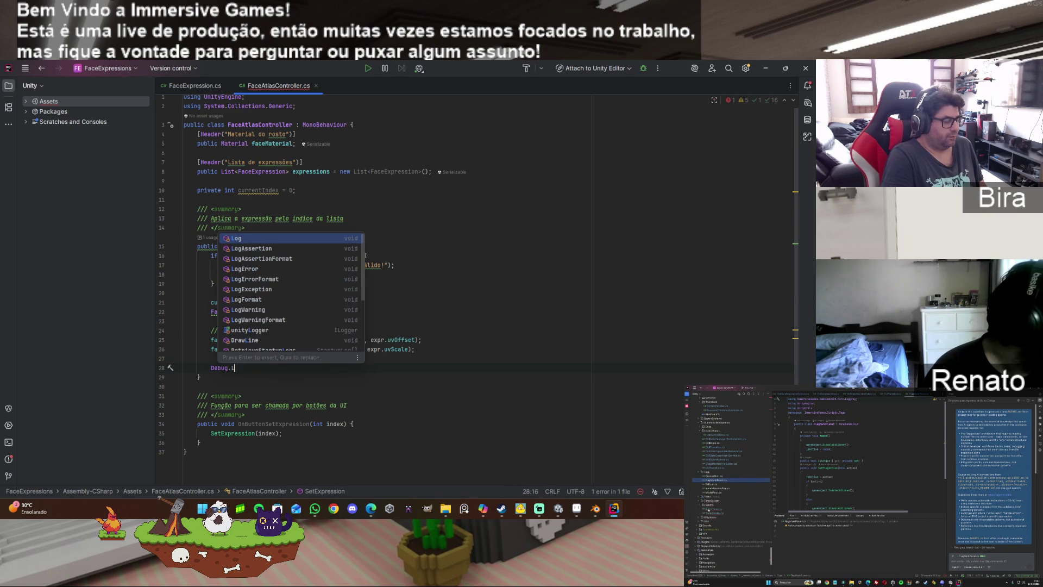
key("Return")
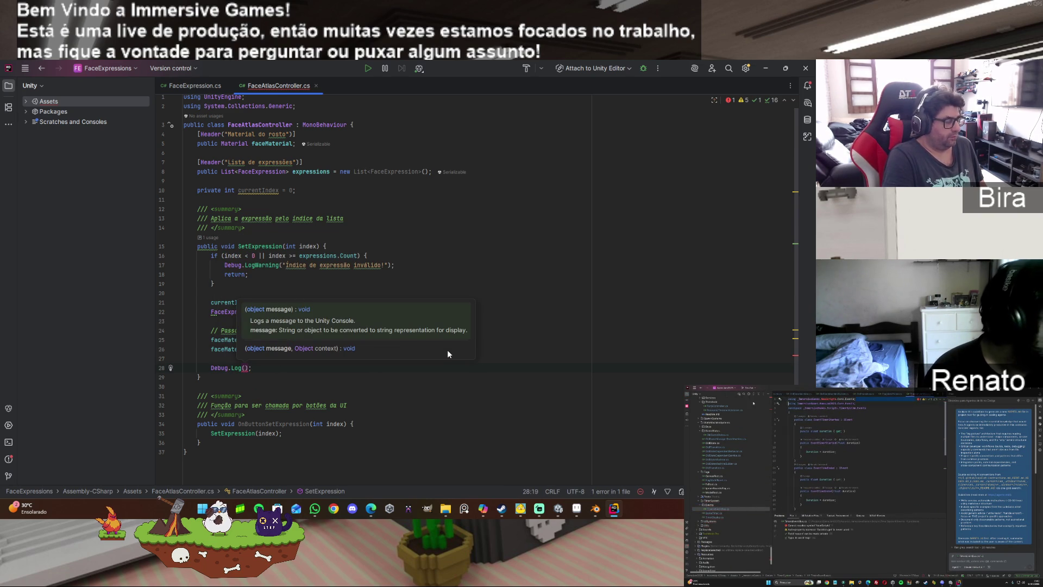
type("\"")
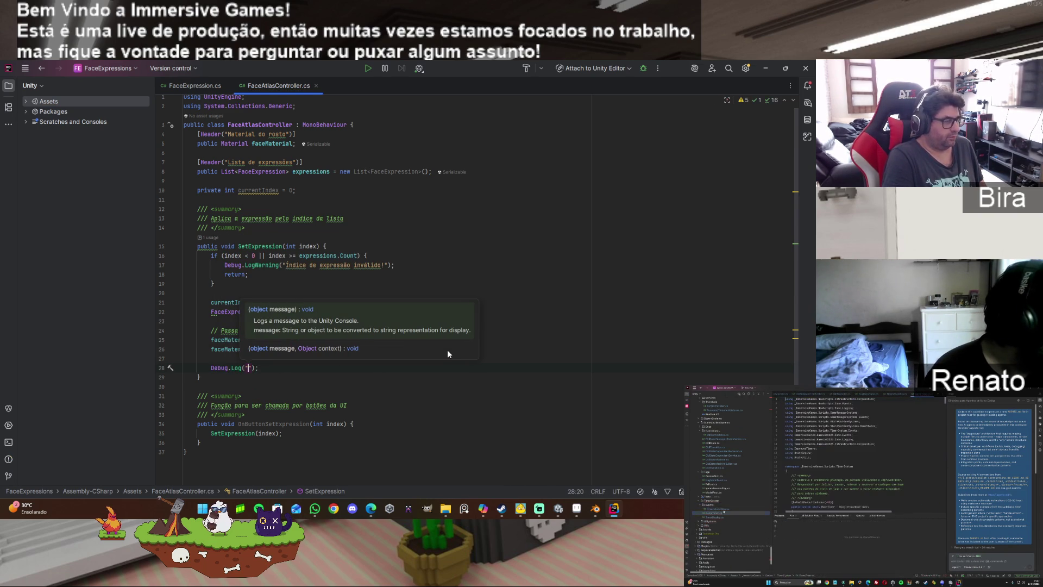
type("tentei t")
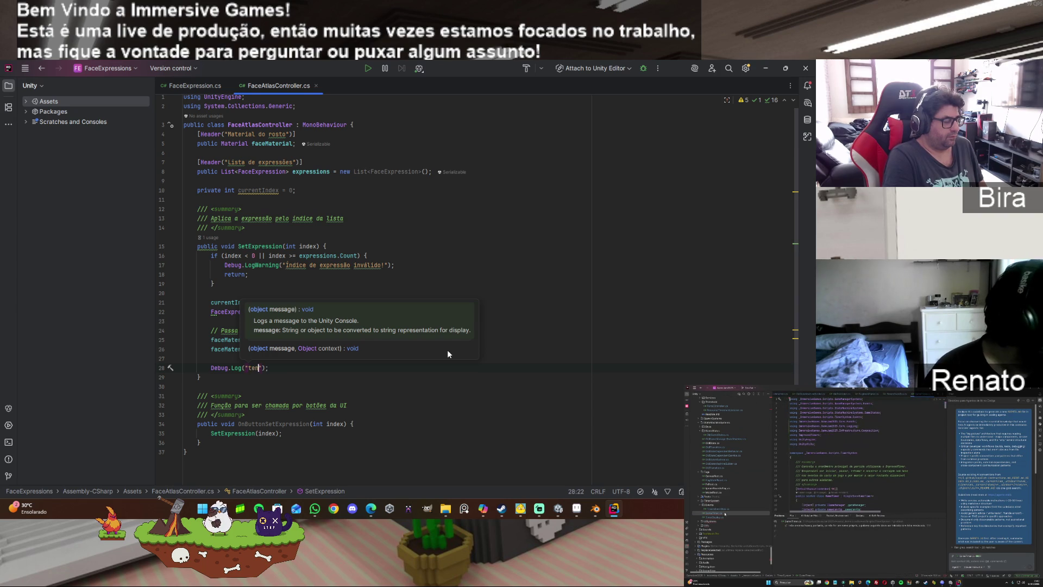
type("rocar")
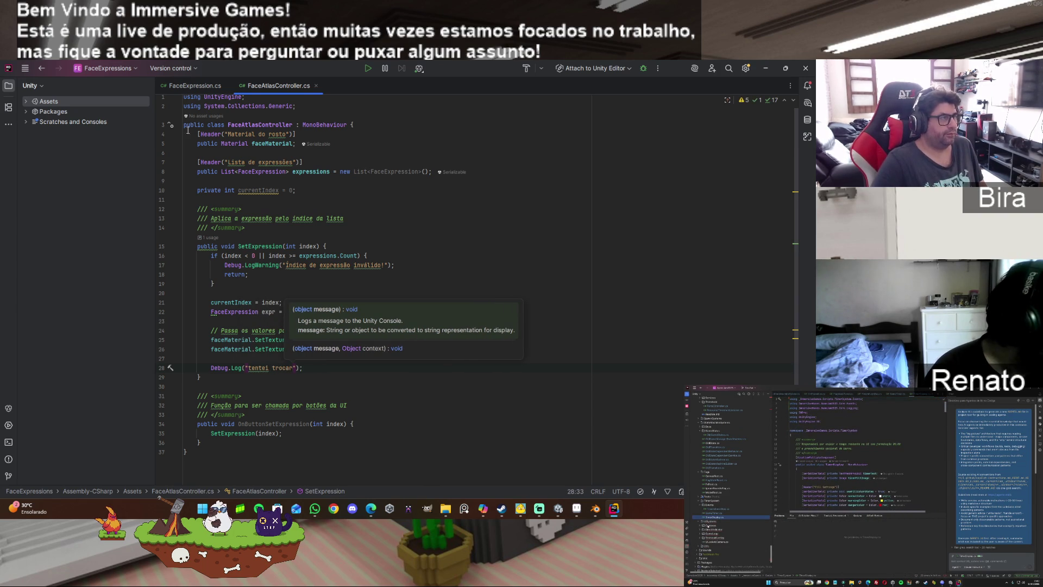
left_click(25, 67)
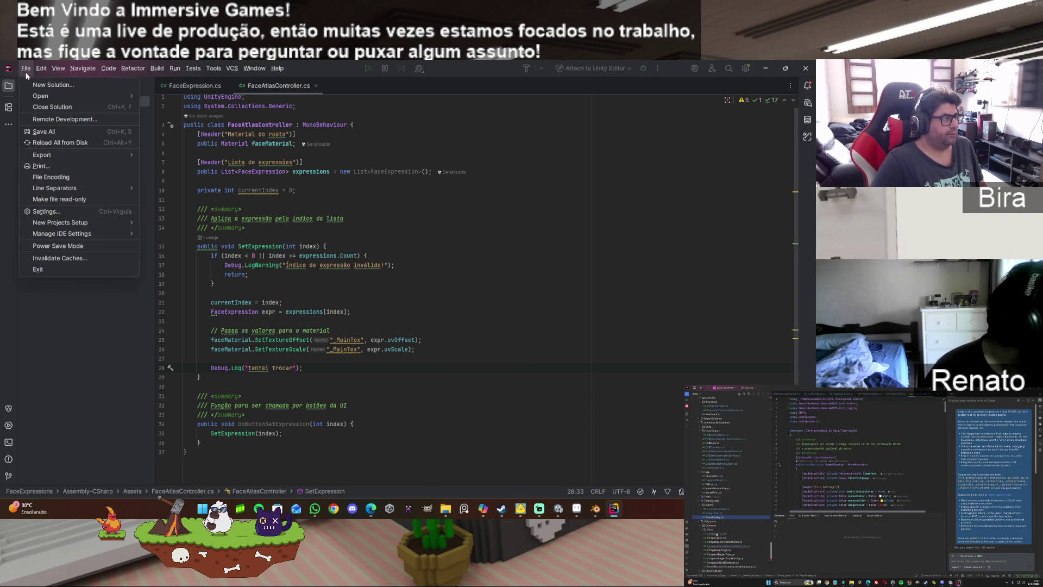
left_click(61, 129)
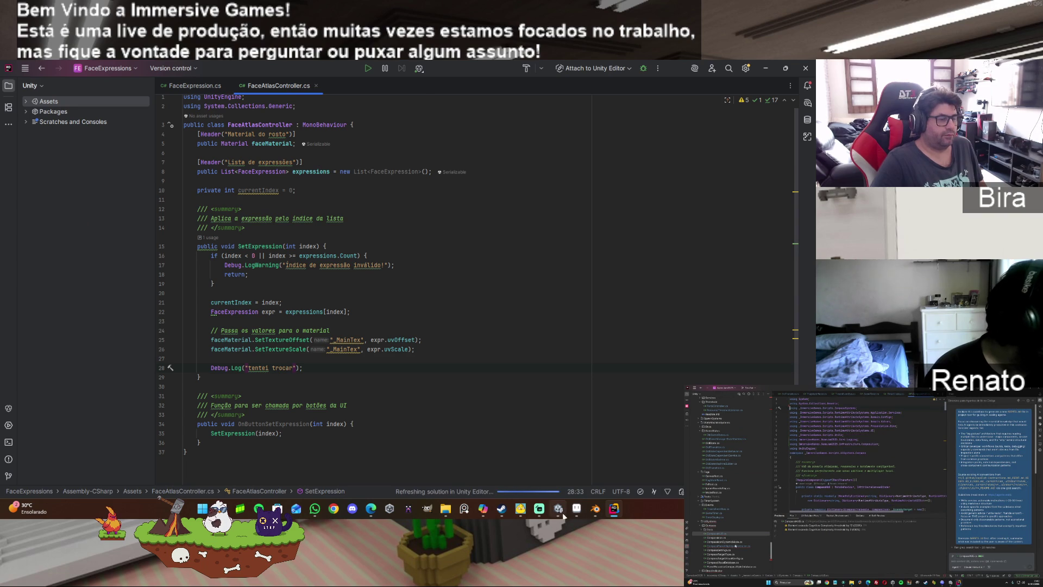
Step: Test the Triste and Bravo buttons in play mode and inspect FaceCube's FaceMat material
left_click(559, 509)
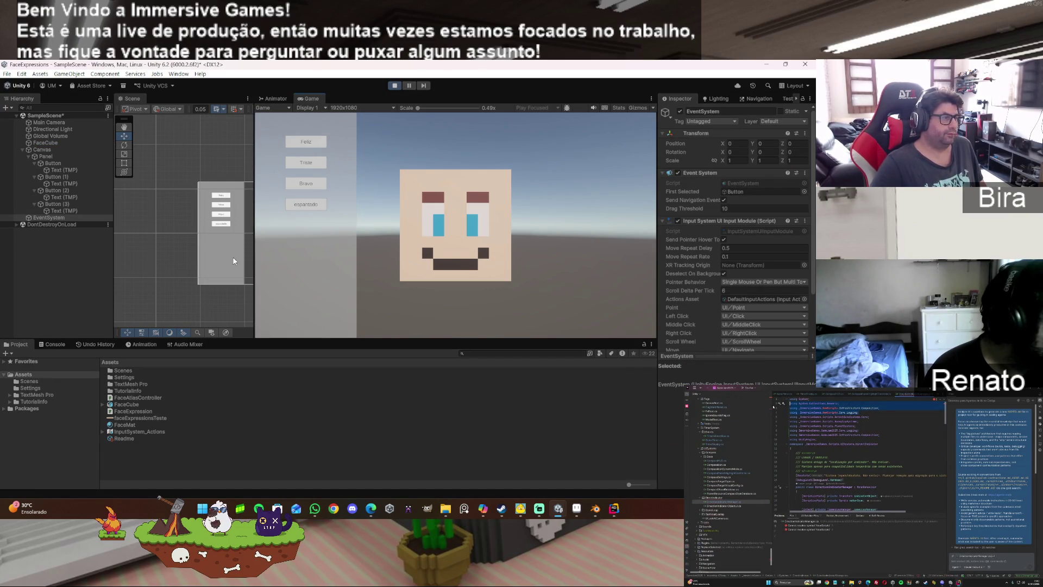
left_click(315, 162)
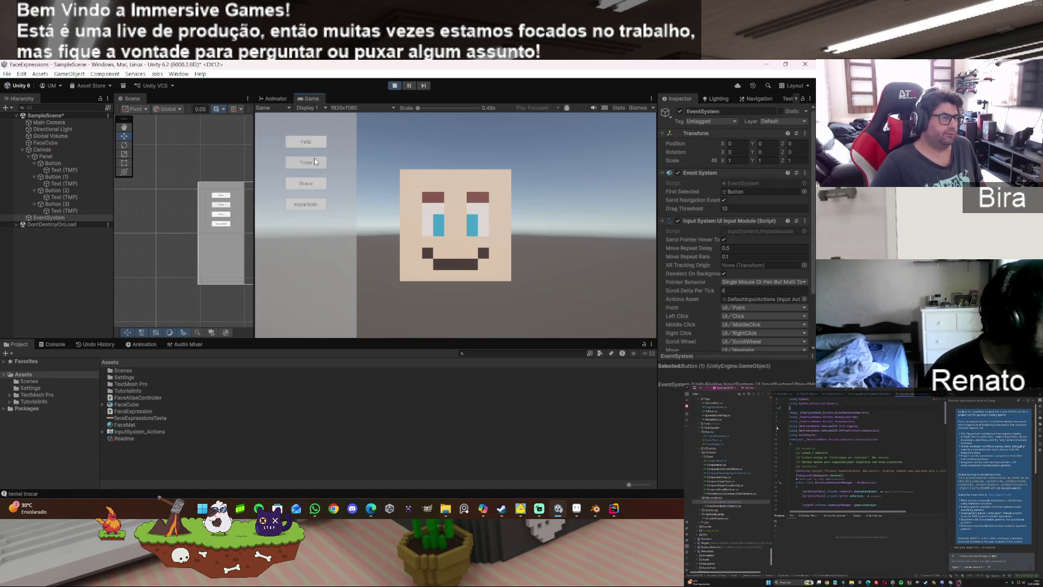
left_click(313, 183)
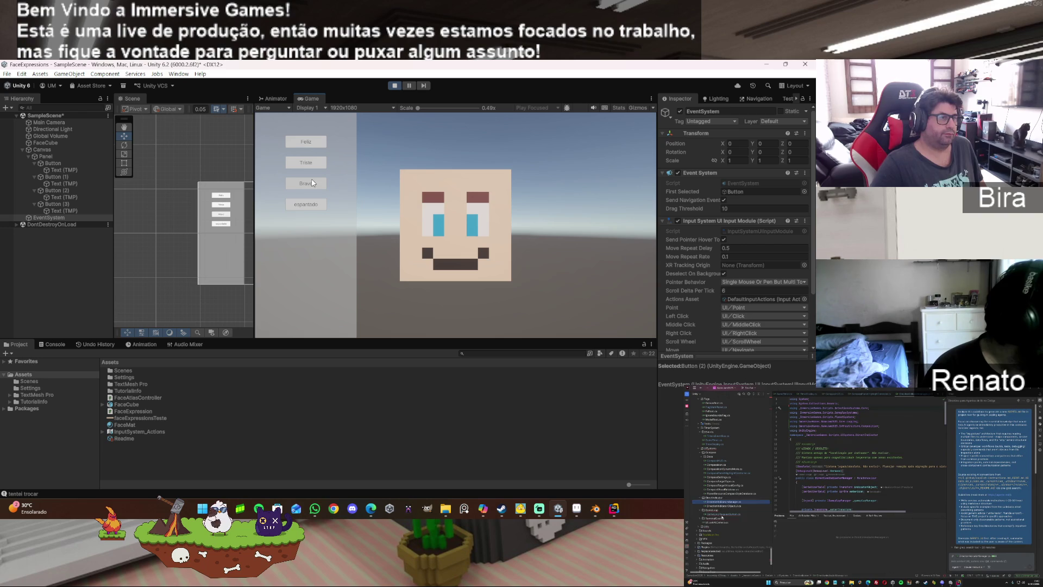
left_click(53, 143)
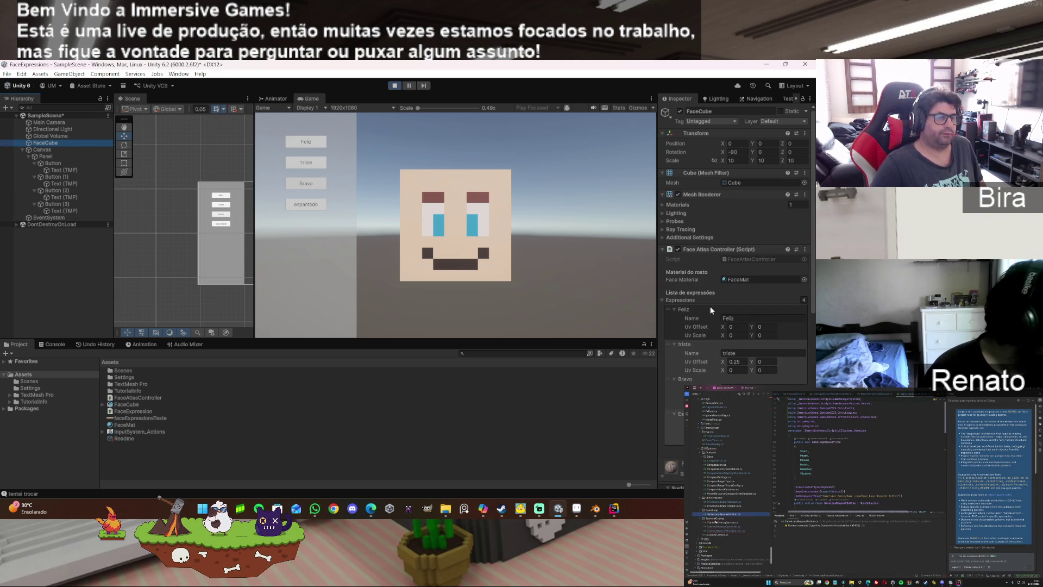
left_click(663, 300)
scroll(715, 364, "down", 5)
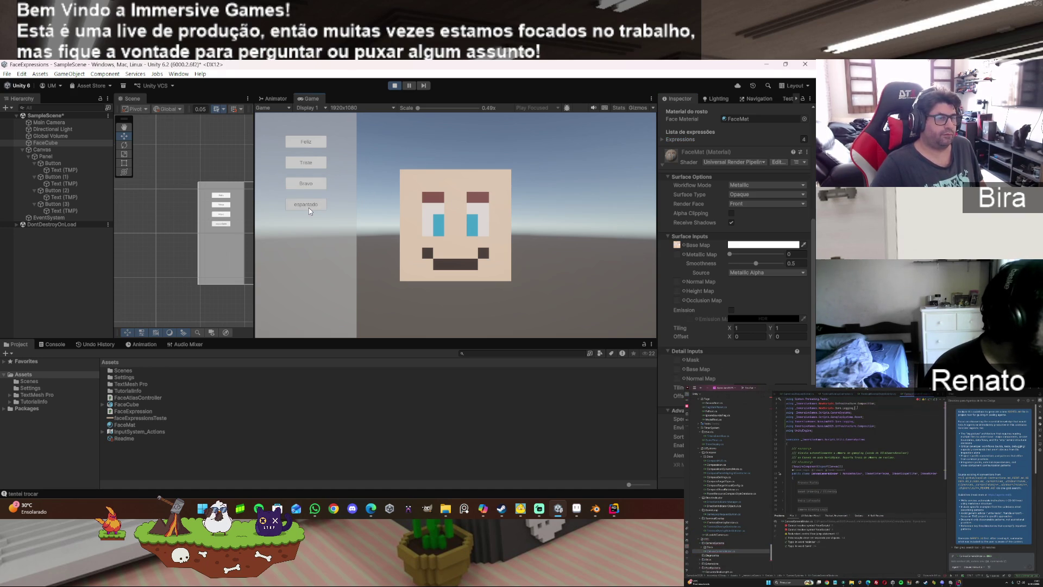
left_click(308, 167)
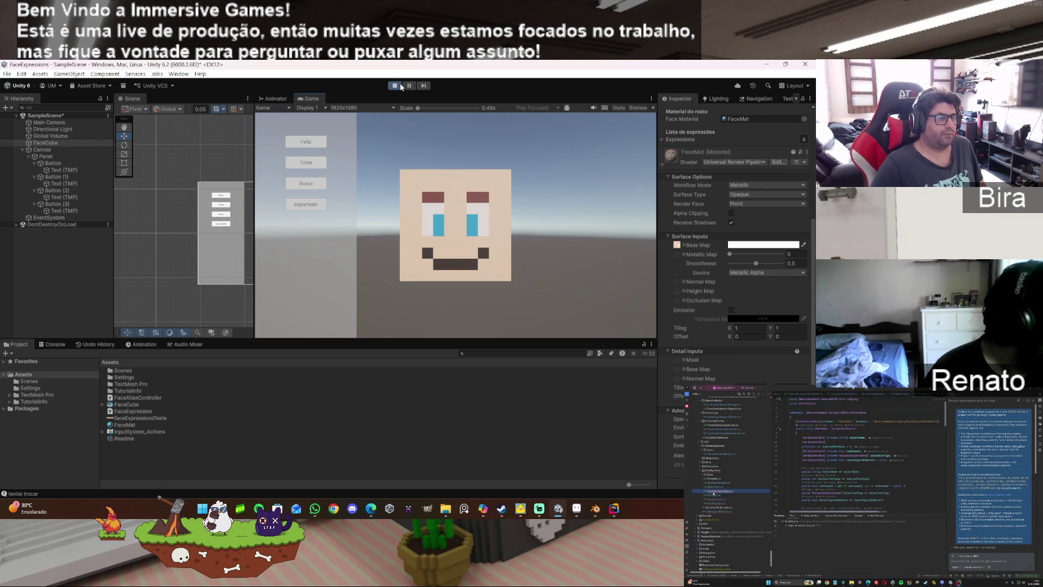
Step: Stop play, select FaceCube, and re-enter play mode to test the Feliz button
left_click(401, 87)
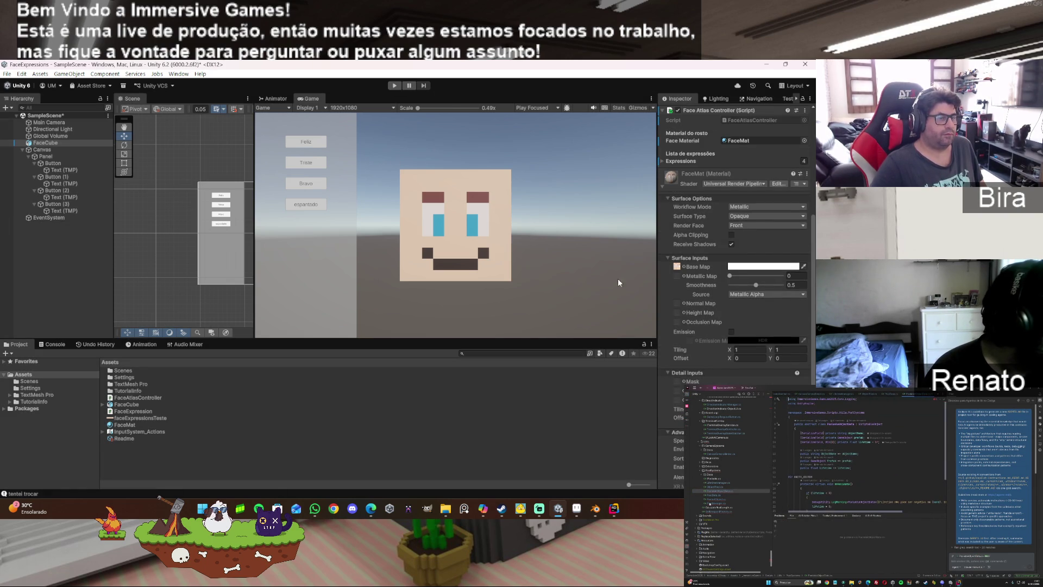
scroll(742, 356, "down", 2)
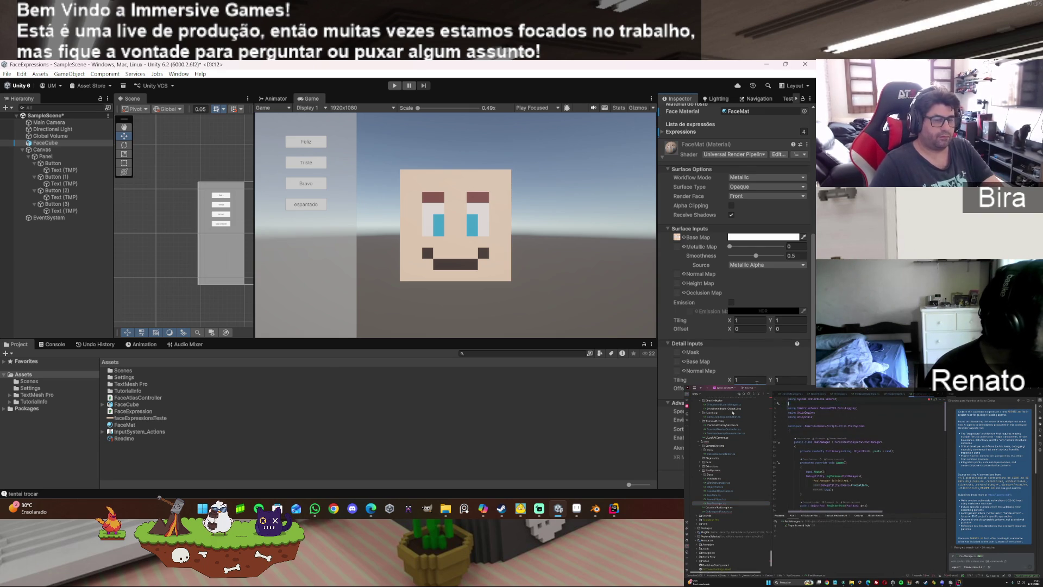
left_click(552, 405)
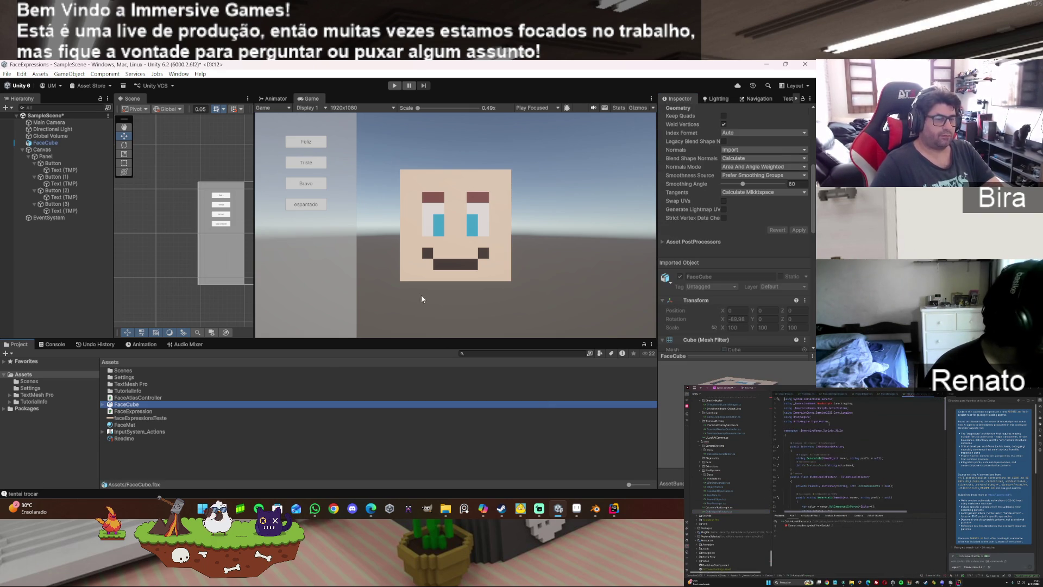
scroll(745, 333, "down", 10)
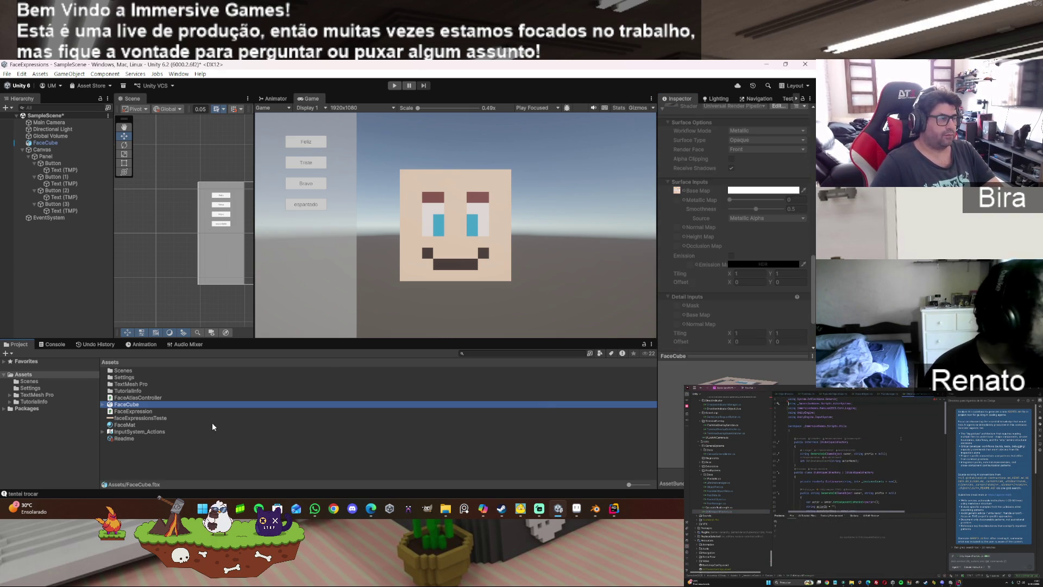
left_click(98, 143)
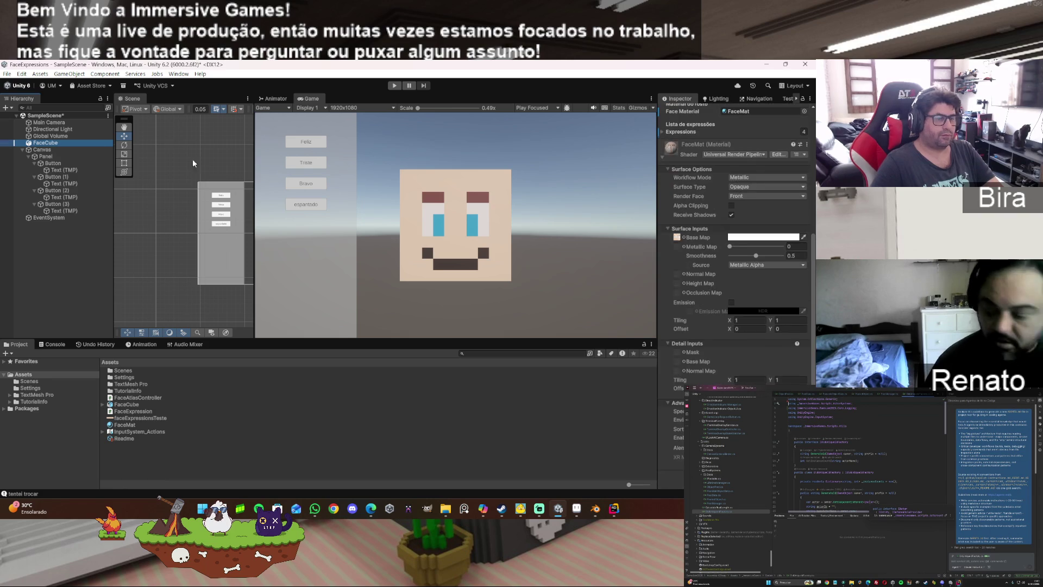
key("ctrl+p")
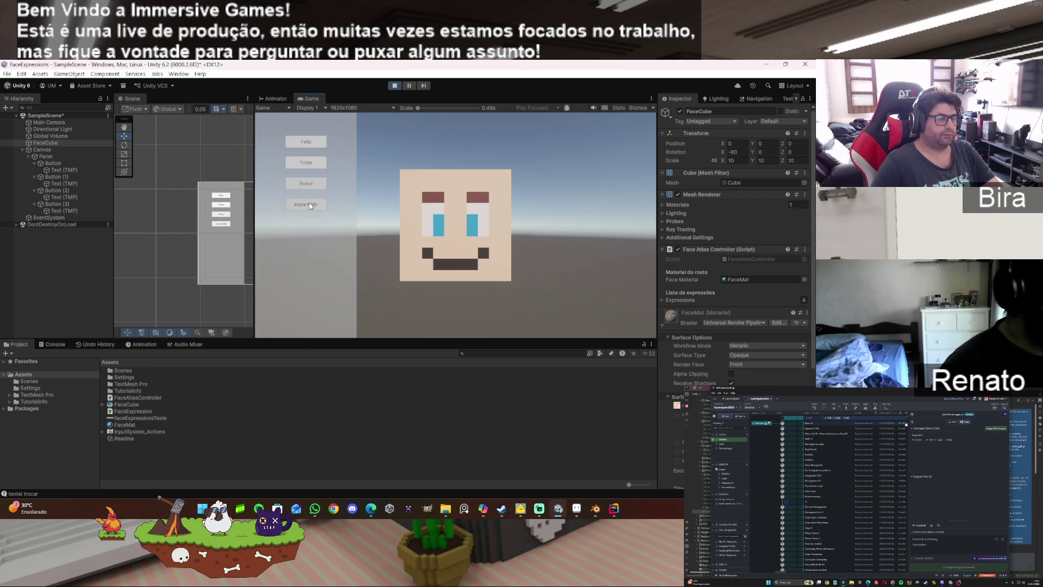
left_click(316, 149)
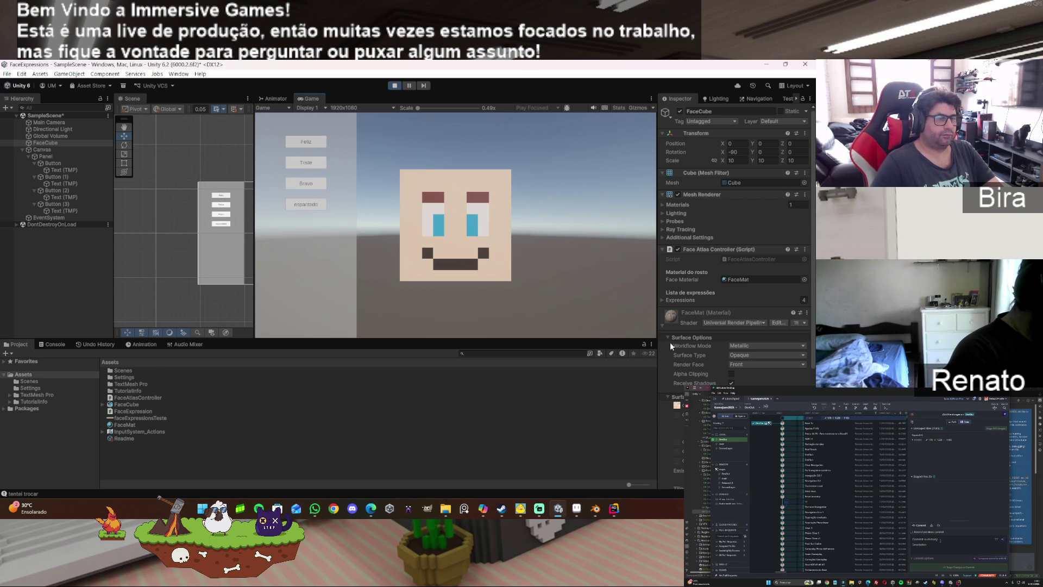
Step: Set FaceMat's X offset to 0.25 to check the sad face, then restore 0
scroll(749, 348, "down", 4)
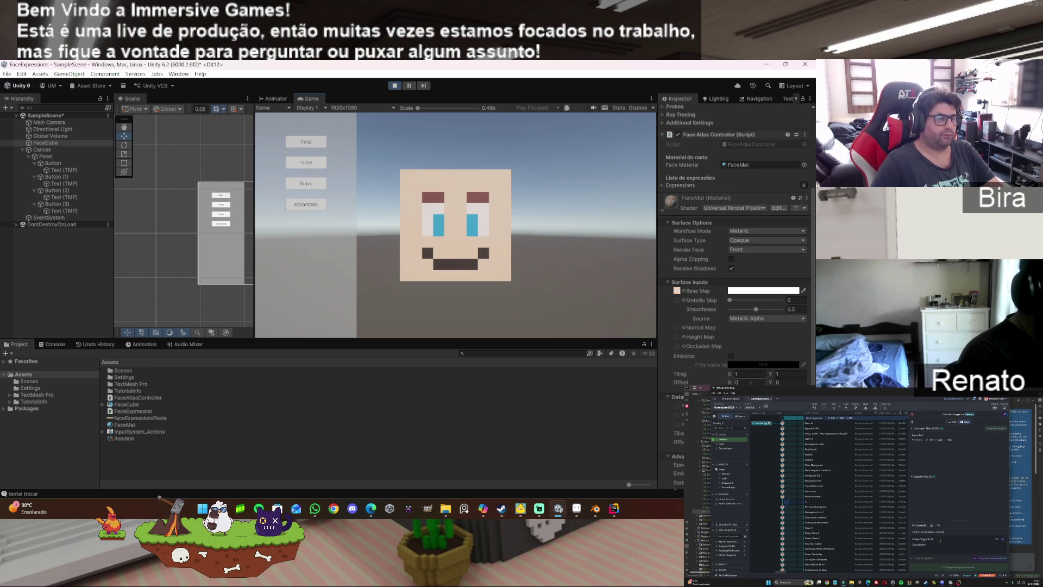
left_click(751, 383)
type("0.25")
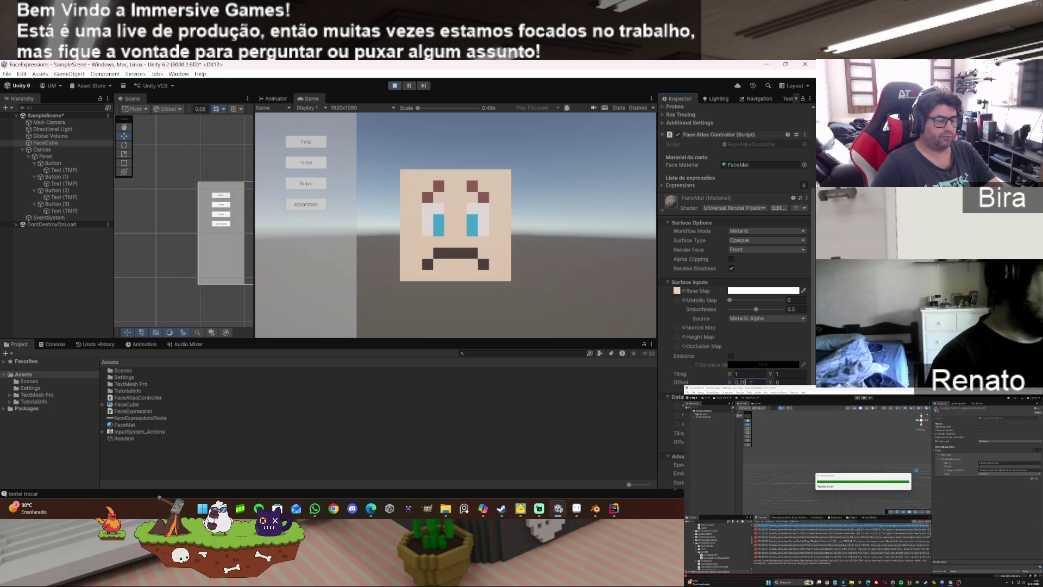
key("BackSpace")
key("BackSpace")
key("BackSpace")
key("Return")
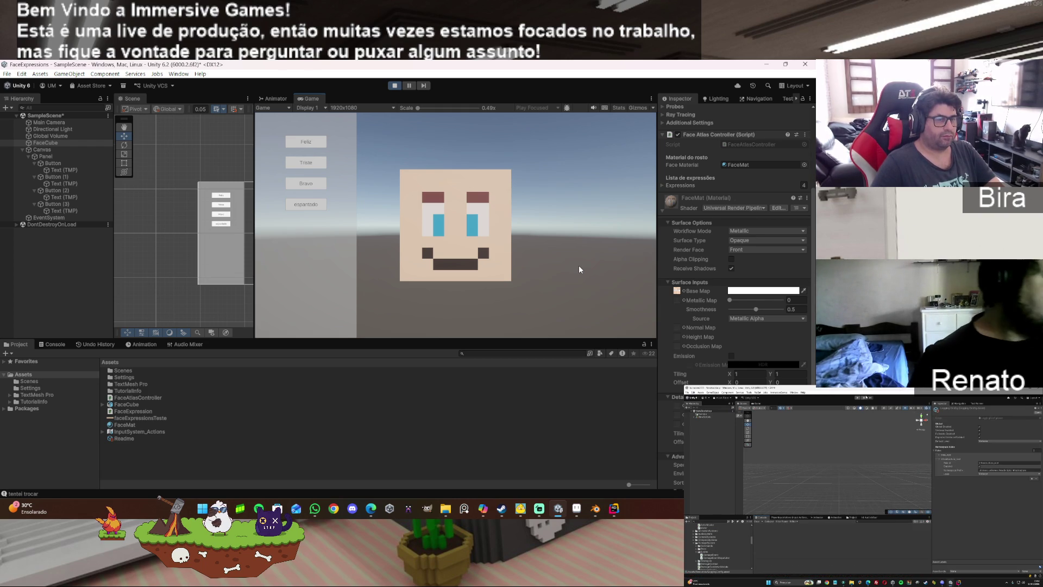
left_click(395, 86)
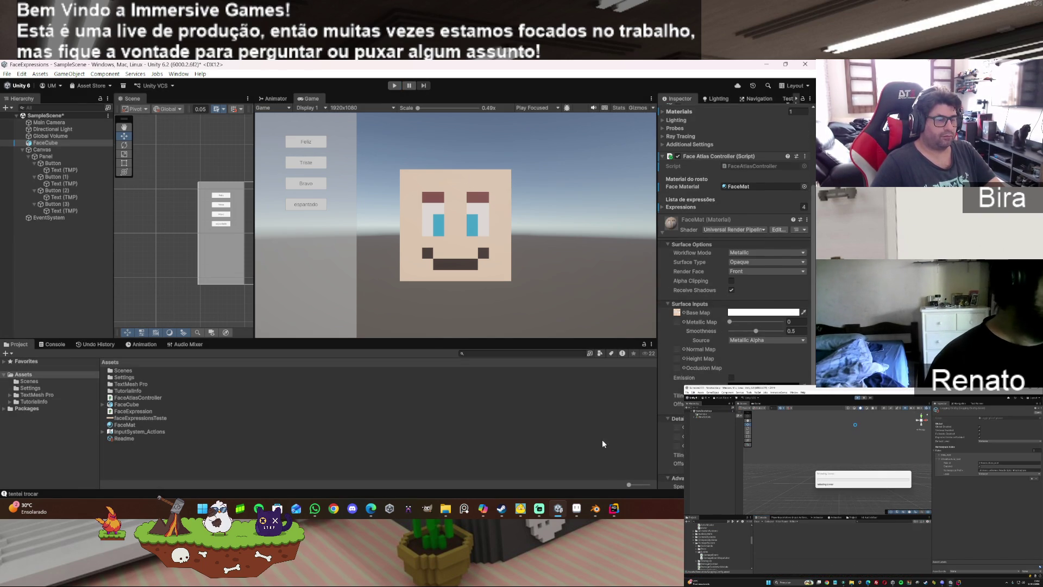
left_click(595, 508)
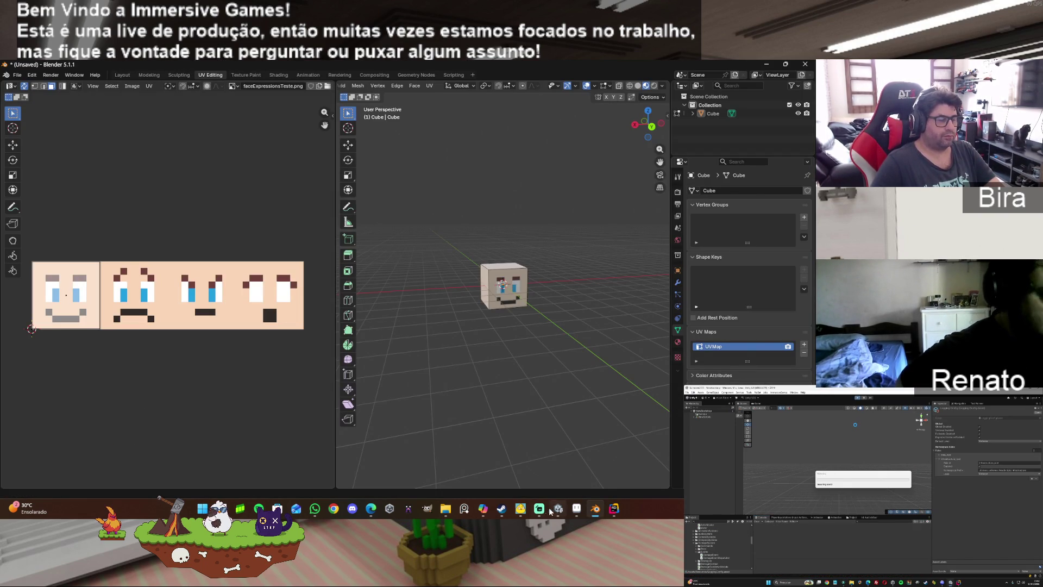
Step: Switch from Blender back to FaceAtlasController.cs in Rider
left_click(615, 510)
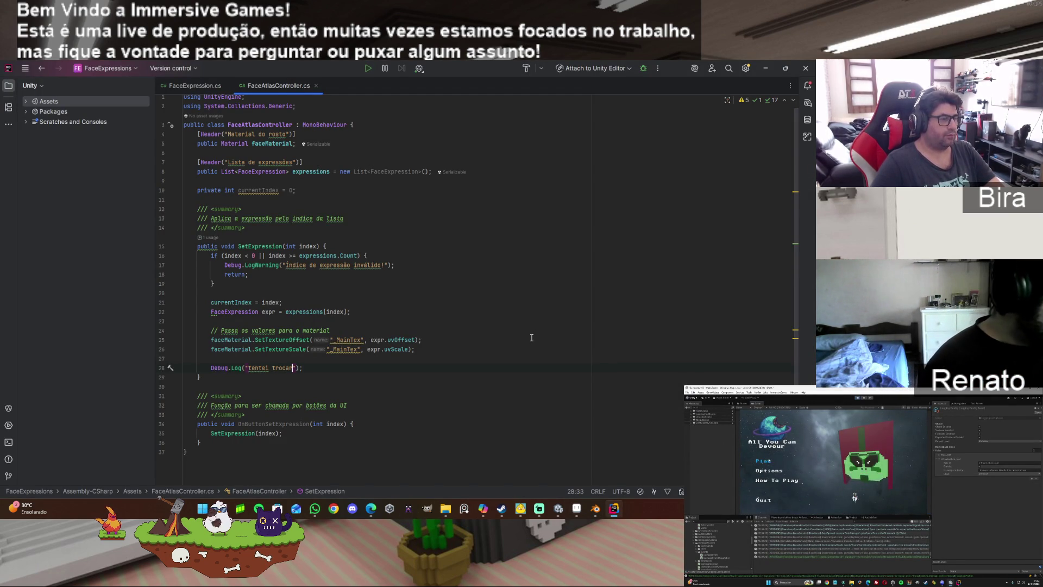
Step: Dismiss the SetTextureOffset documentation popup and minimize Rider and Blender to reveal Unity
mouse_move(281, 340)
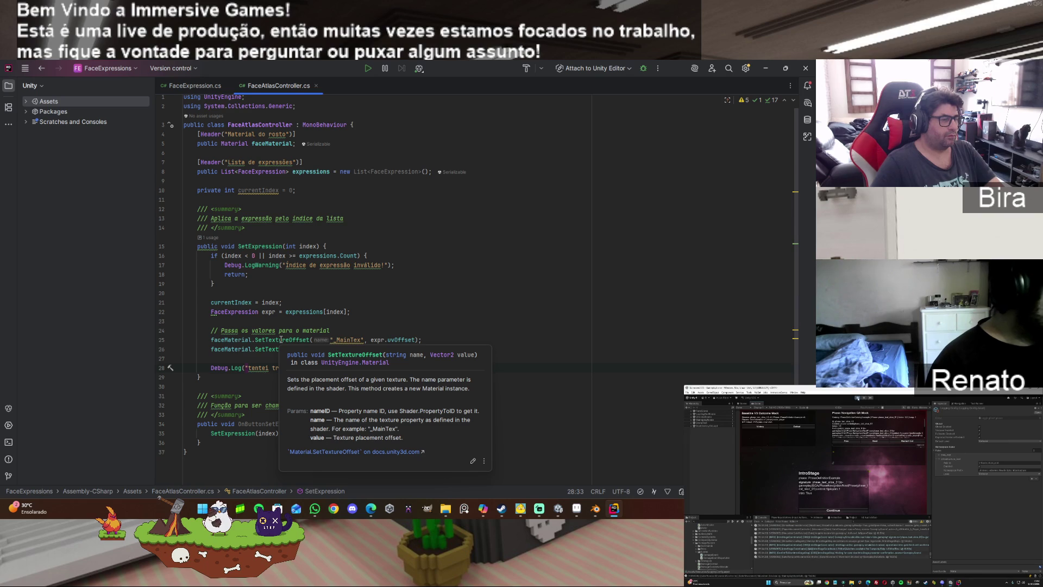
scroll(524, 339, "up", 1)
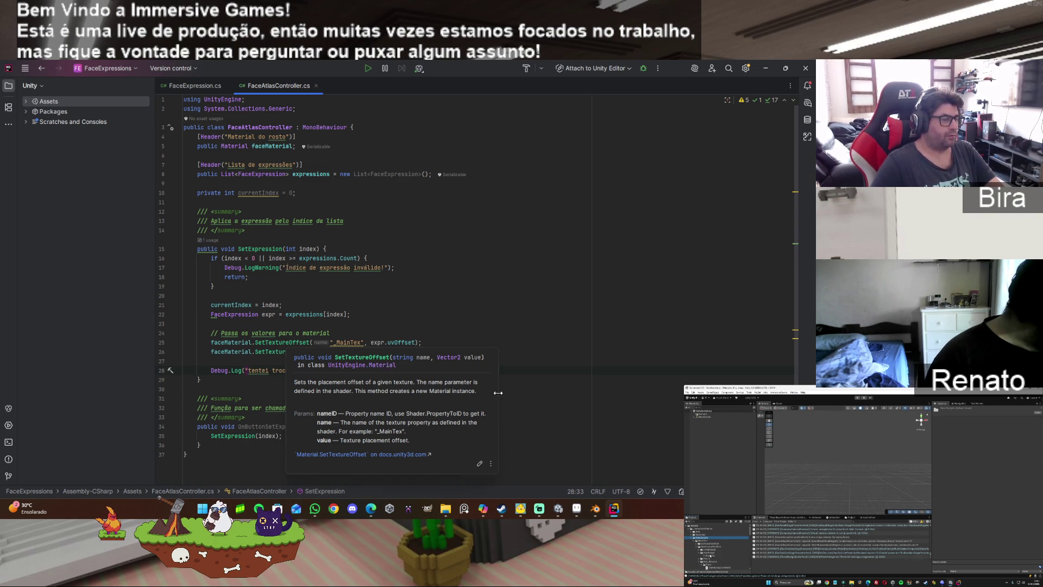
left_click(483, 508)
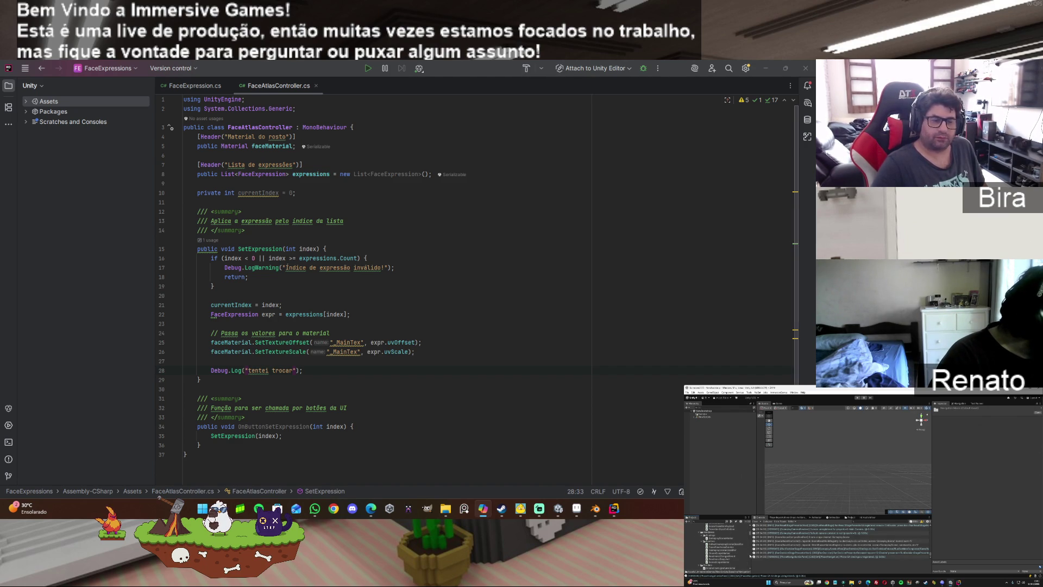
left_click(764, 69)
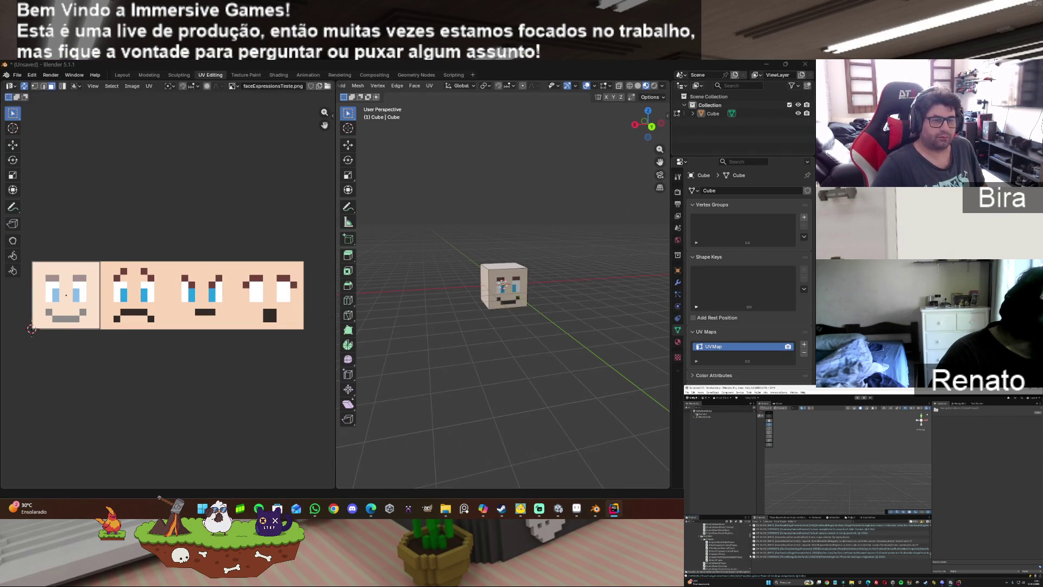
left_click(767, 67)
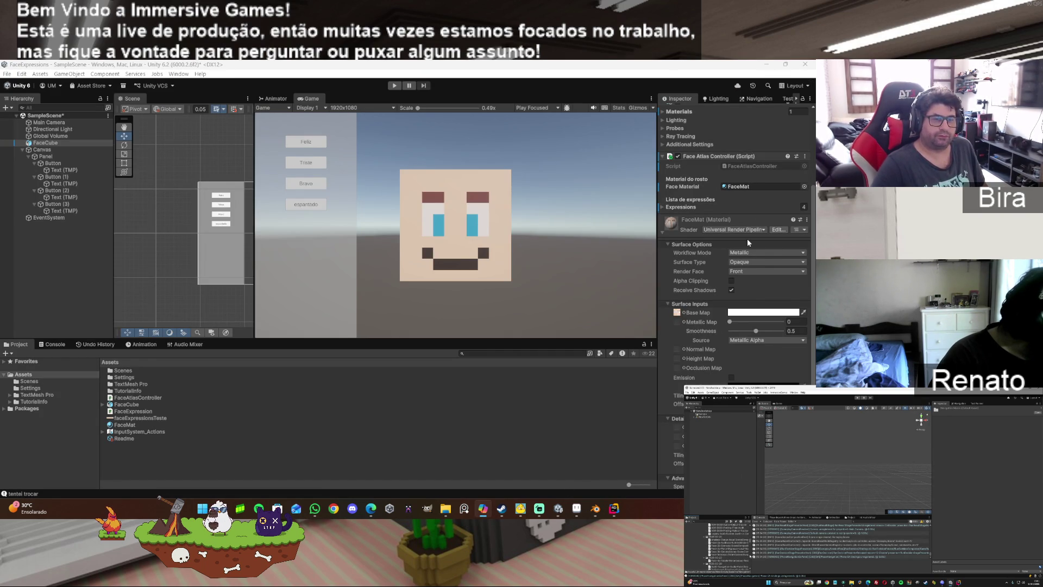
Step: Open the face material's Lit shader source, then close it and hide Rider
left_click(765, 230)
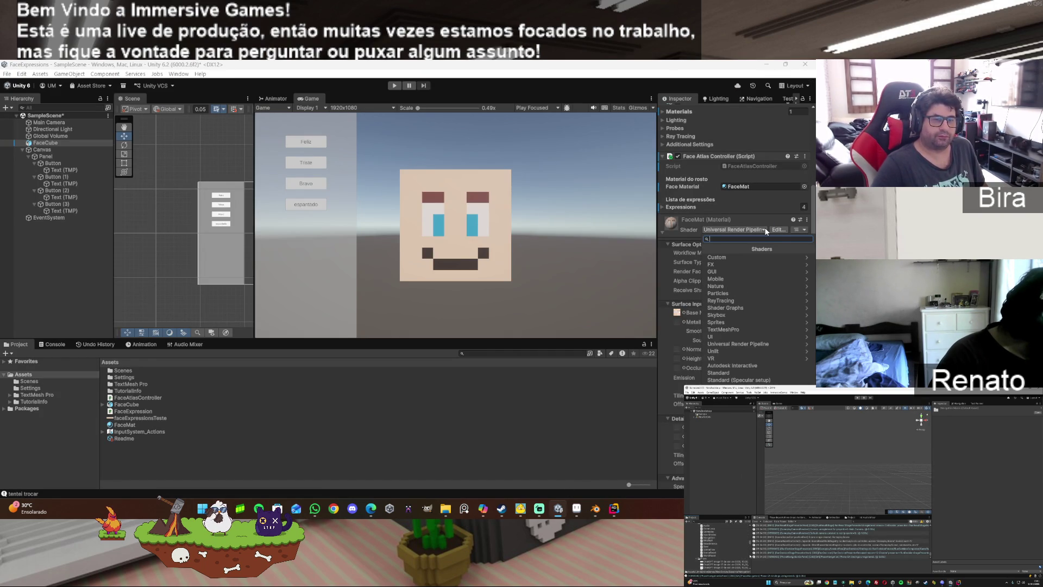
left_click(778, 230)
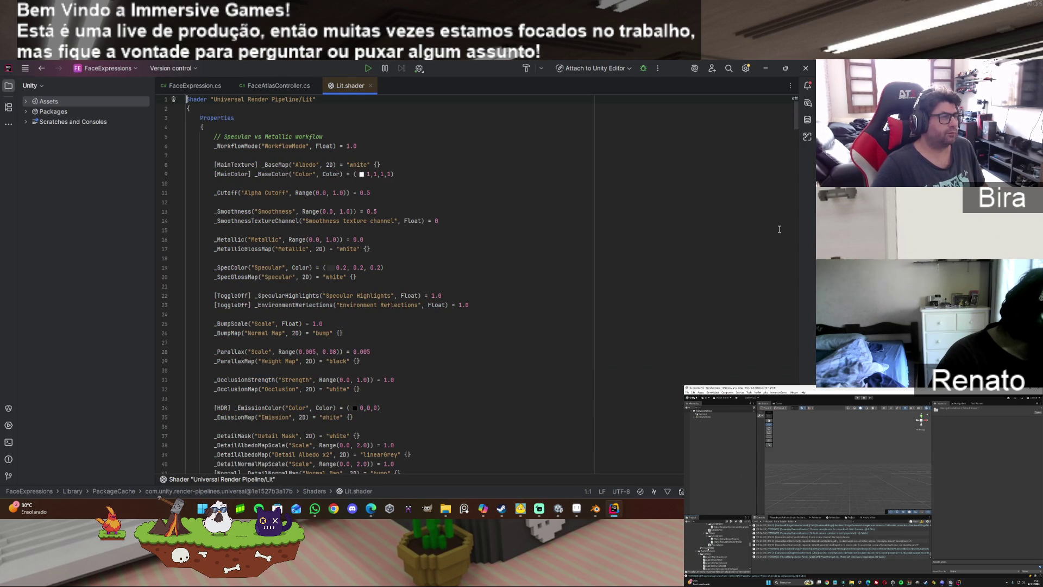
left_click(370, 86)
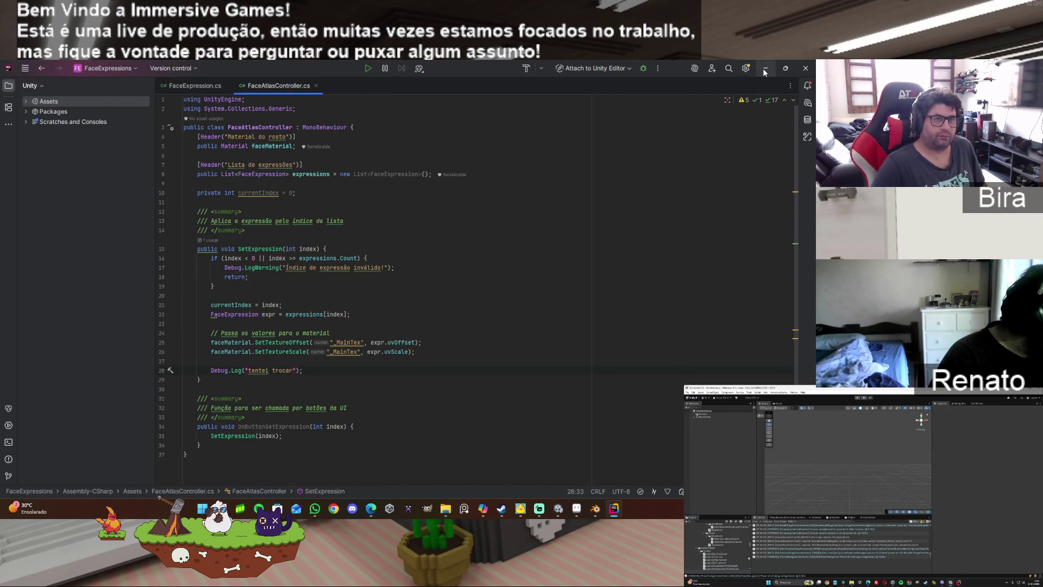
left_click(764, 68)
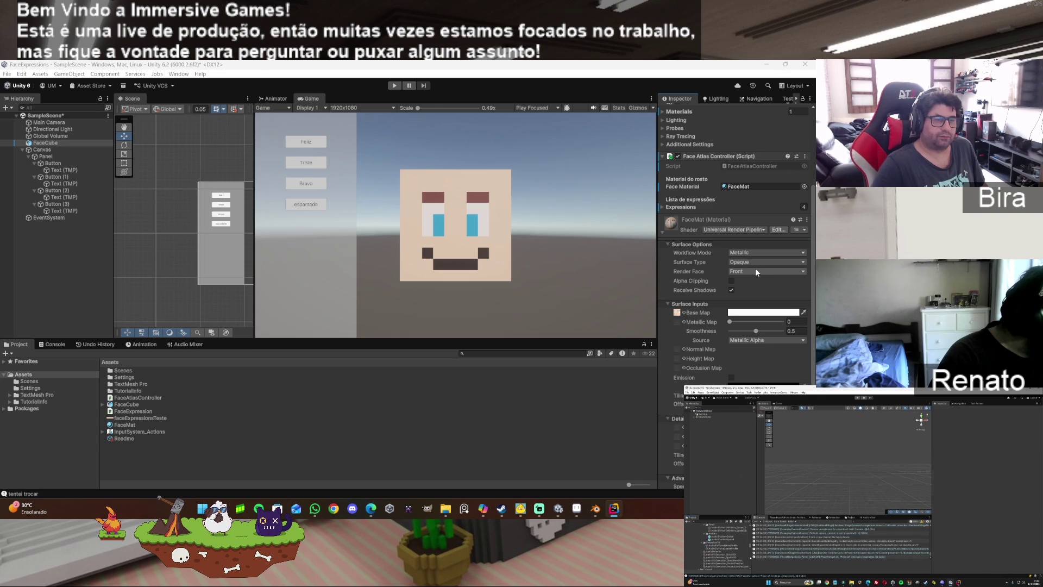
Step: Browse the Custom shader category, leave the shader unchanged, and expand FaceMat's settings
left_click(747, 230)
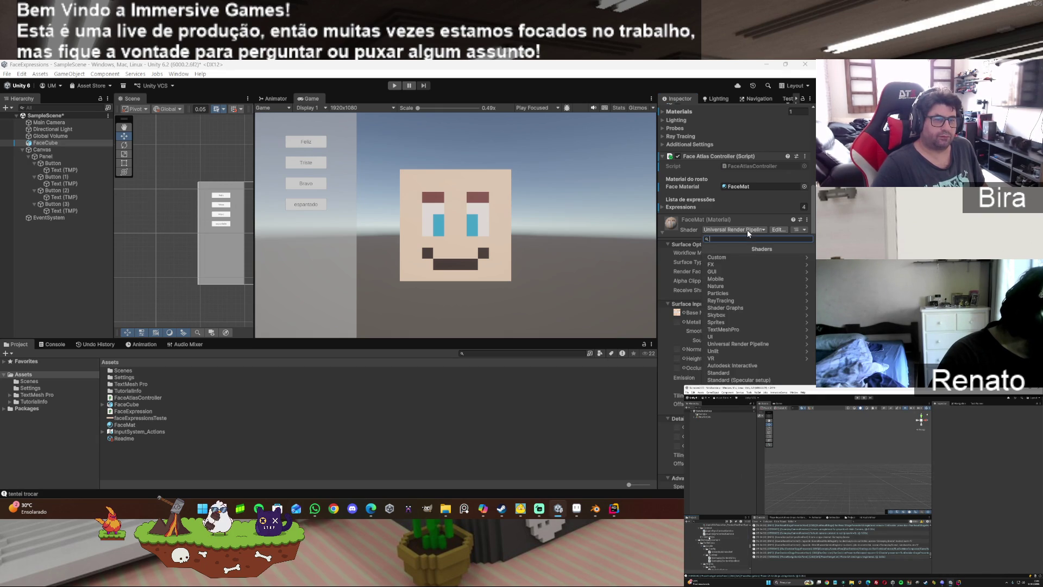
left_click(738, 256)
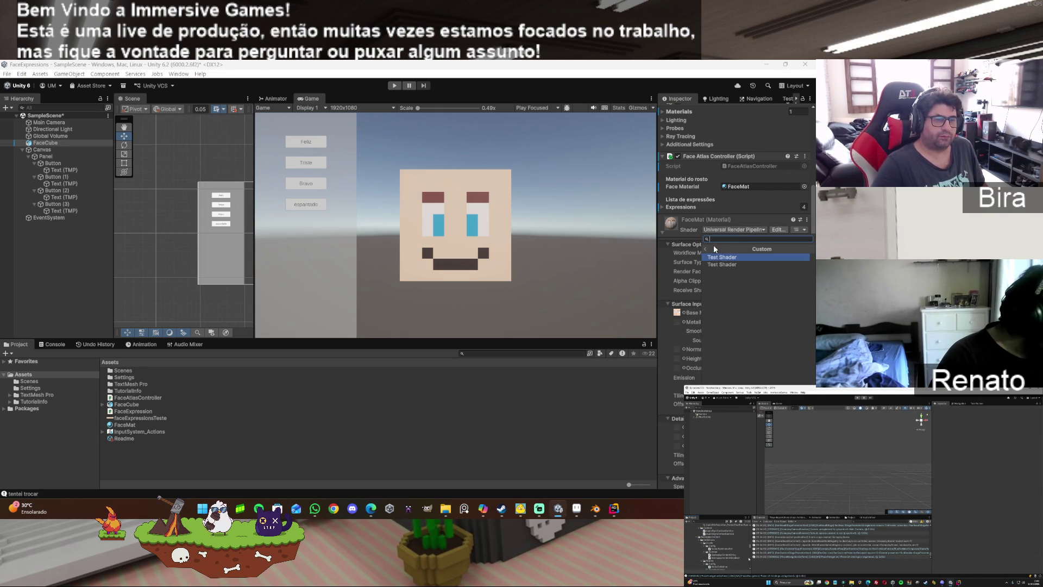
left_click(707, 249)
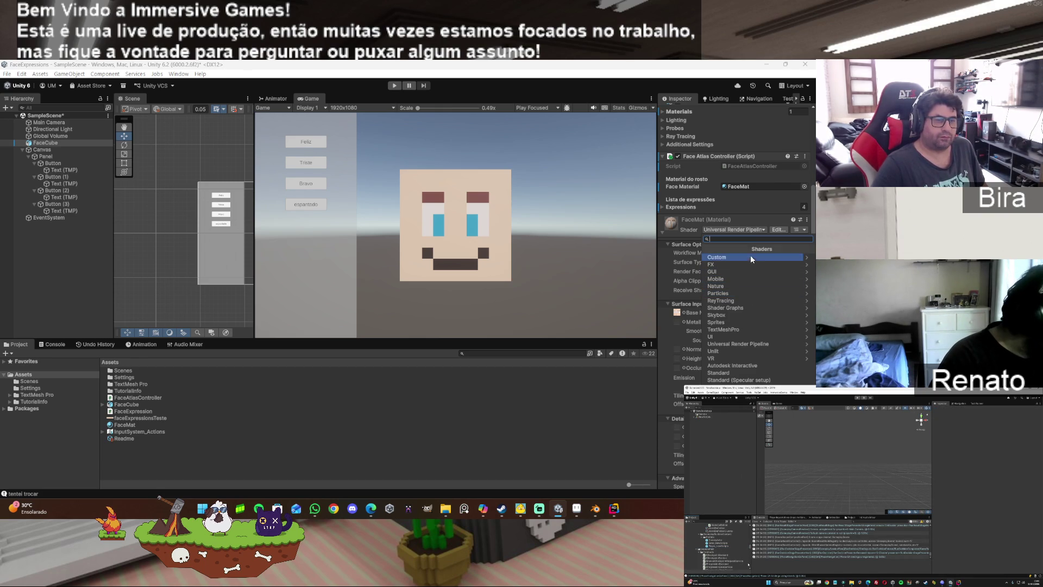
left_click(755, 214)
scroll(756, 214, "up", 3)
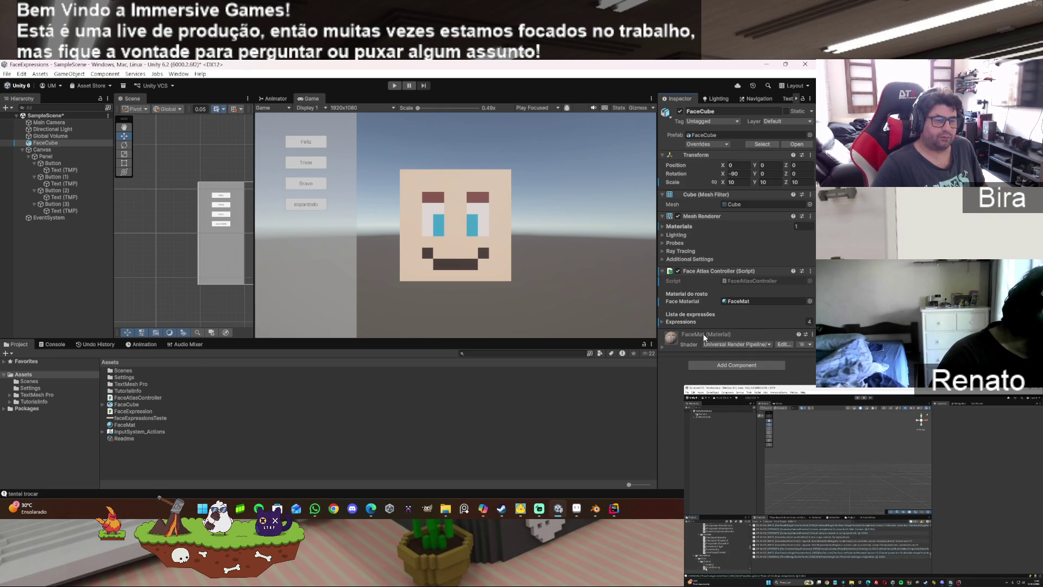
left_click(663, 347)
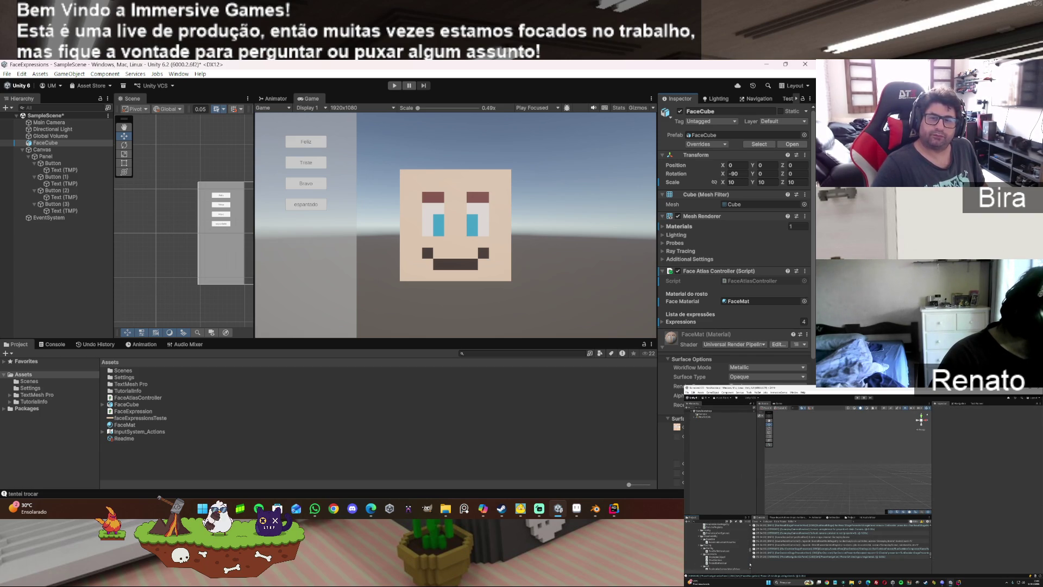
left_click(614, 509)
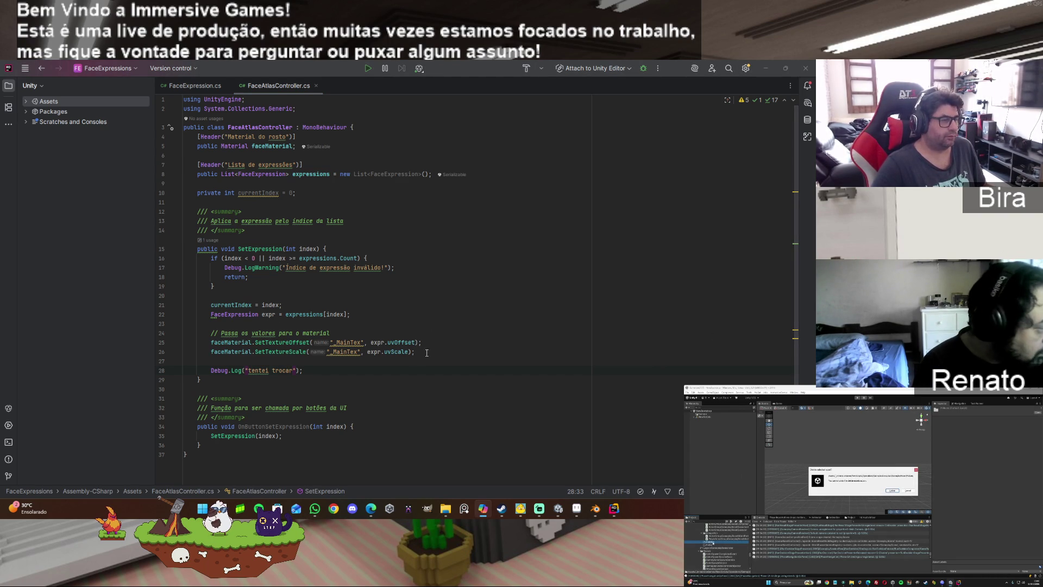
Step: Select lines 25–26 holding the texture offset and scale calls
left_click_drag(422, 352, 138, 340)
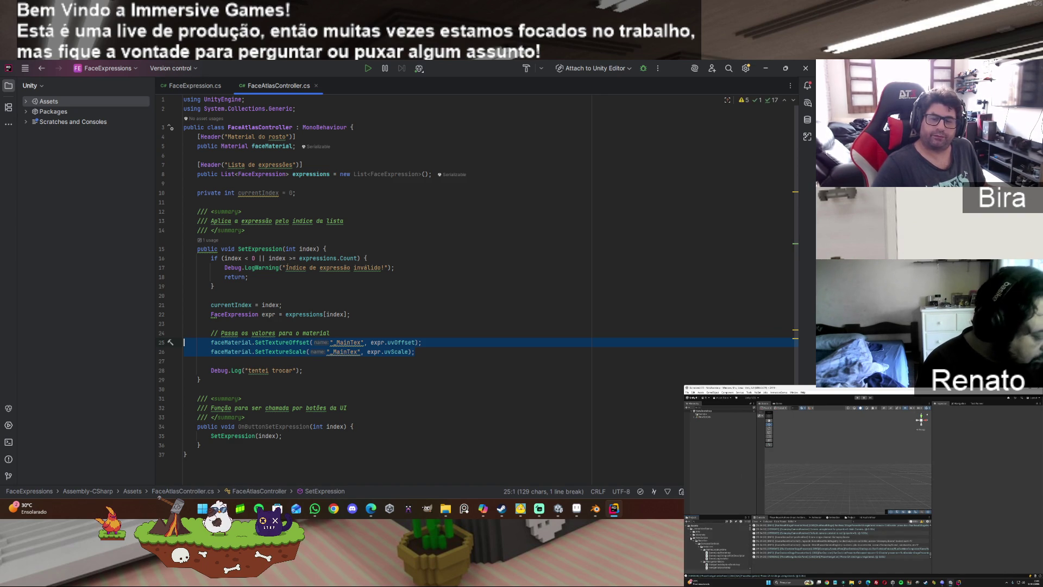
key("alt+Tab")
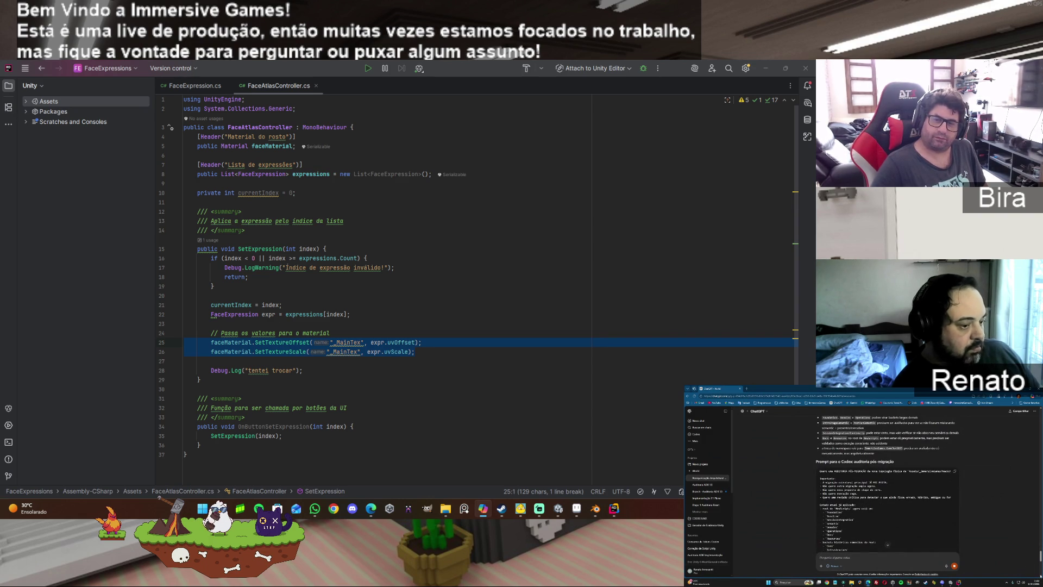
Step: Back in Unity, browse the Custom shaders, then set FaceMat to Standard, turning the cube magenta
left_click(558, 508)
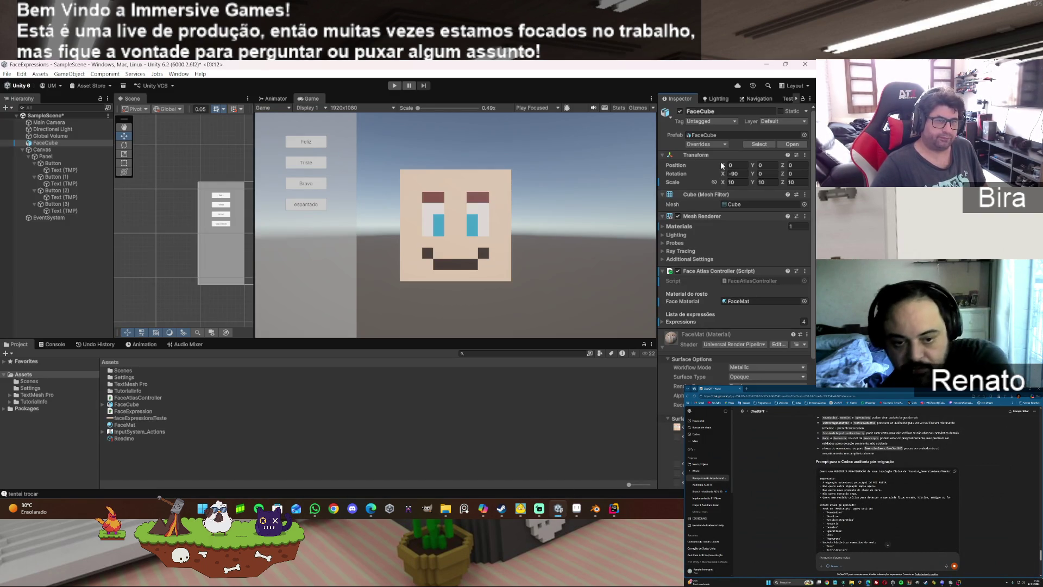
scroll(761, 228, "down", 5)
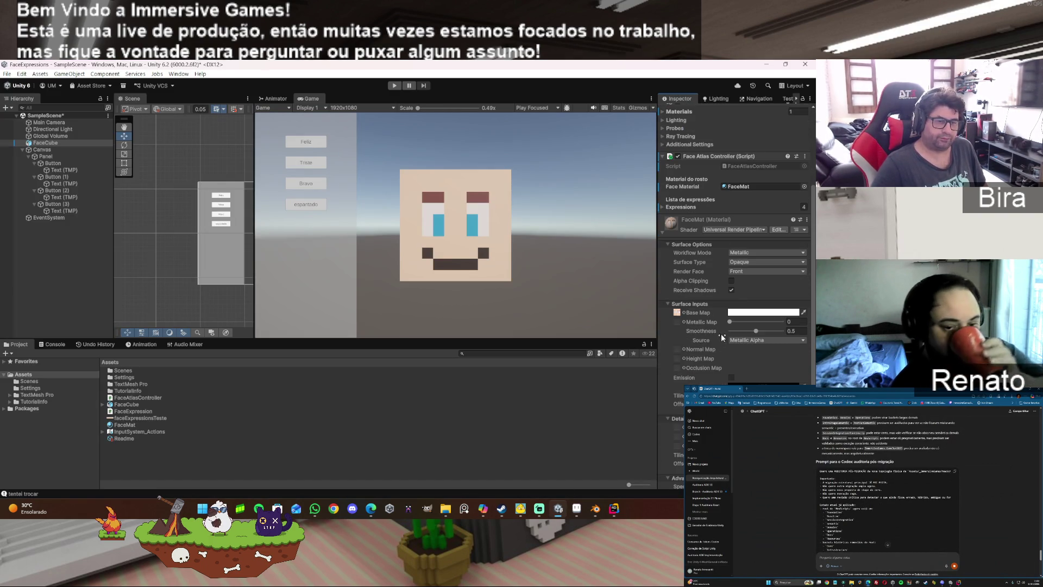
left_click(764, 230)
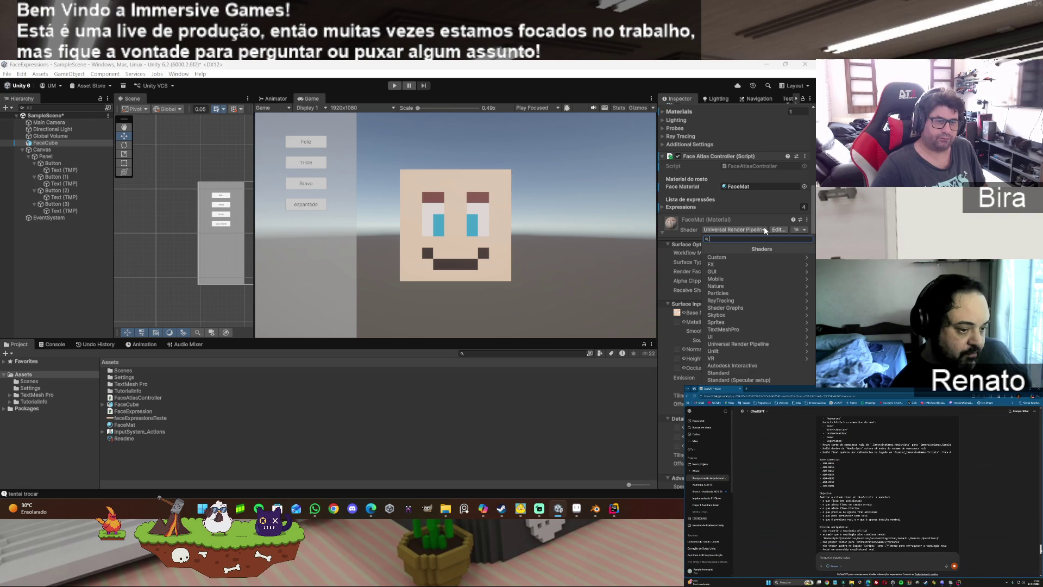
left_click(751, 257)
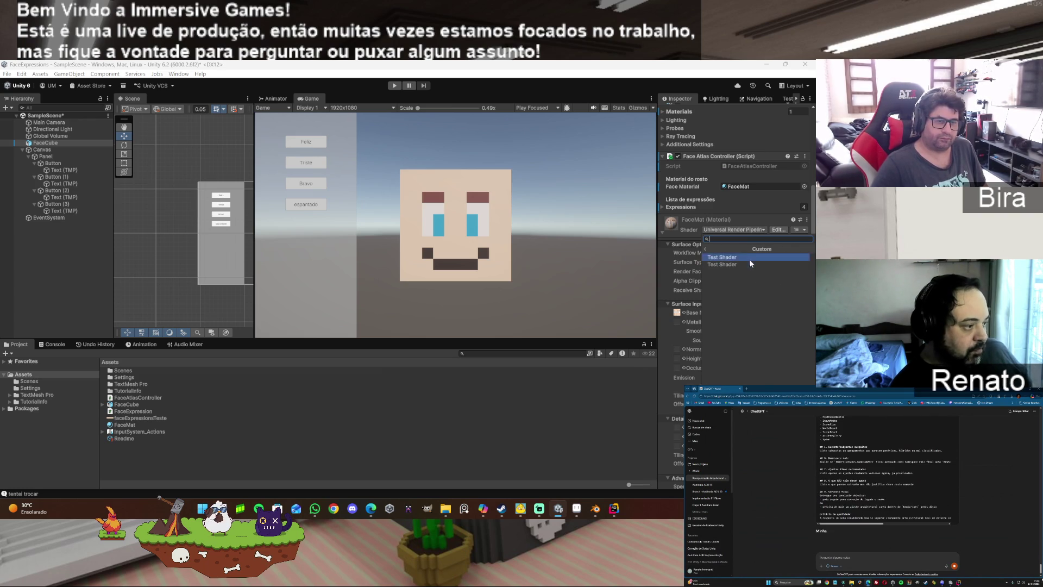
left_click(705, 249)
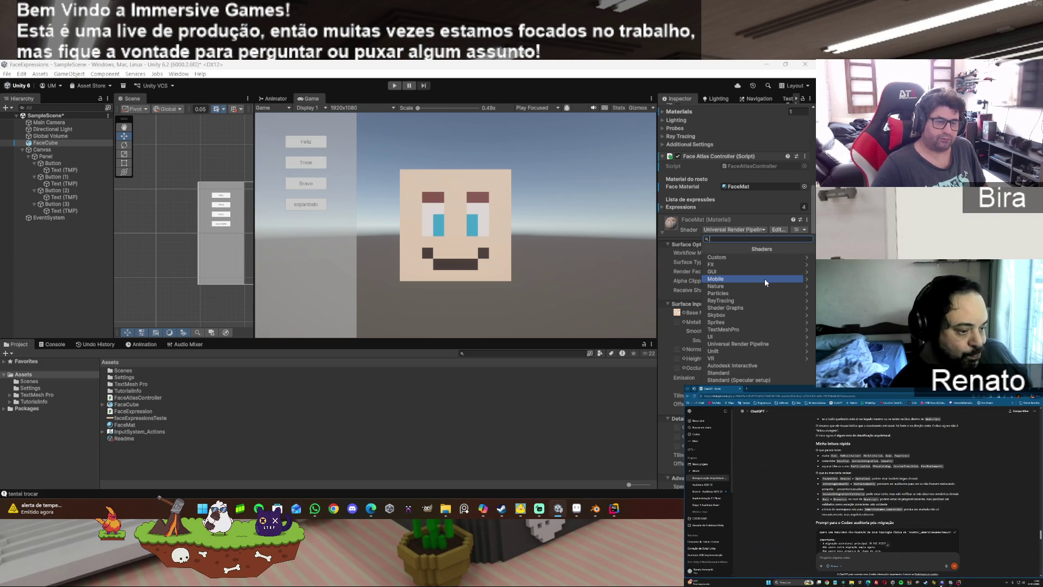
left_click(728, 373)
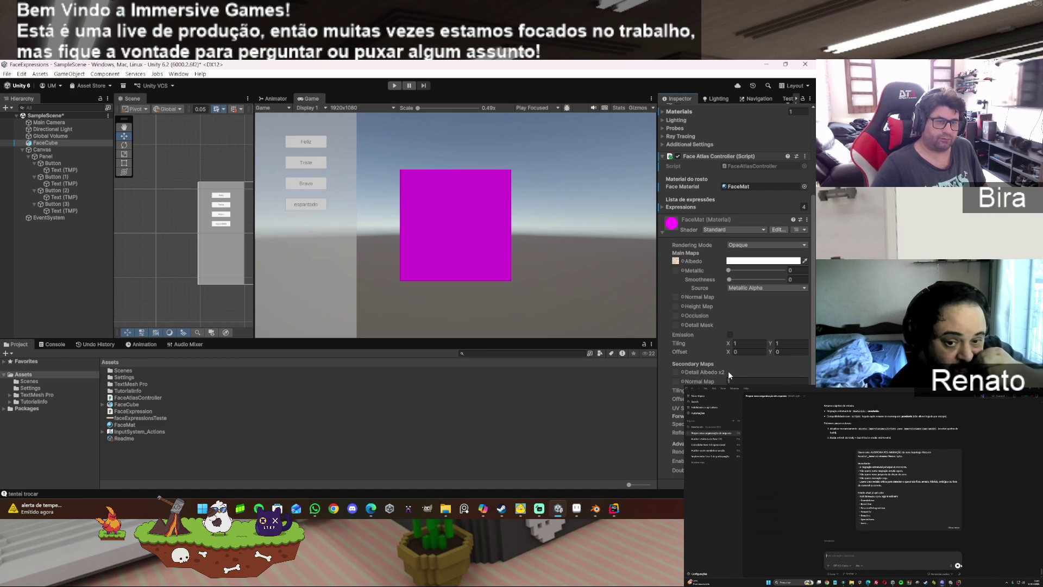
Step: Try Standard (Specular setup), then switch FaceMat to Sprites/Default to restore the pixel-art face
left_click(738, 246)
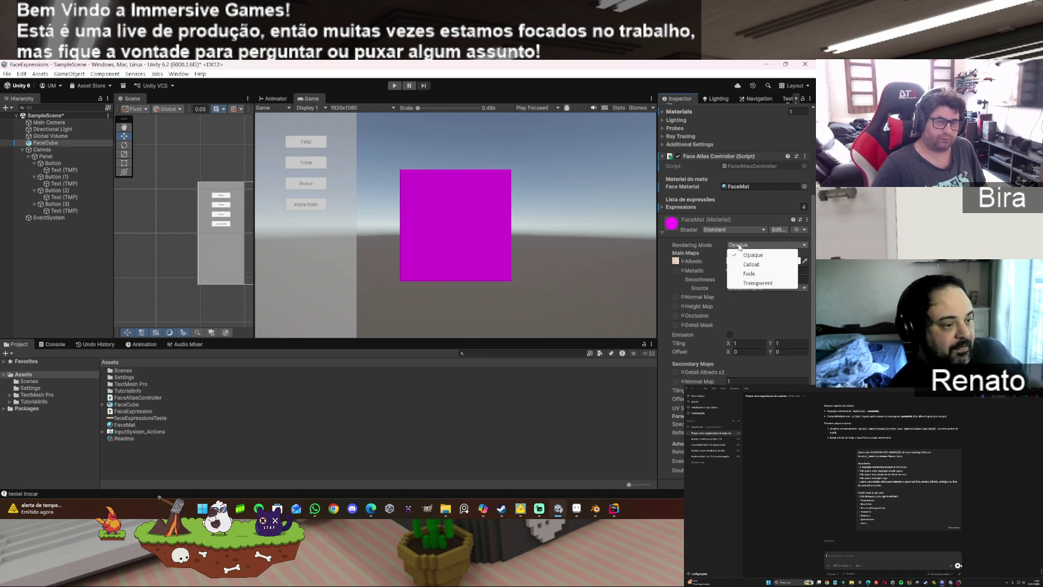
left_click(743, 228)
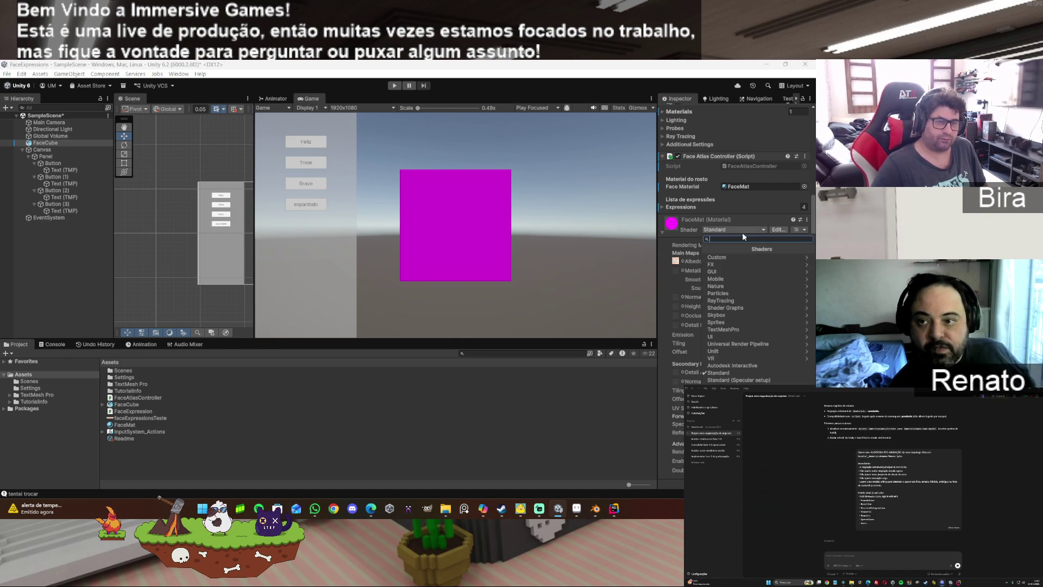
left_click(732, 380)
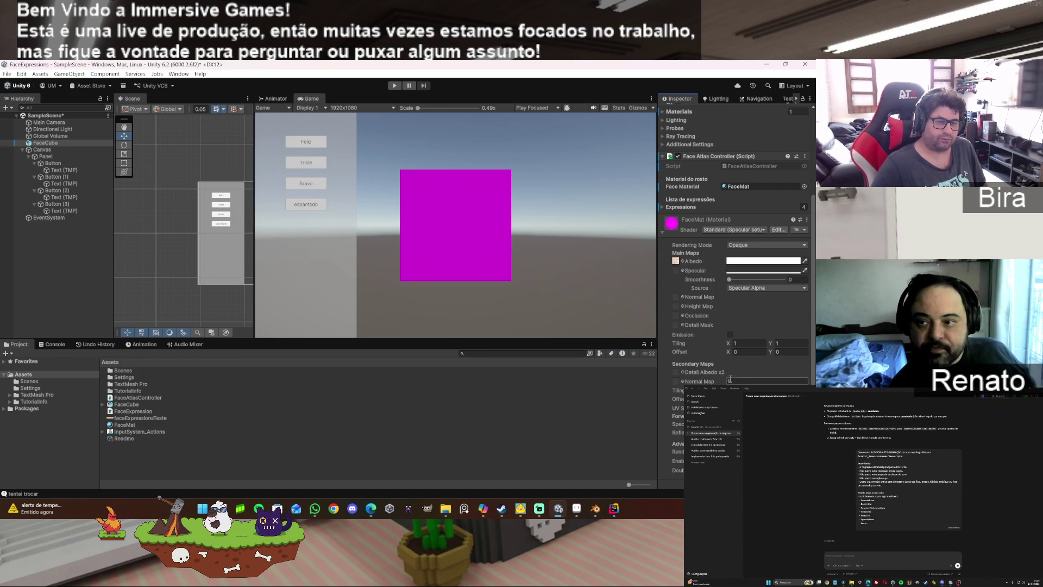
left_click(732, 229)
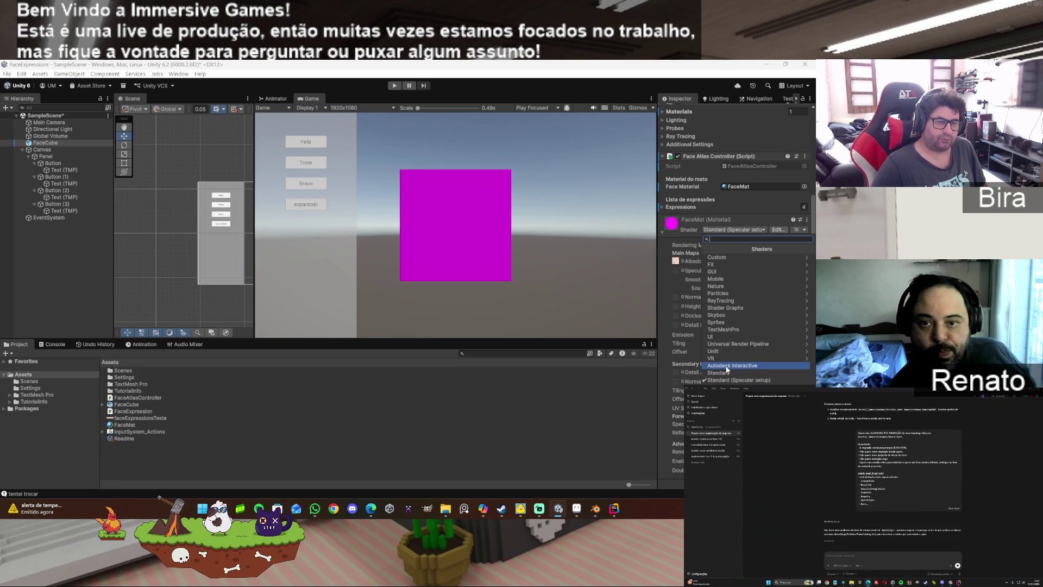
left_click(729, 321)
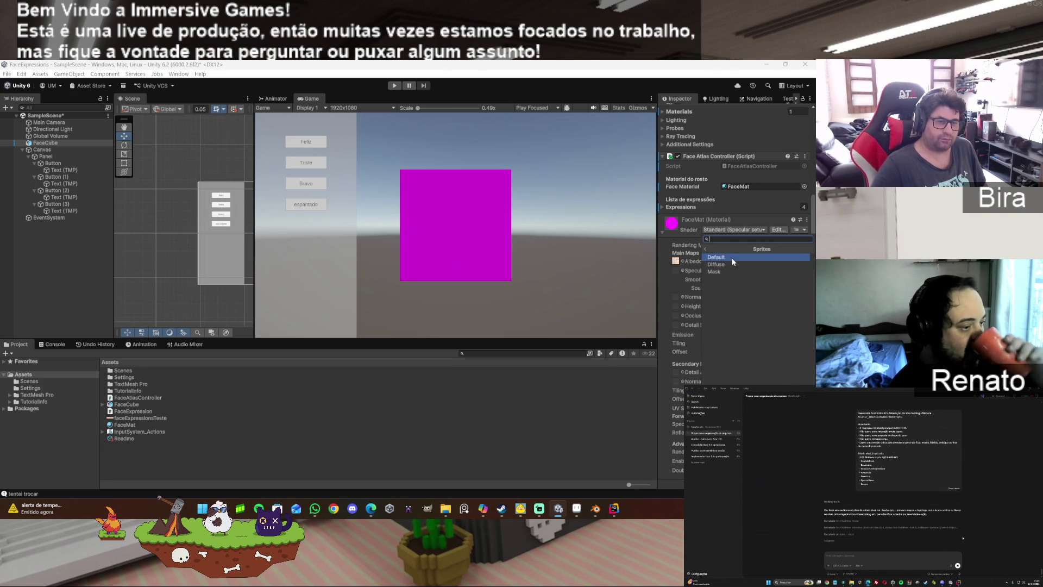
left_click(716, 257)
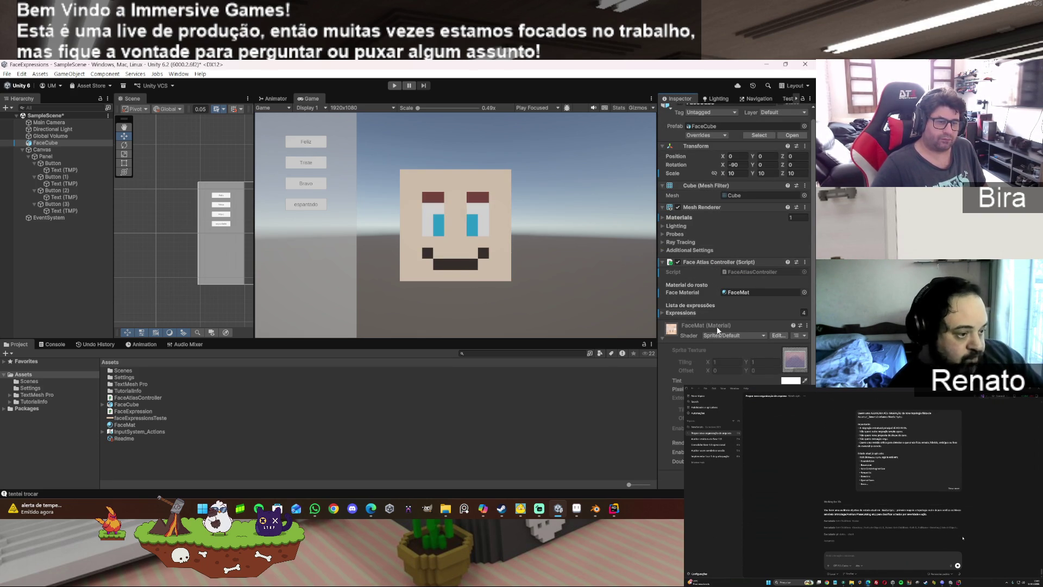
scroll(716, 353, "up", 1)
scroll(716, 374, "down", 1)
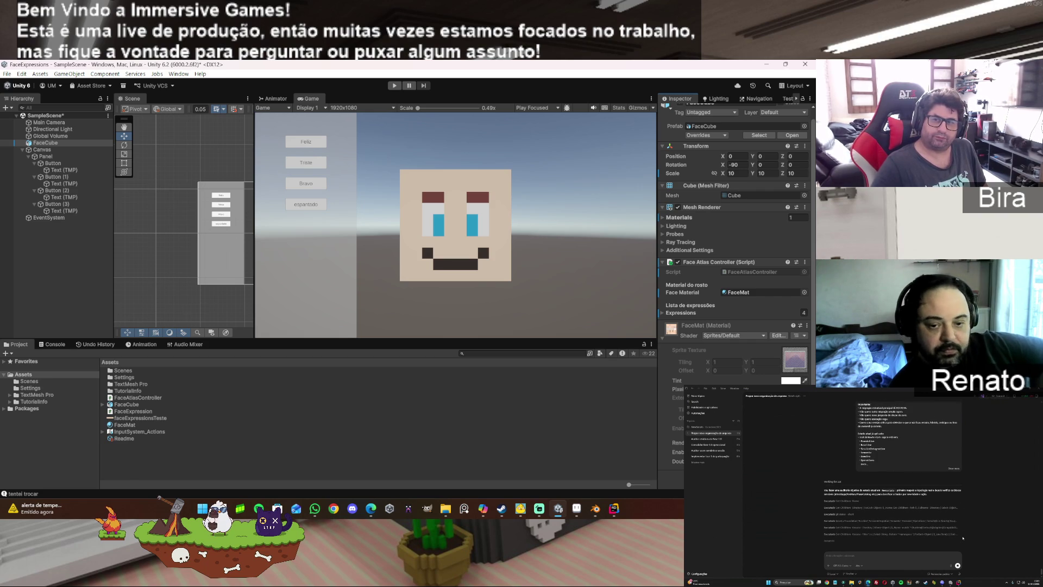
Step: Switch FaceMat's shader to Unlit/Texture
left_click(729, 334)
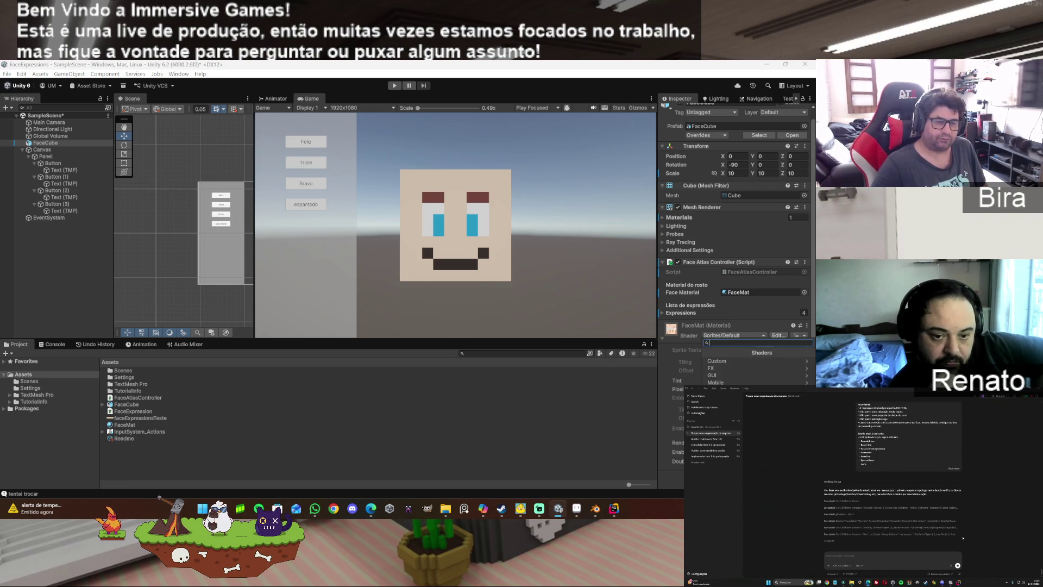
left_click(728, 426)
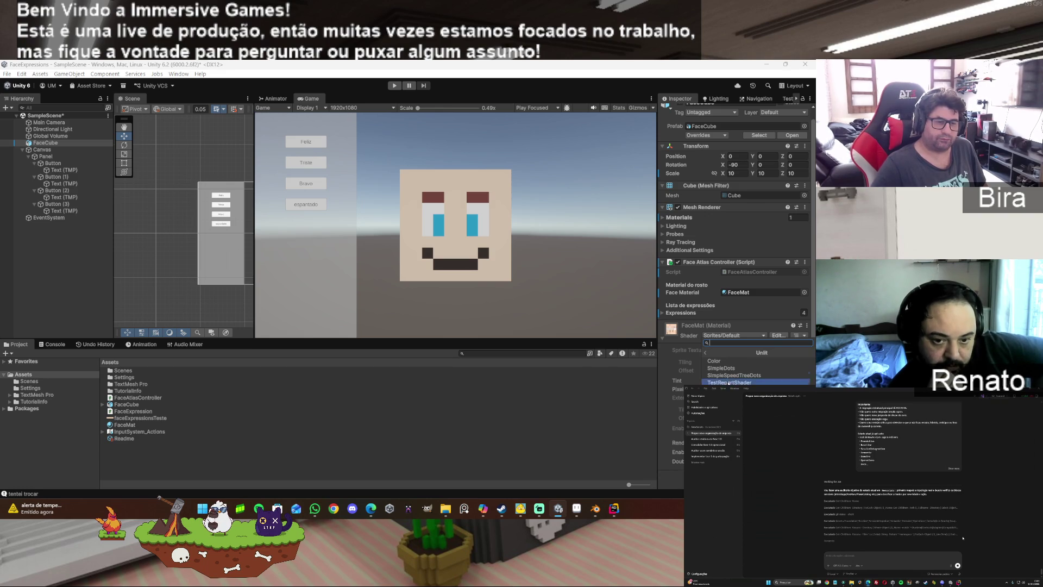
left_click(723, 390)
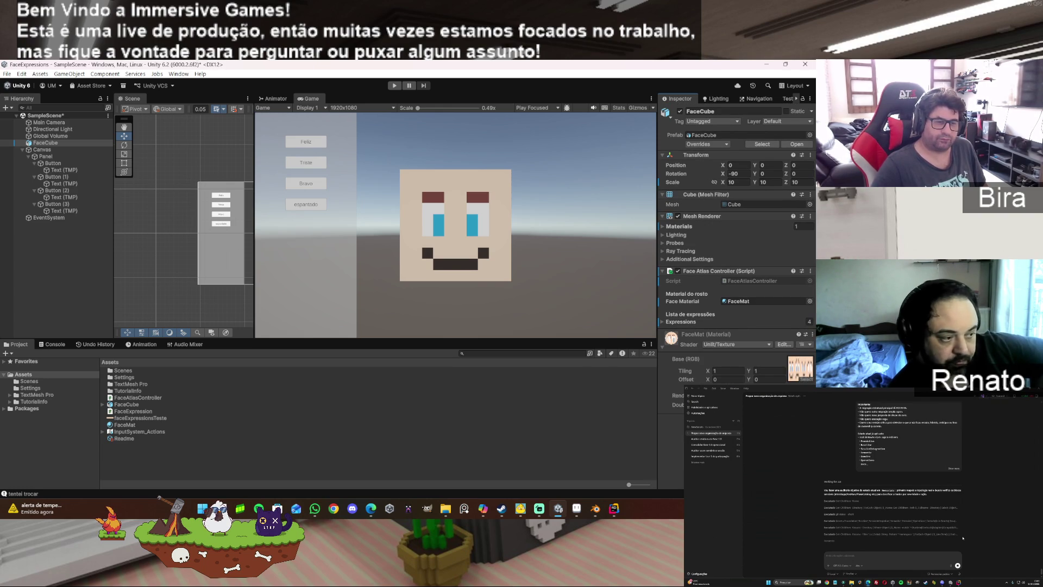
Step: Enter Play mode and test the Triste, espantado and Triste expression buttons
key("ctrl+p")
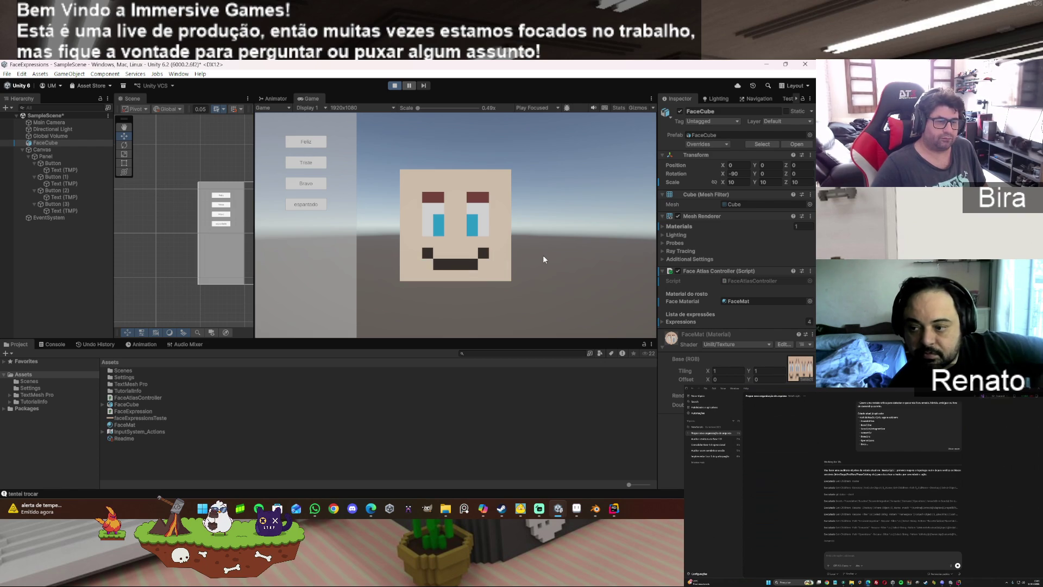
left_click(313, 165)
left_click(313, 212)
left_click(313, 162)
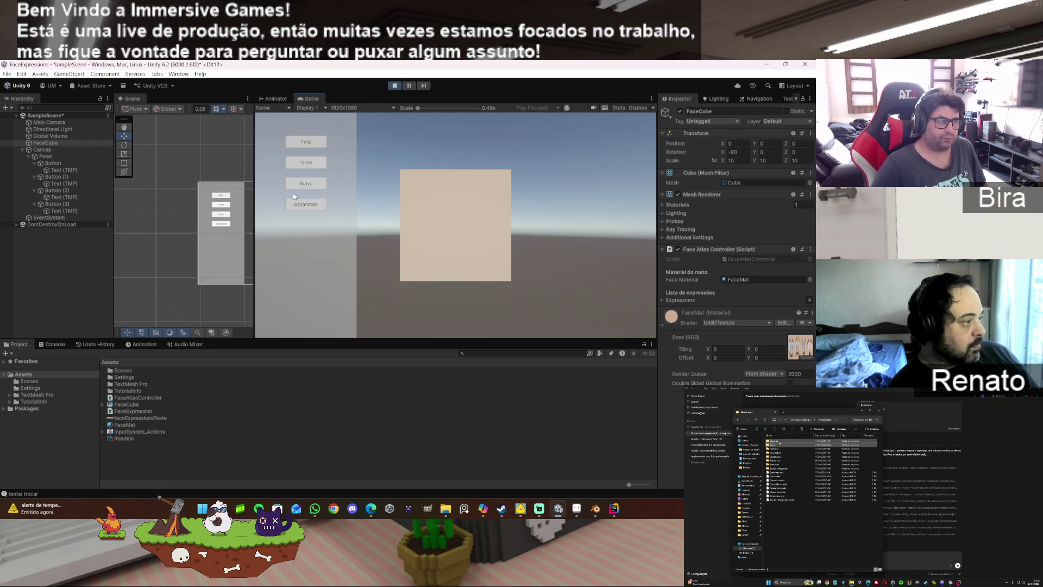
Step: Test Bravo and Feliz, stop playing, and set FaceMat's Offset X to 1.78
left_click(313, 188)
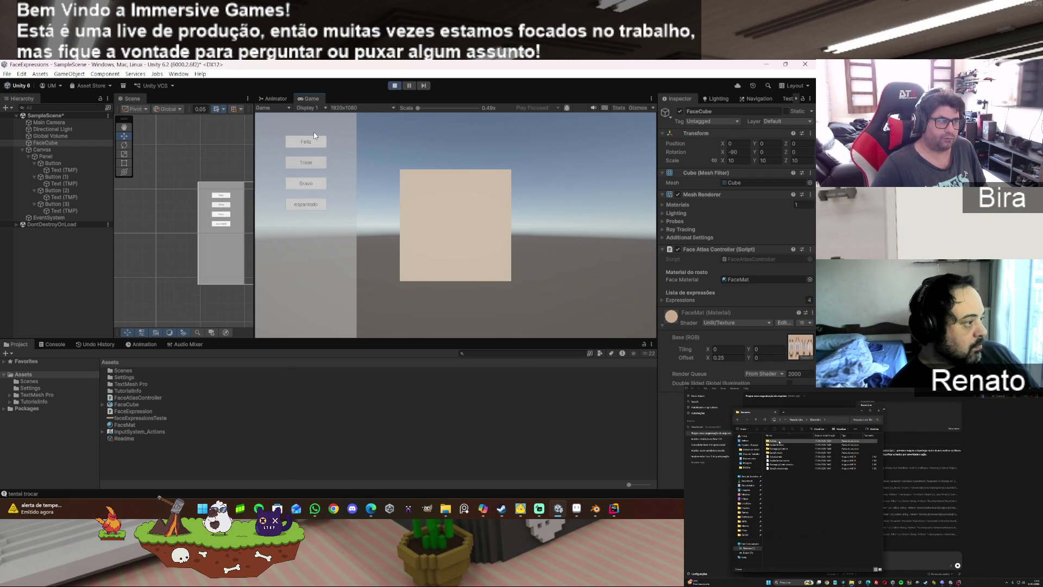
left_click(312, 139)
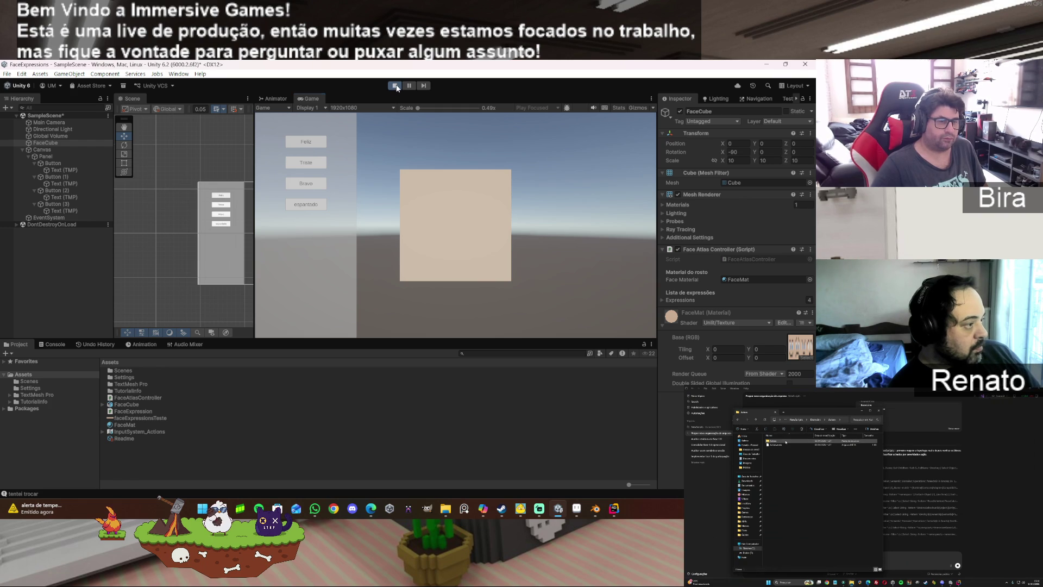
left_click(395, 86)
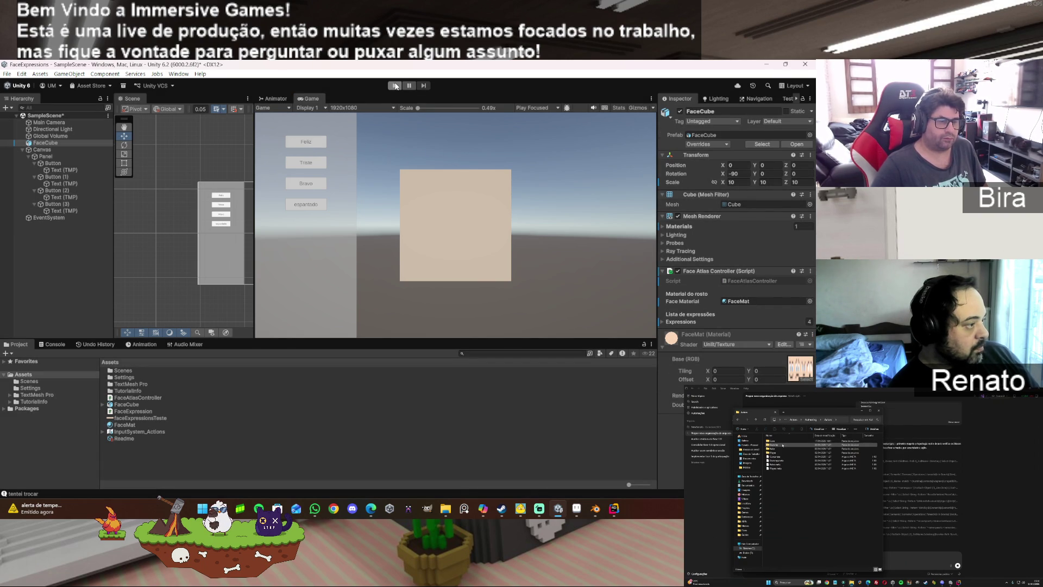
left_click(709, 382)
type("1.78")
left_click(53, 144)
left_click(705, 380)
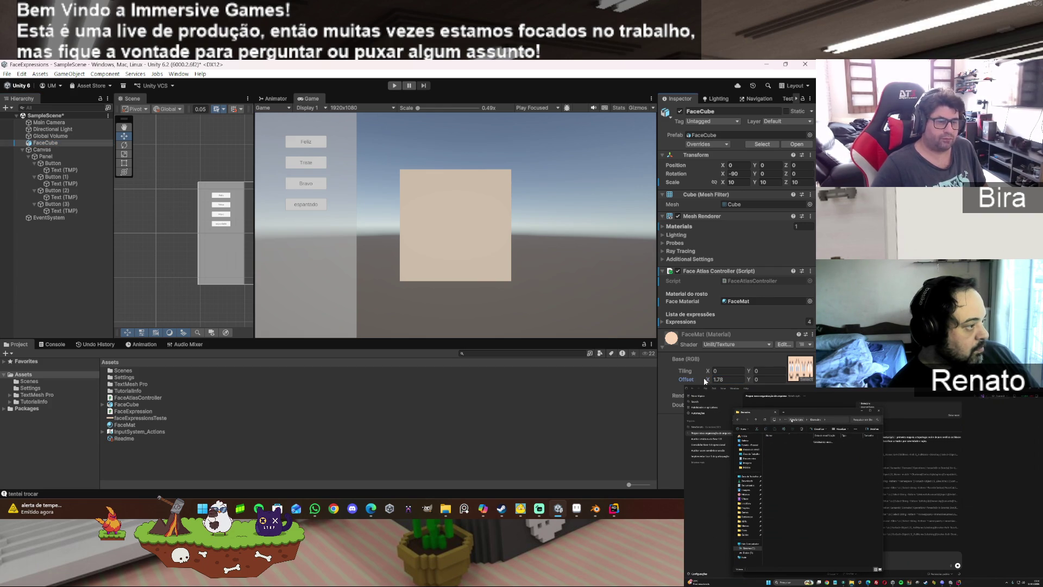
left_click(732, 381)
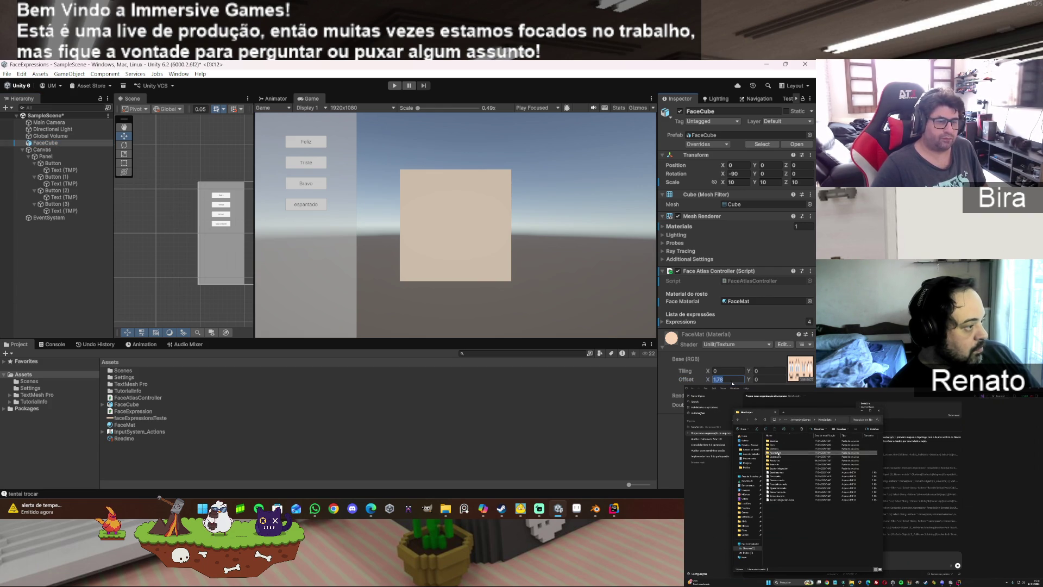
Step: Reapply Unlit/Texture to FaceMat, then switch it to a Universal Render Pipeline shader
left_click(734, 344)
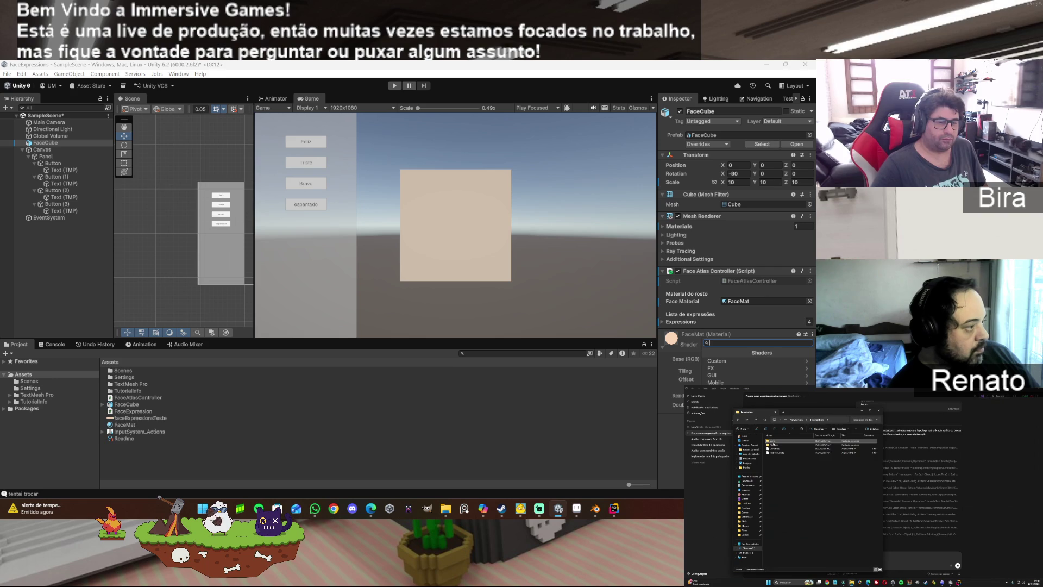
left_click(728, 375)
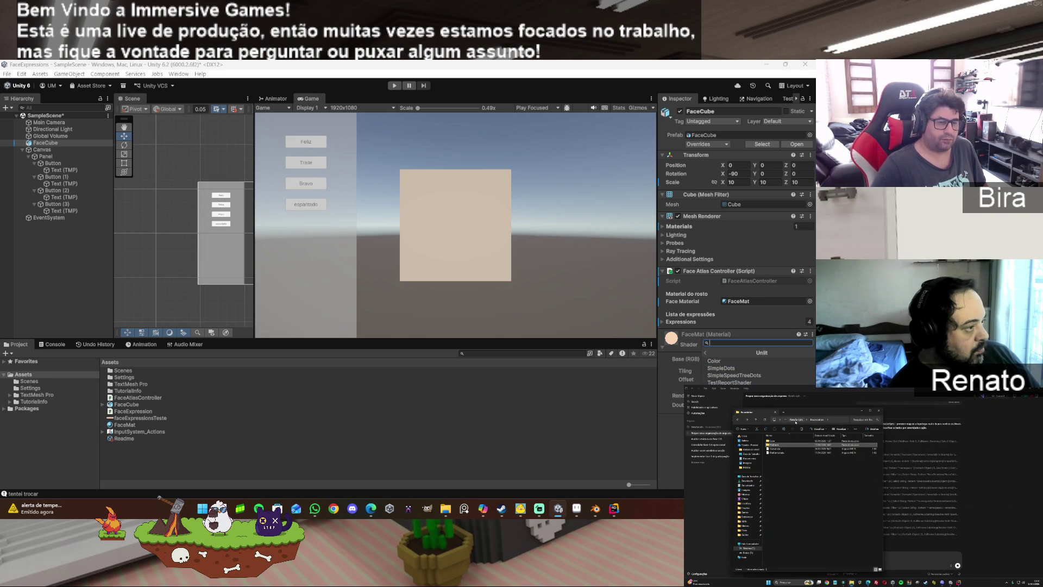
left_click(722, 390)
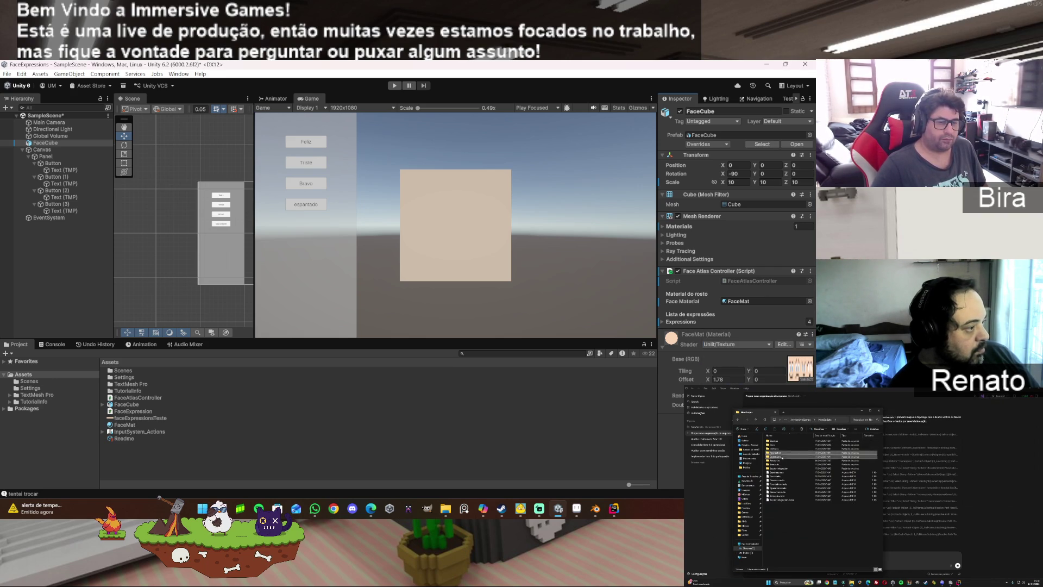
left_click(746, 344)
left_click(734, 424)
left_click(733, 382)
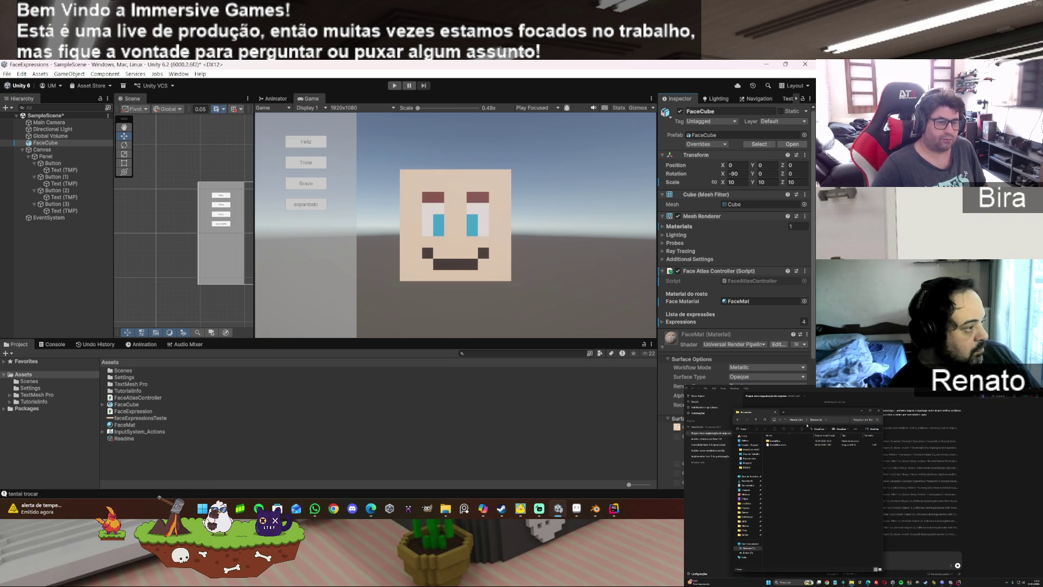
Step: Set FaceMat's Offset X to 0.21, reset it to 0, and enter Play mode
scroll(734, 244, "down", 6)
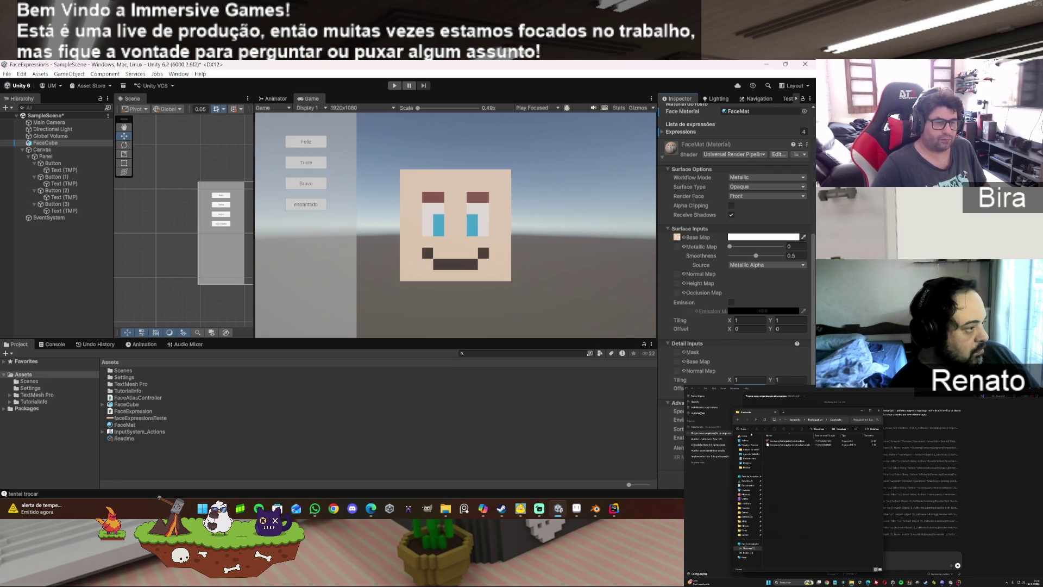
left_click(742, 329)
type("0.21")
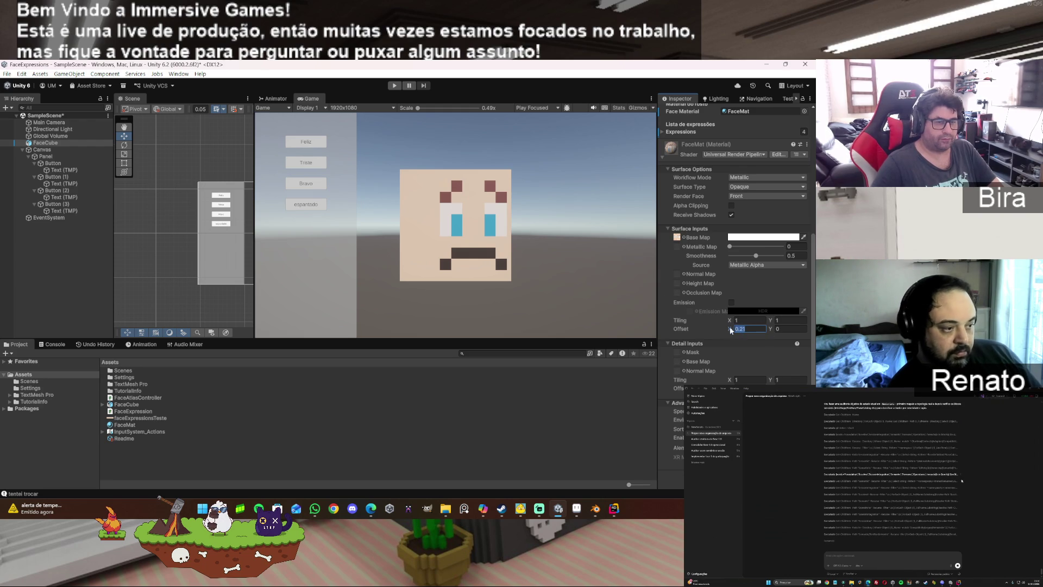
type("0")
left_click(581, 218)
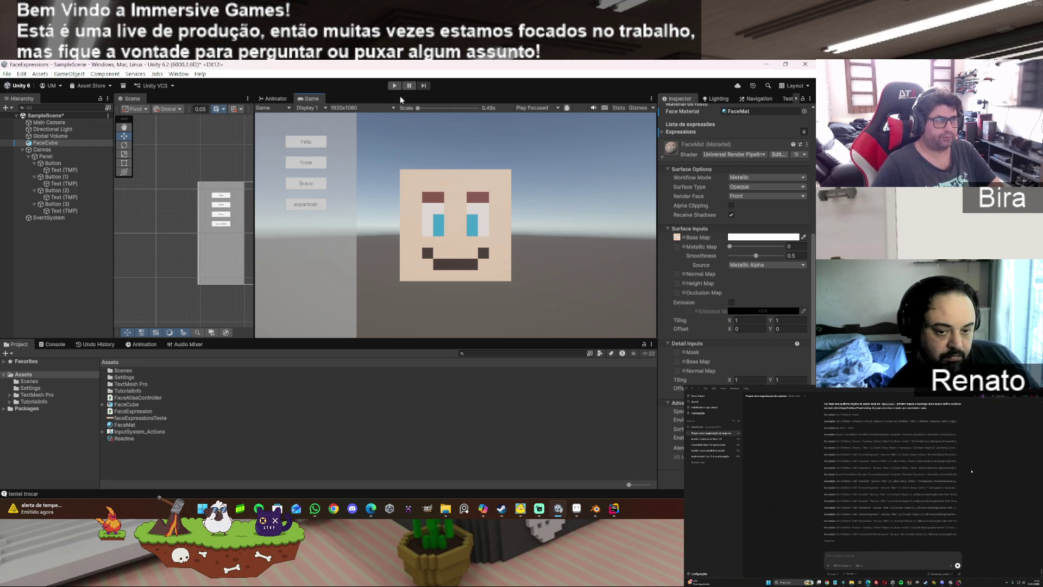
left_click(395, 85)
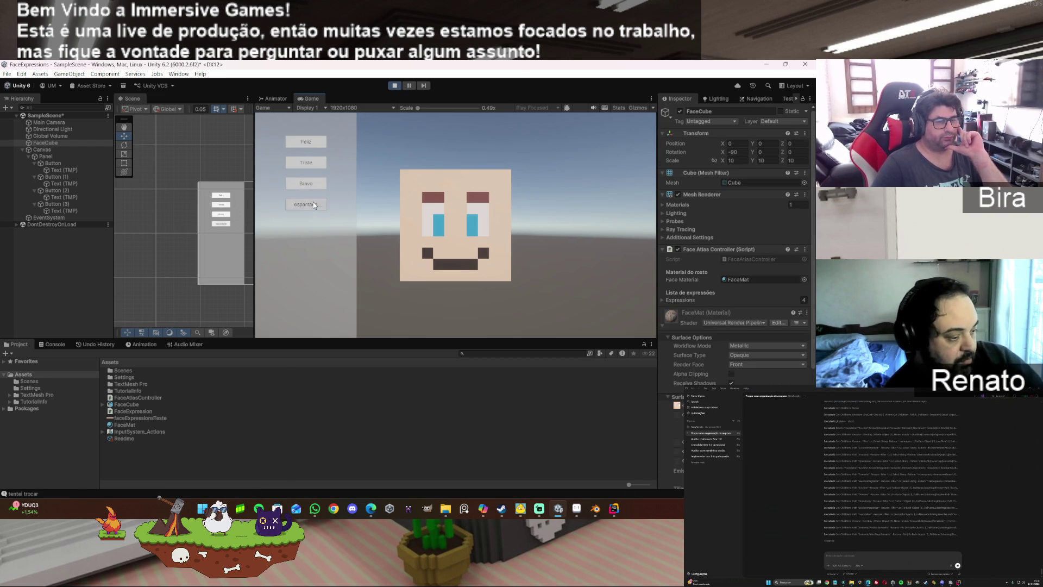
scroll(738, 373, "down", 5)
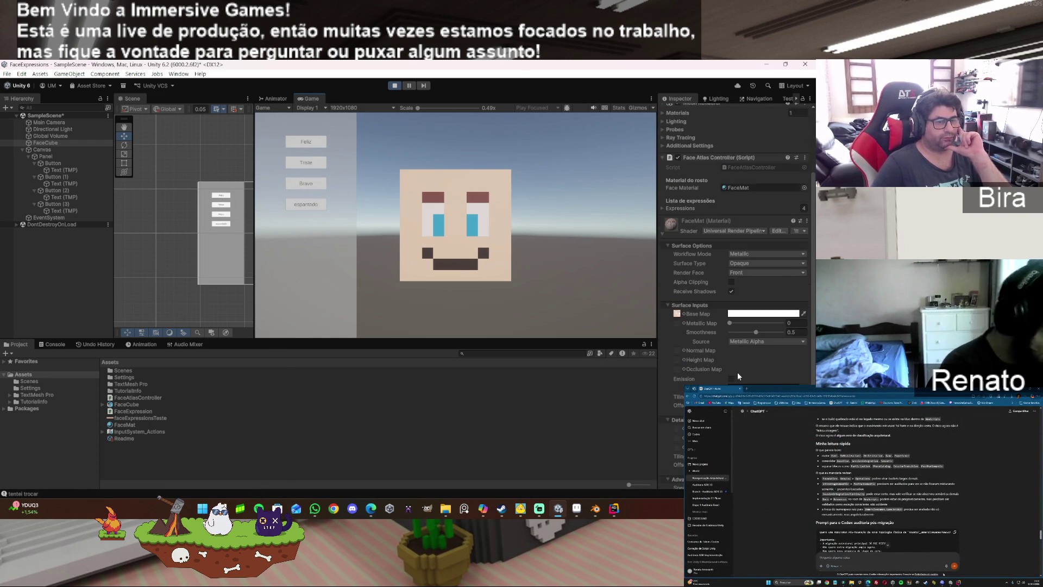
Step: Scrub Offset X to -0.21, stop playing, set Offset X back to 0, and open the Shader list
left_click_drag(730, 328, 755, 328)
left_click(395, 86)
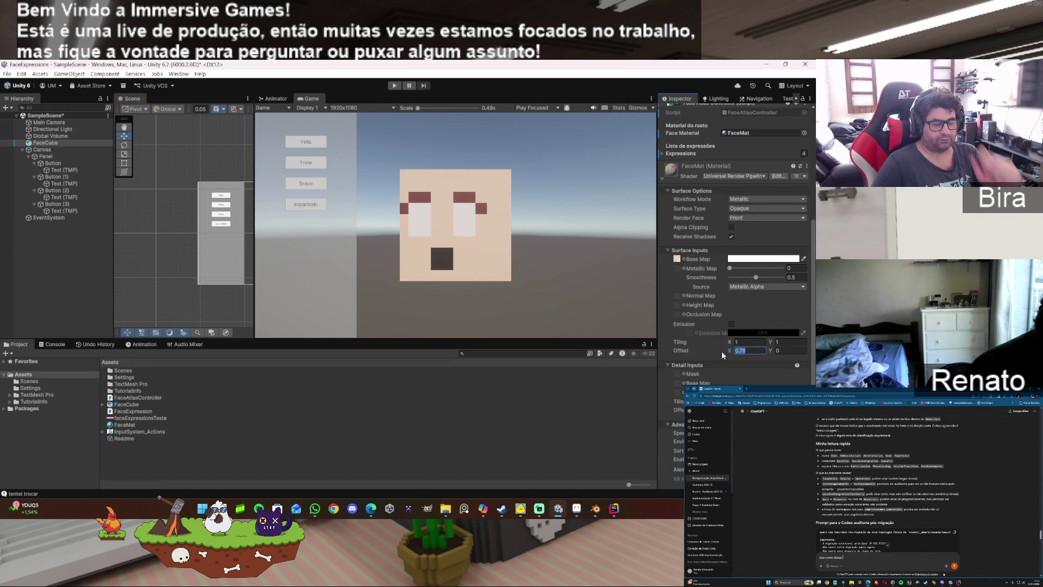
type("0")
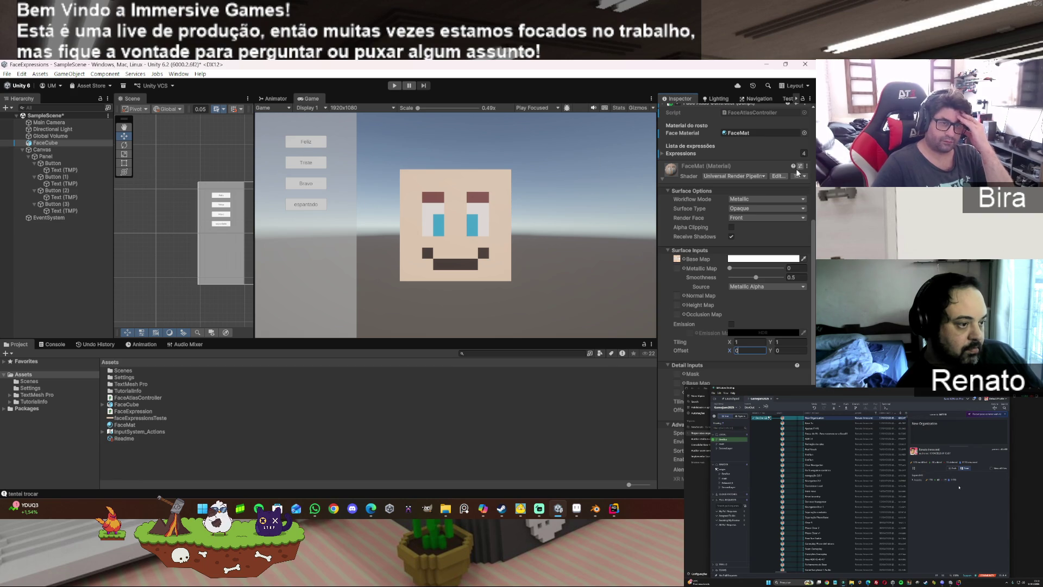
left_click(743, 176)
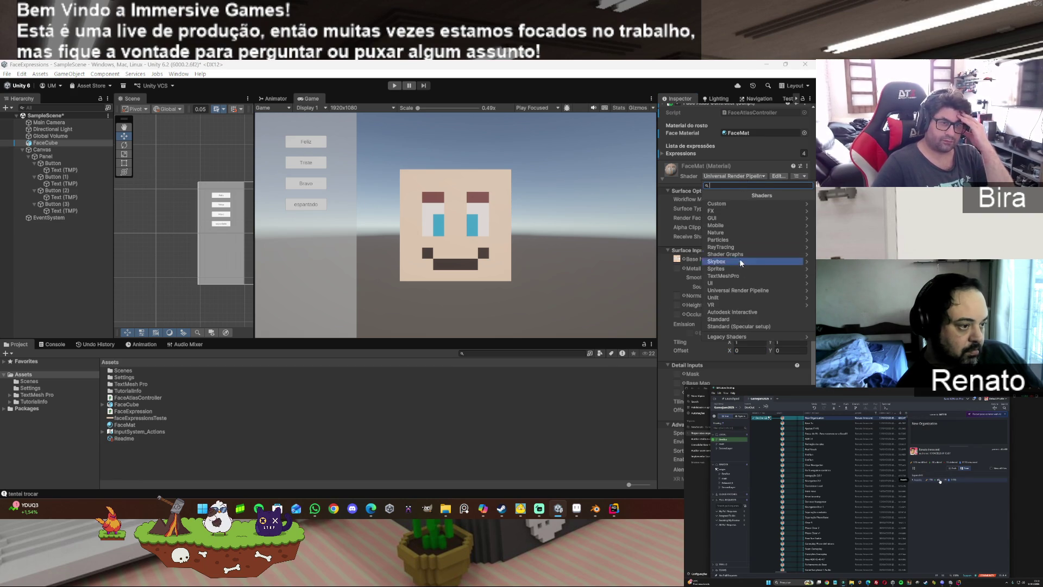
Step: Apply the Universal Render Pipeline > Unlit shader to FaceMat and enter Play mode
left_click(733, 289)
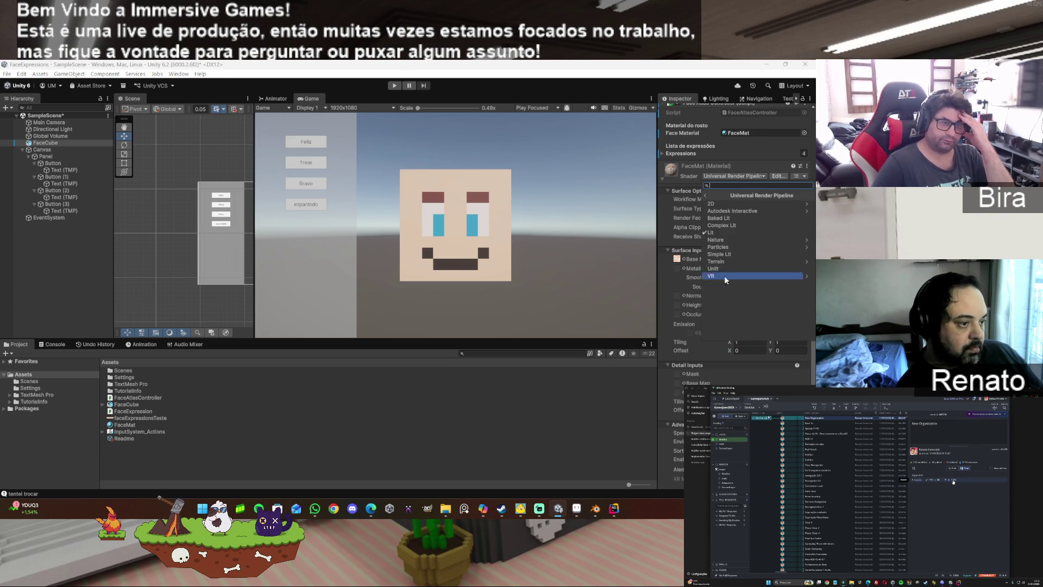
left_click(728, 269)
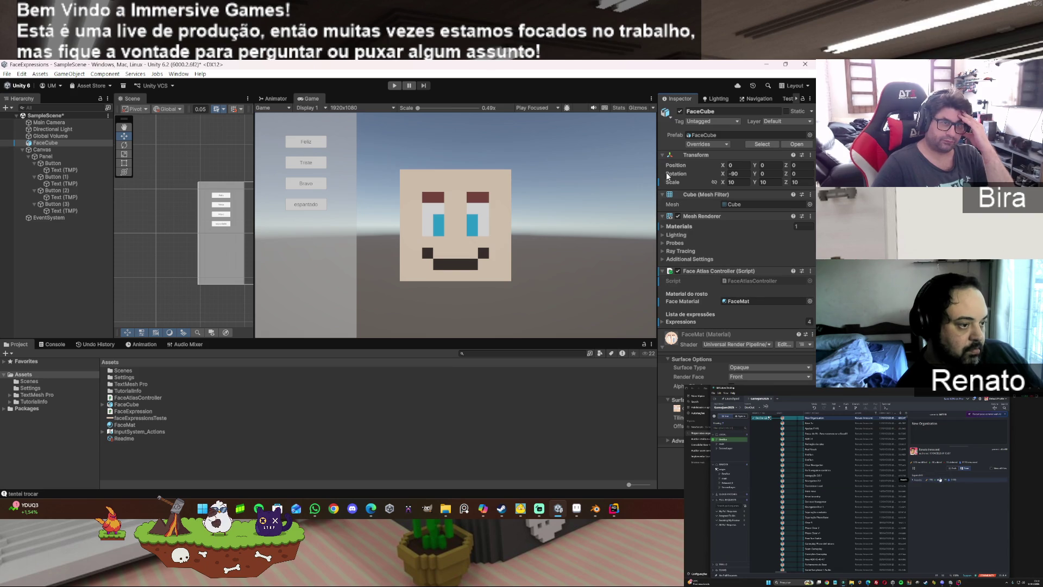
left_click(394, 85)
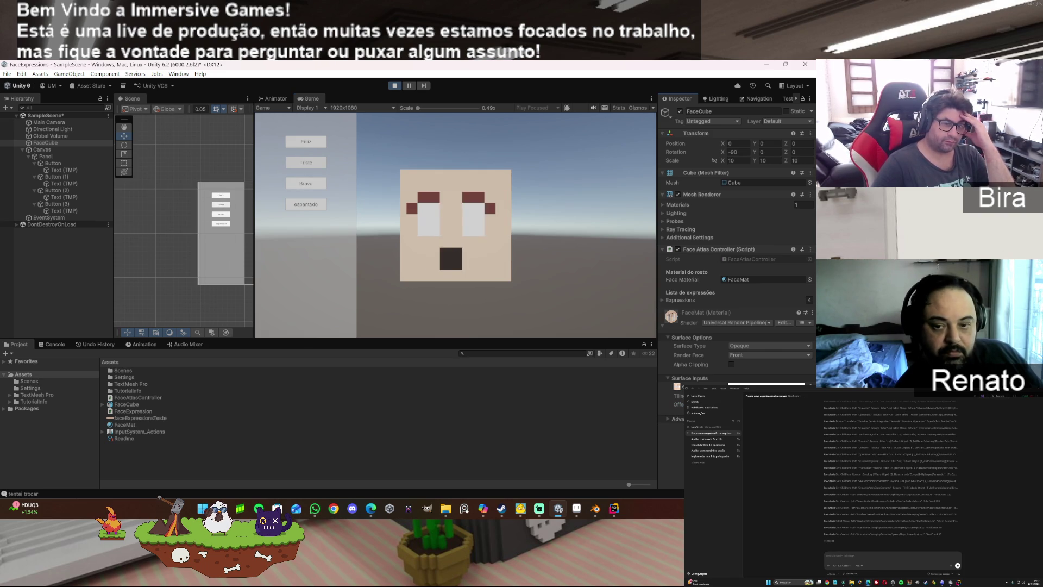
Step: Show the Console and clear its log
left_click(17, 344)
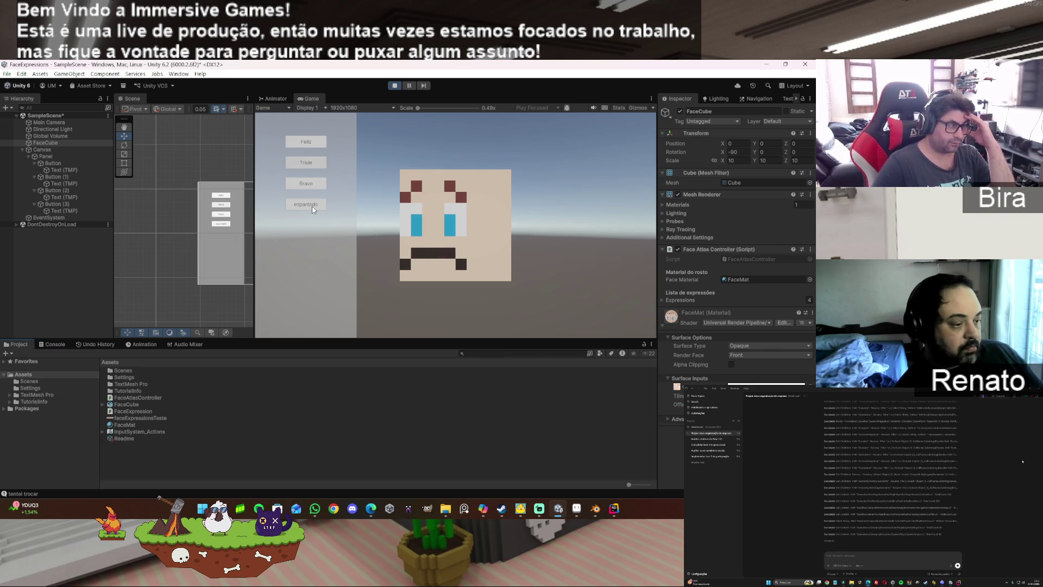
left_click(66, 343)
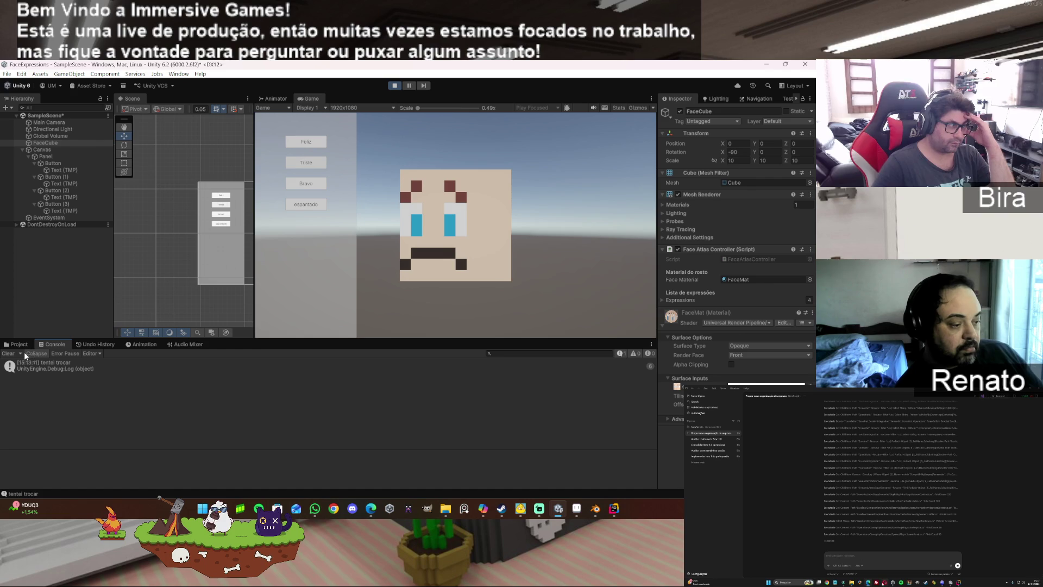
left_click(8, 353)
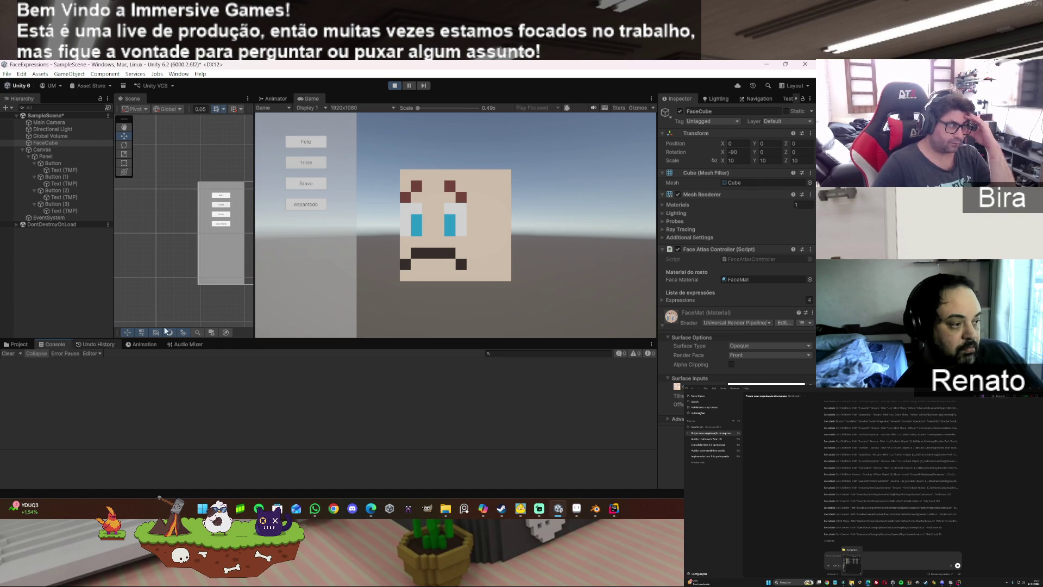
Step: Press the expression buttons repeatedly in the Game view, then stop playing
left_click(307, 189)
left_click(306, 162)
left_click(311, 143)
left_click(311, 143)
left_click(306, 183)
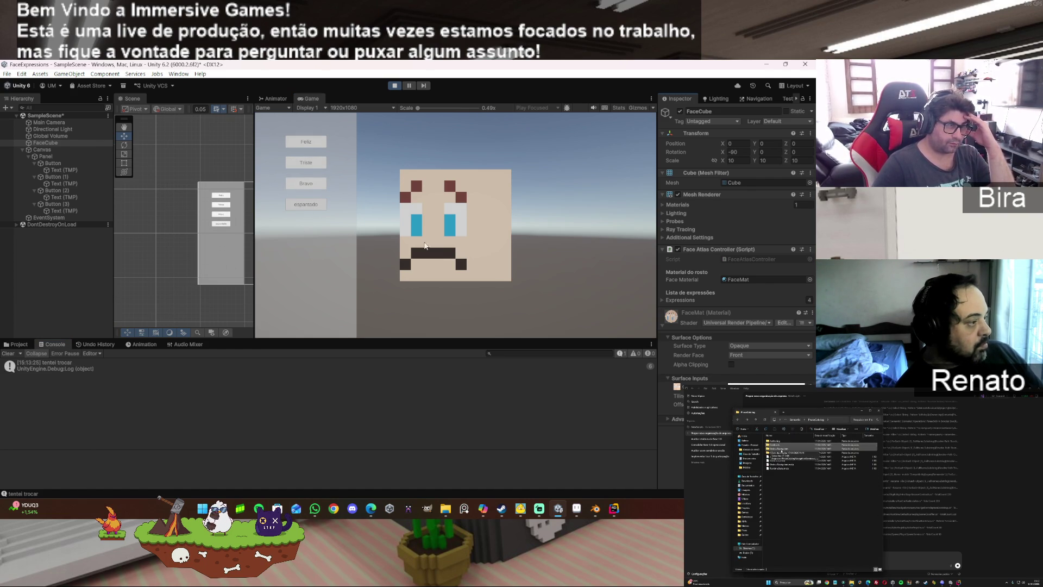
left_click(396, 86)
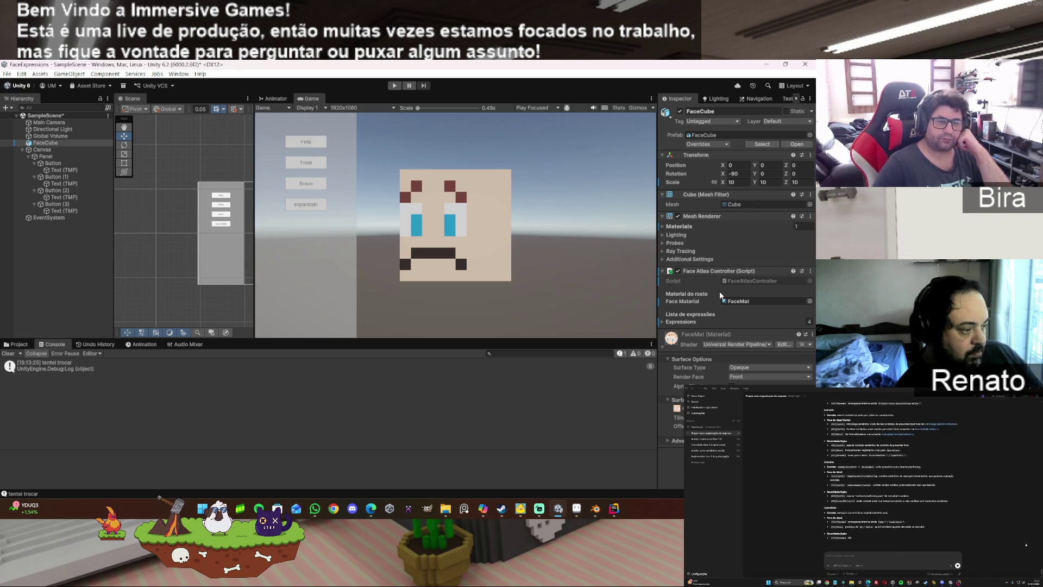
Step: Leave the Shader Graphs group and set FaceMat's shader to the built-in Standard shader
left_click(739, 345)
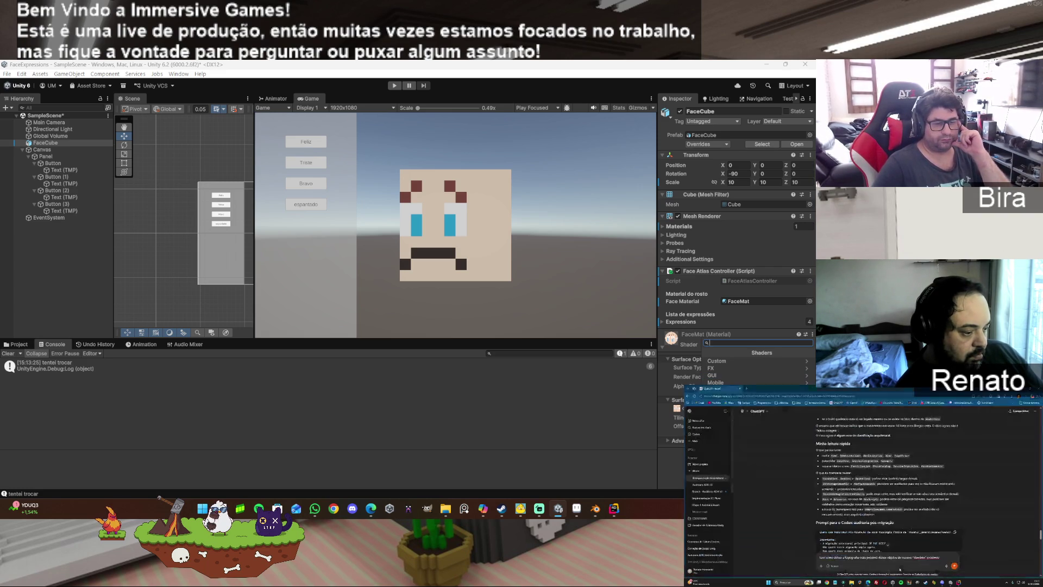
left_click(728, 404)
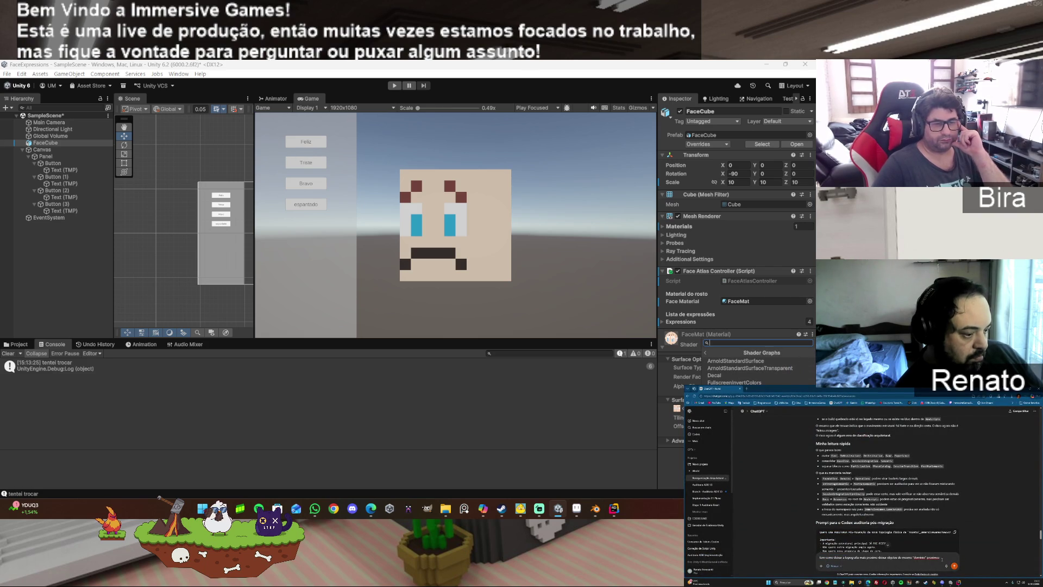
left_click(708, 353)
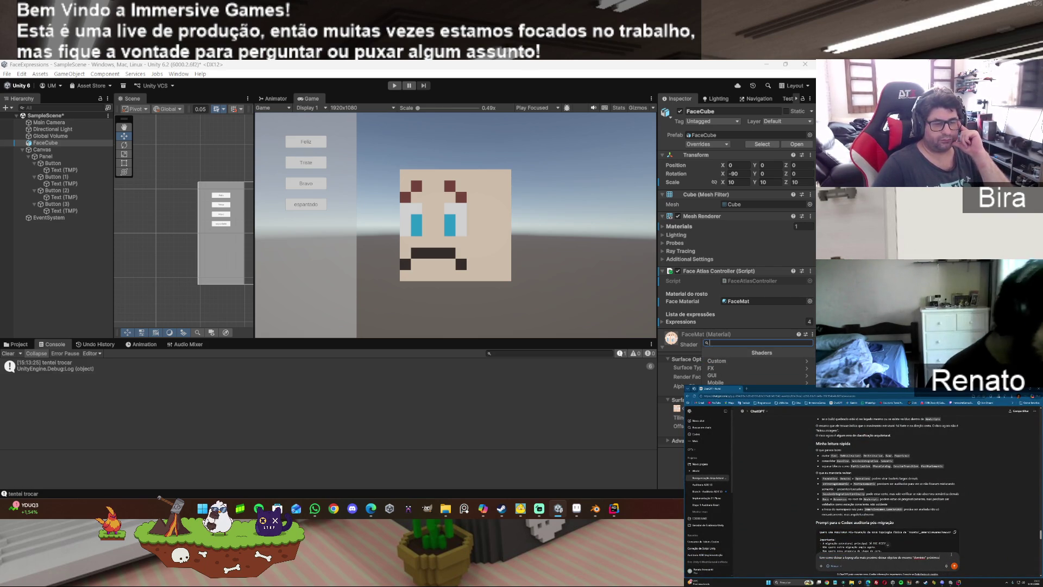
left_click(722, 419)
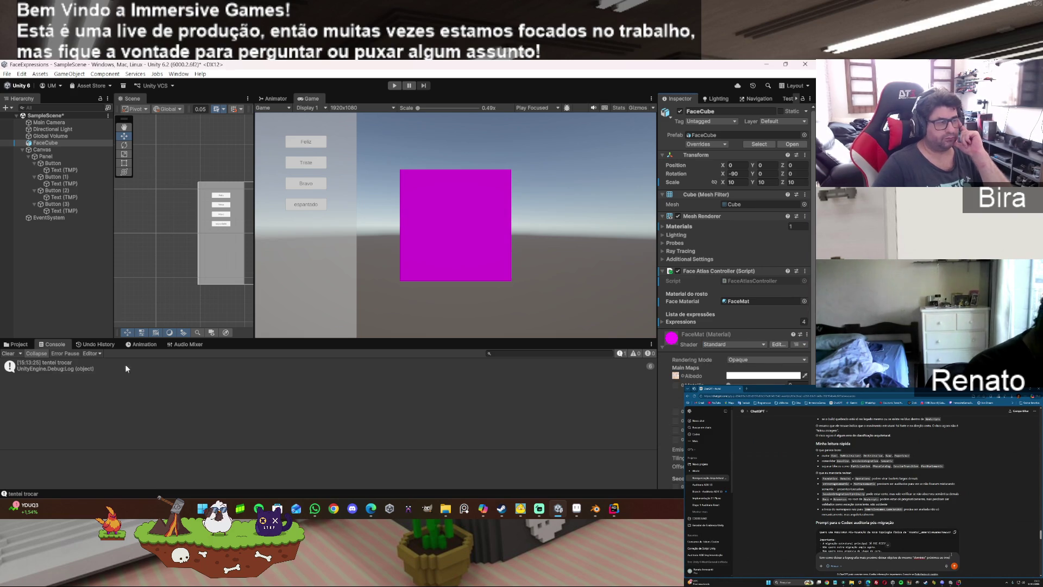
left_click(21, 344)
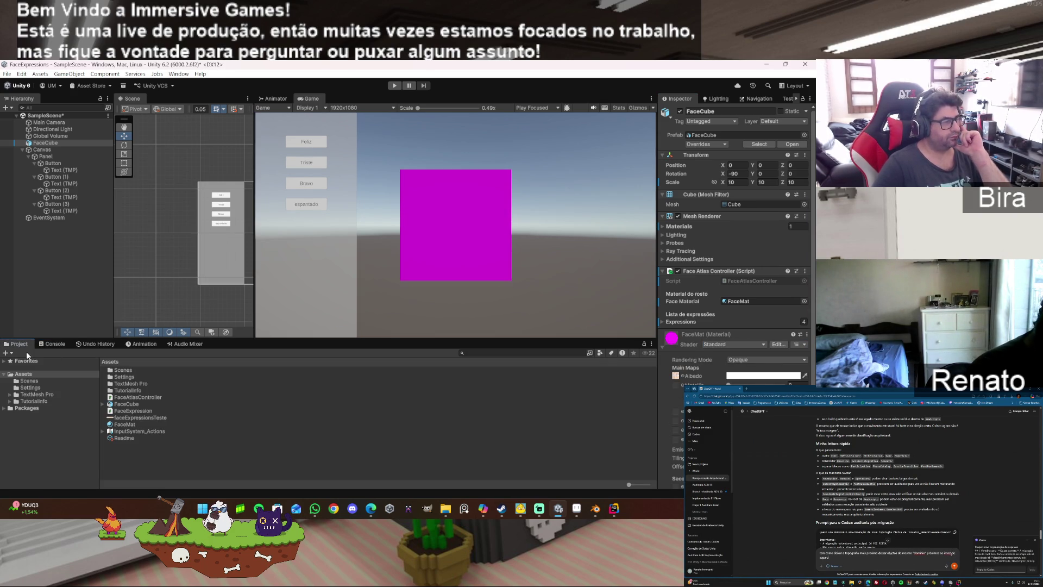
Step: Reimport and refresh the FaceMat asset from the Project panel, then open its Shader list
right_click(129, 426)
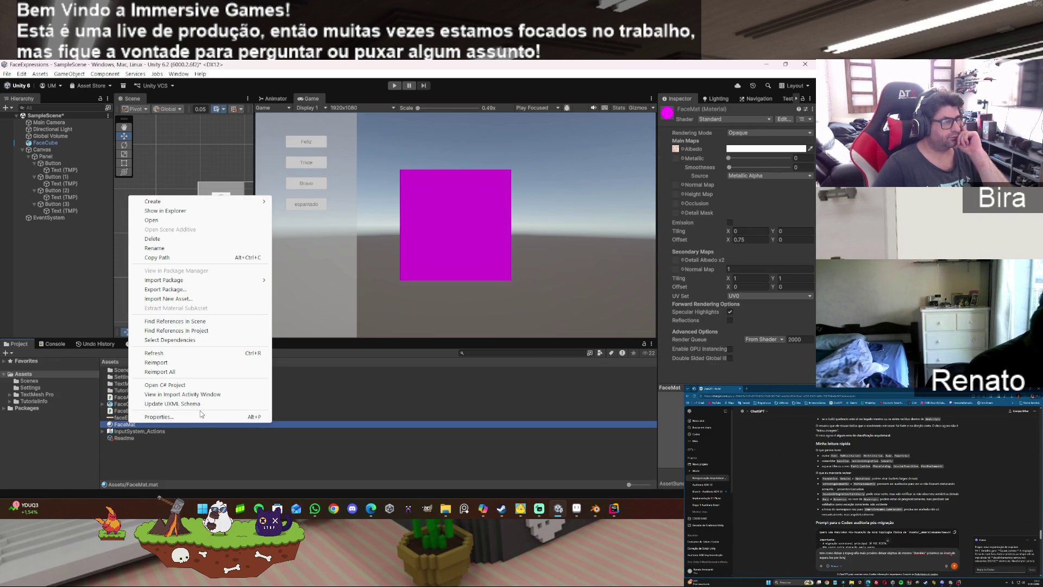
left_click(189, 361)
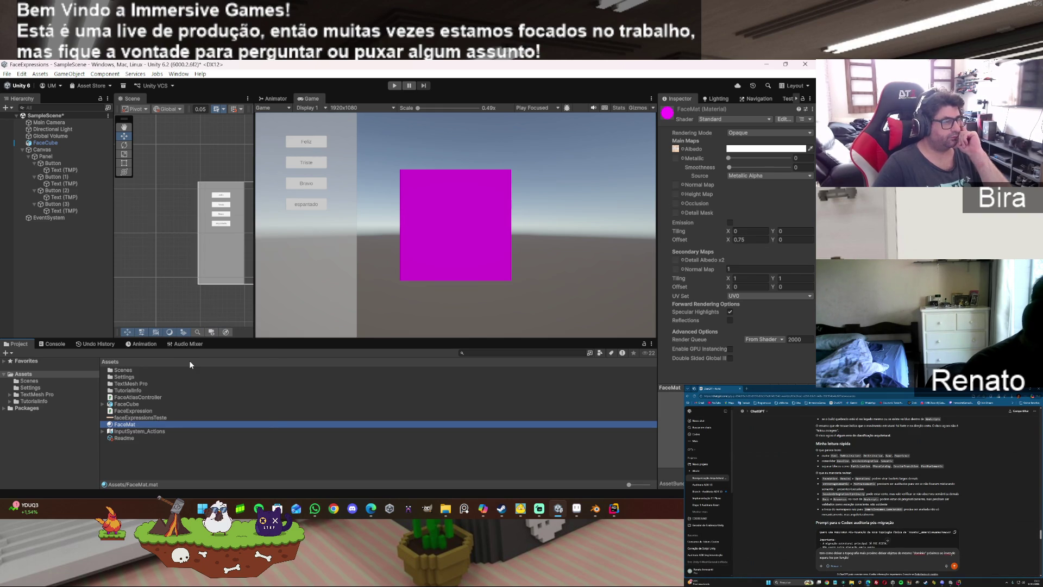
right_click(145, 429)
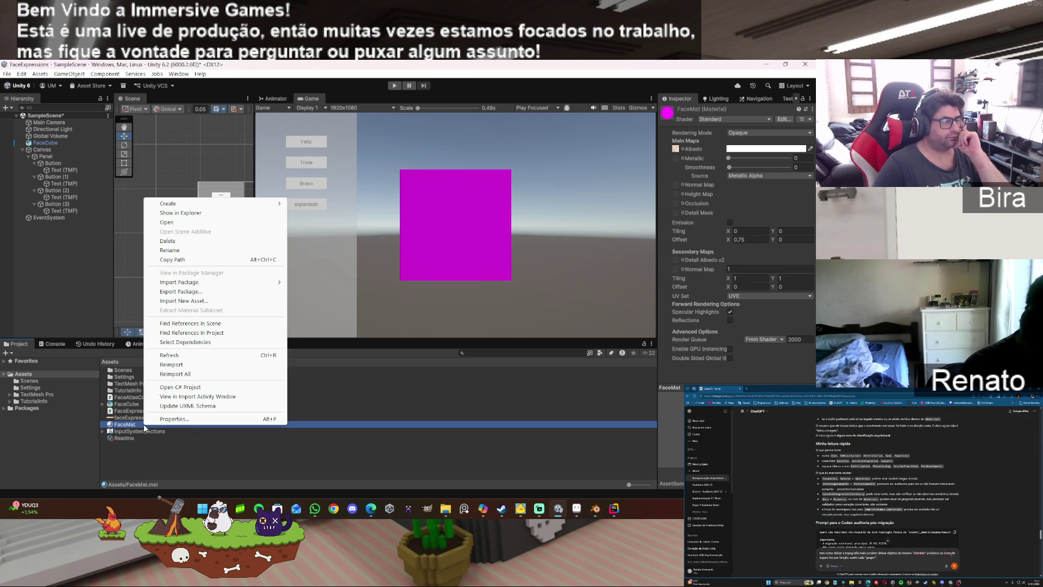
left_click(199, 354)
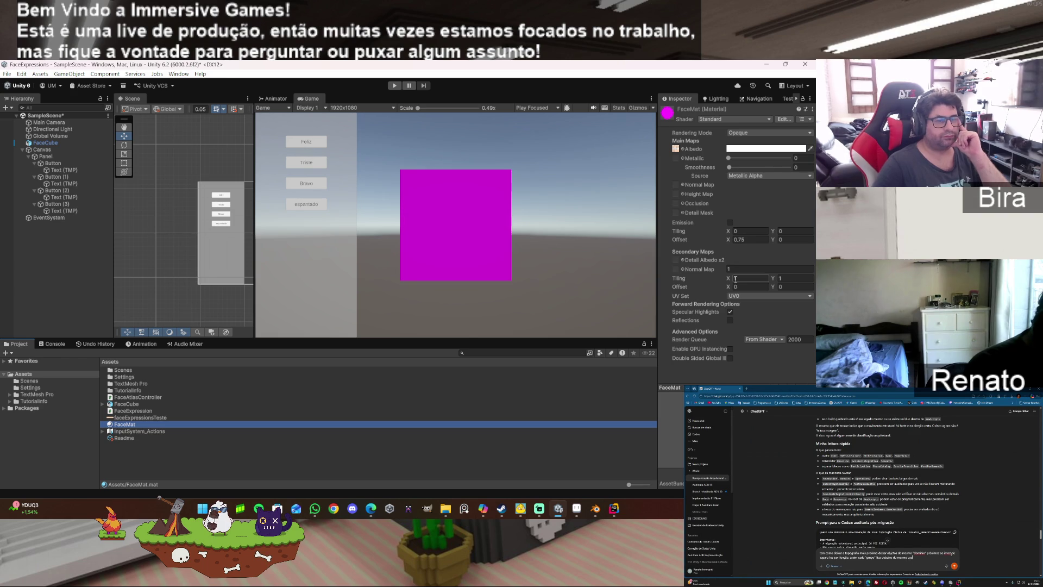
left_click(732, 120)
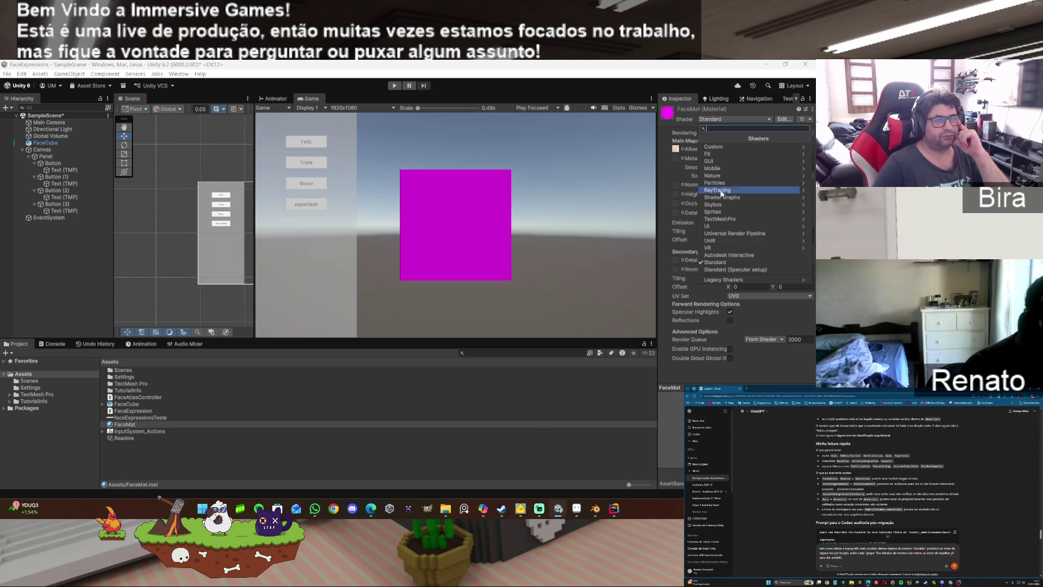
Step: Try FaceMat on Custom/Test Shader with Offset X 0, then switch it to URP Lit
left_click(714, 147)
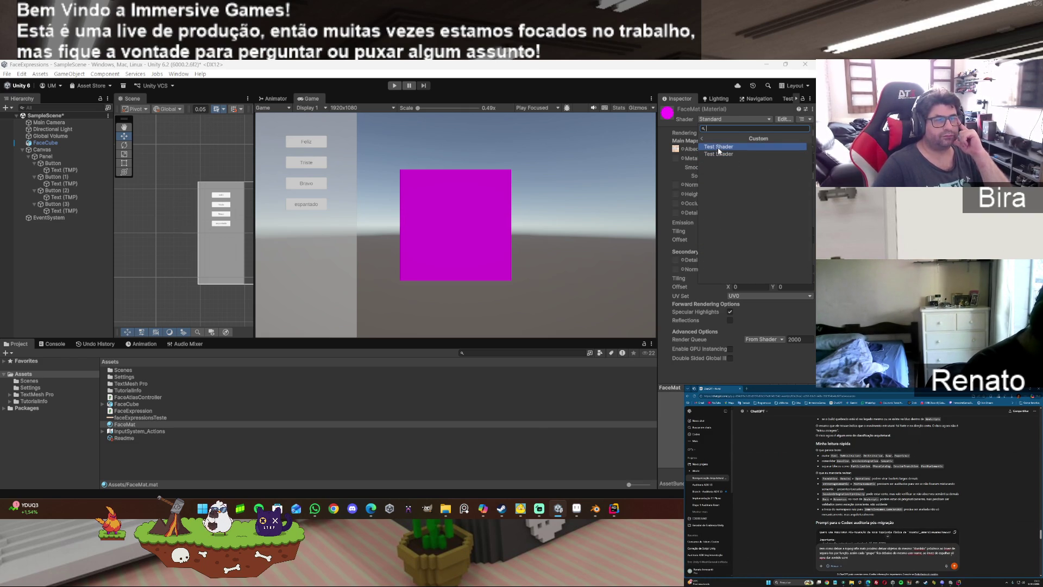
left_click(718, 147)
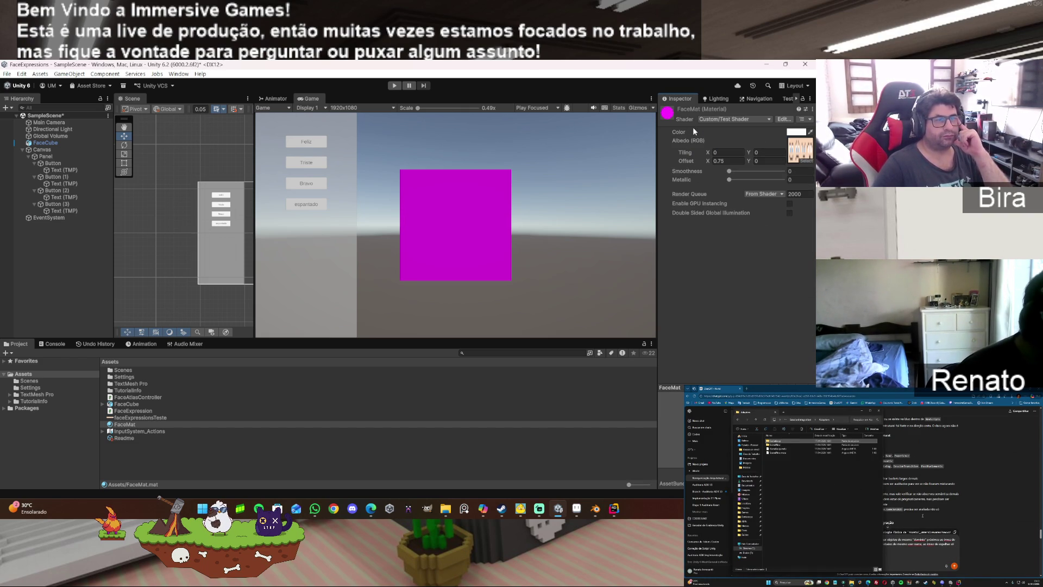
left_click_drag(709, 160, 698, 158)
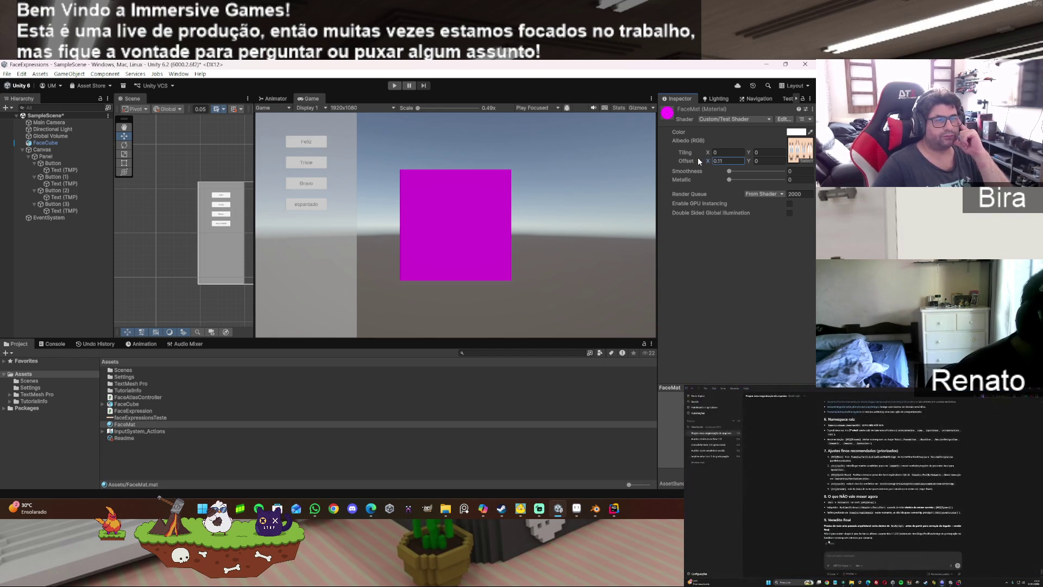
left_click(738, 160)
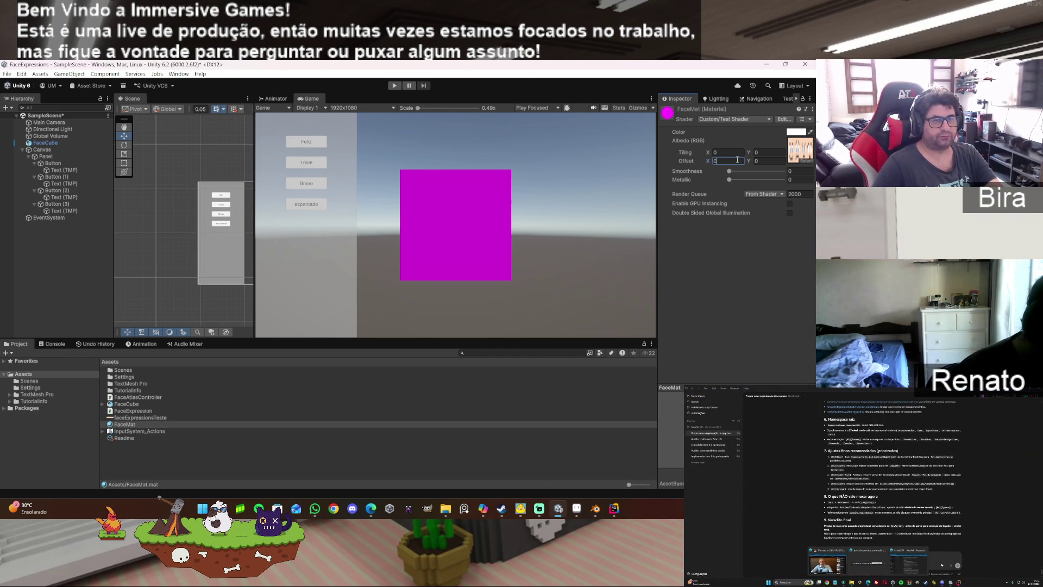
type("0")
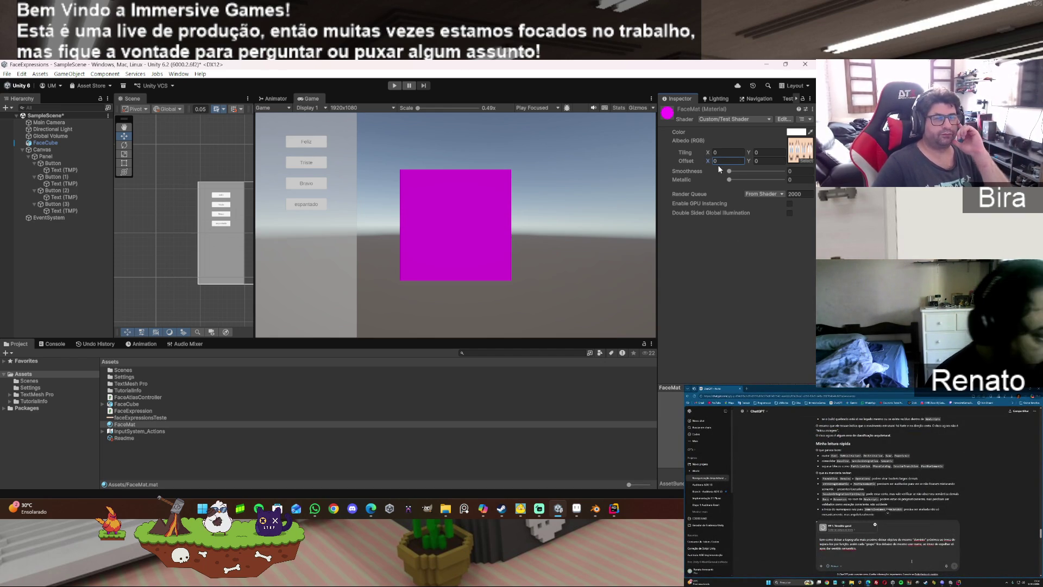
left_click(715, 120)
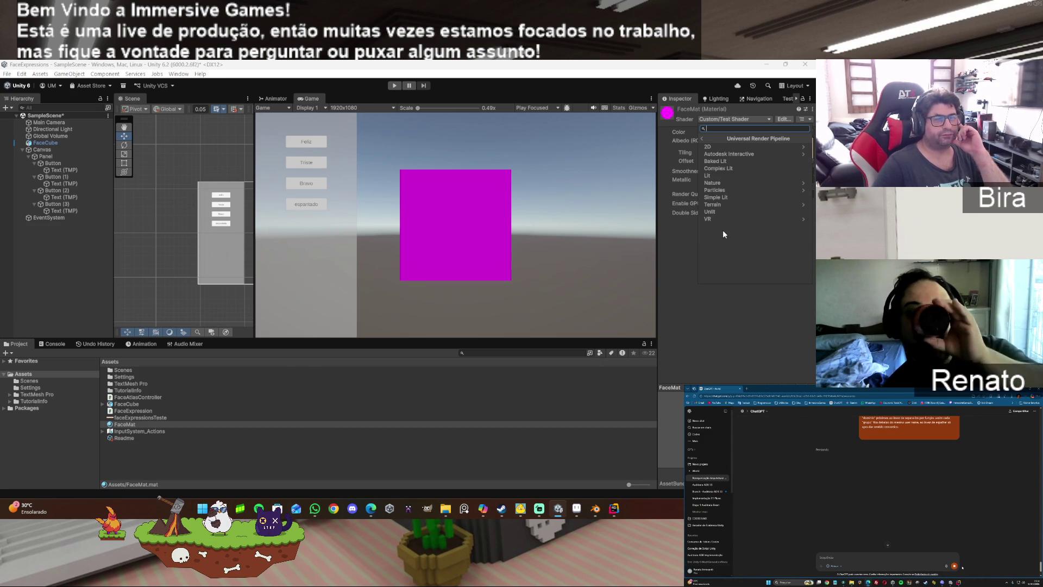
left_click(721, 175)
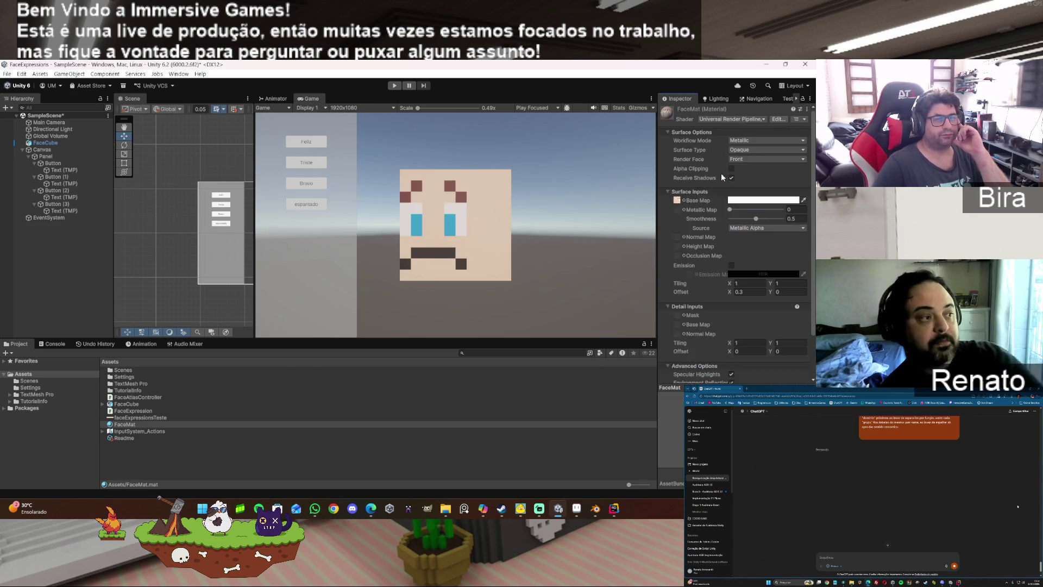
Step: Reset the Lit material's Offset X to 0 and enter Play mode with Ctrl+P
left_click_drag(728, 291, 722, 294)
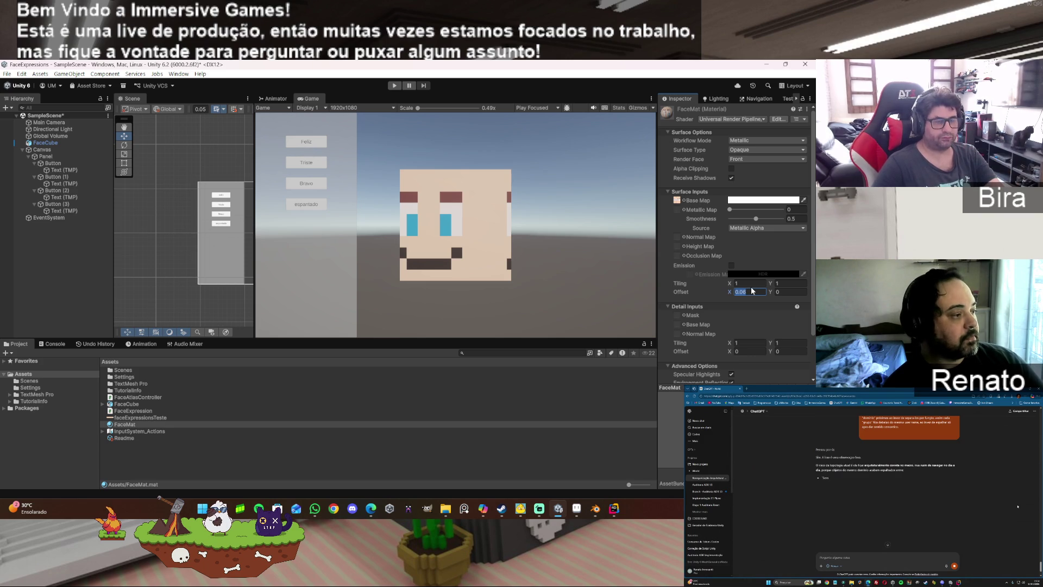
type("0")
key("ctrl+p")
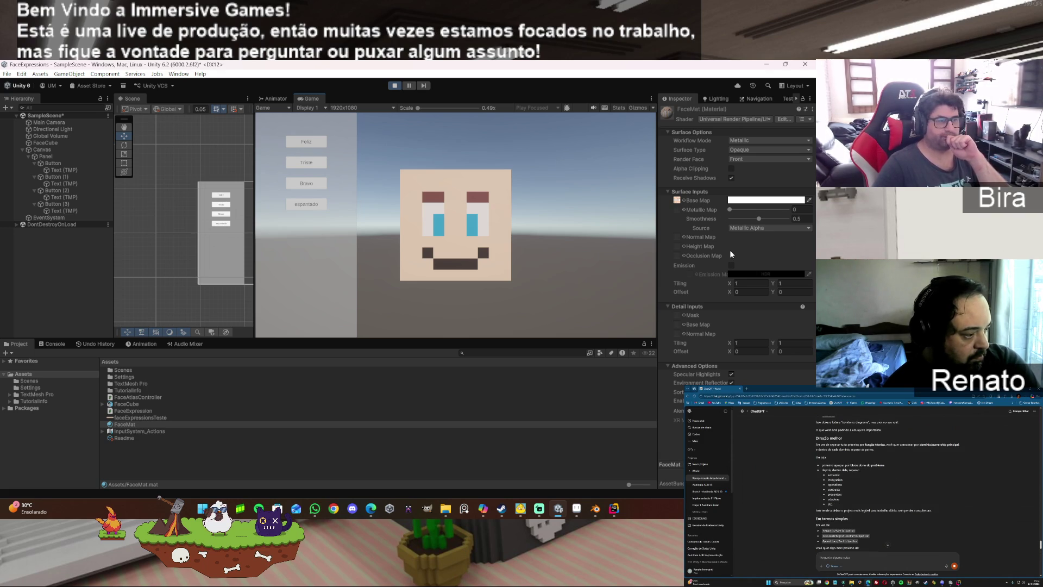
Step: Try the Bravo expression in play mode, then stop playing
left_click(308, 186)
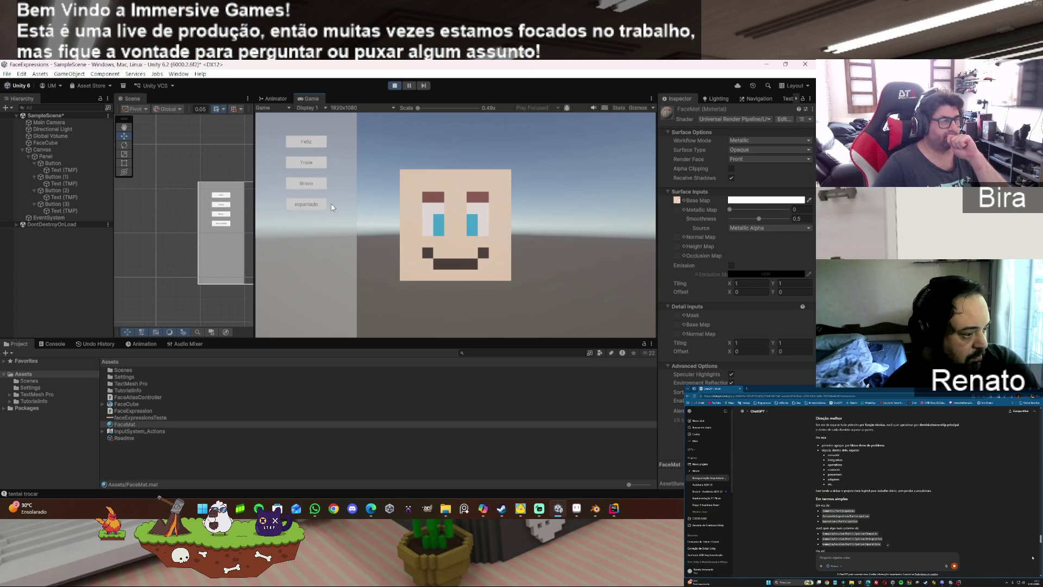
left_click(395, 86)
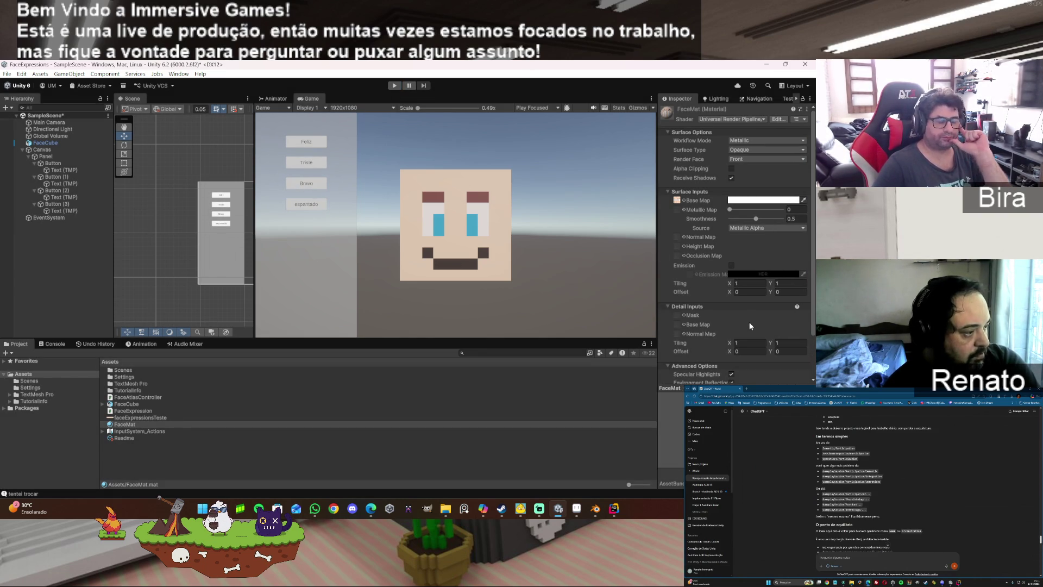
scroll(748, 315, "down", 3)
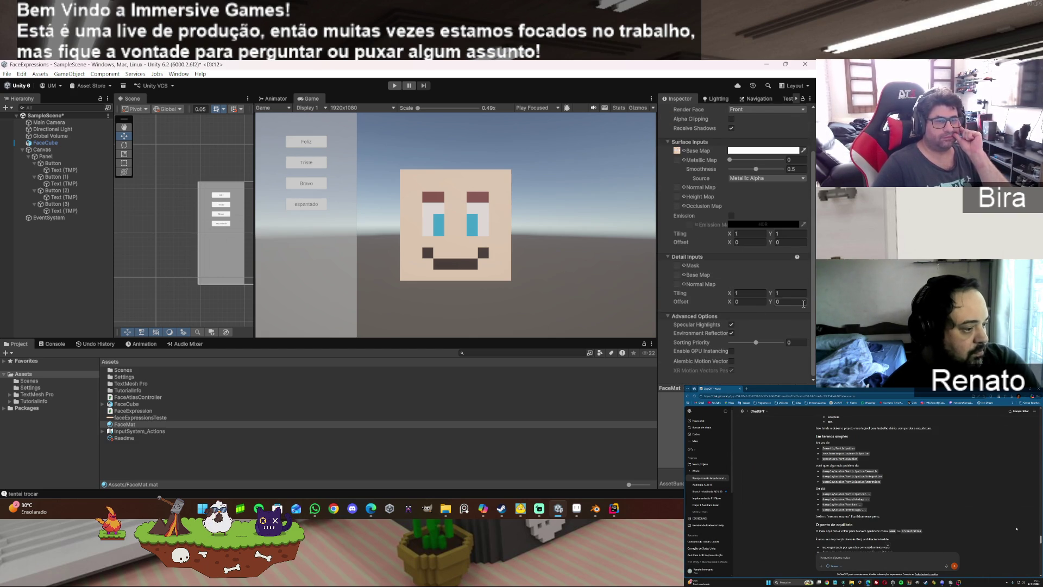
scroll(803, 302, "up", 3)
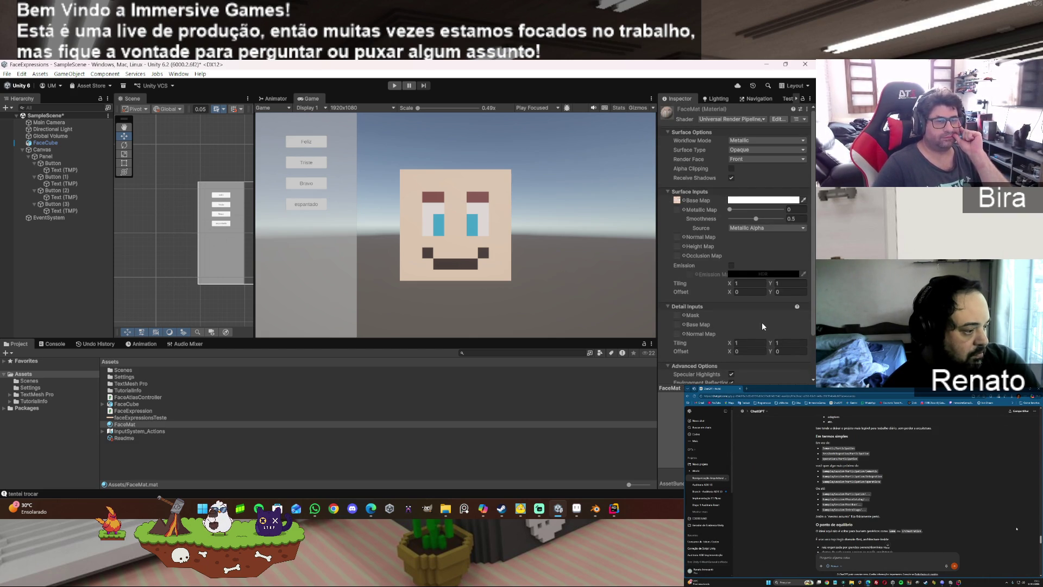
Step: Collapse FaceMat's Detail Inputs and Advanced Options, then switch to FaceAtlasController.cs in Rider
left_click(669, 306)
left_click(668, 313)
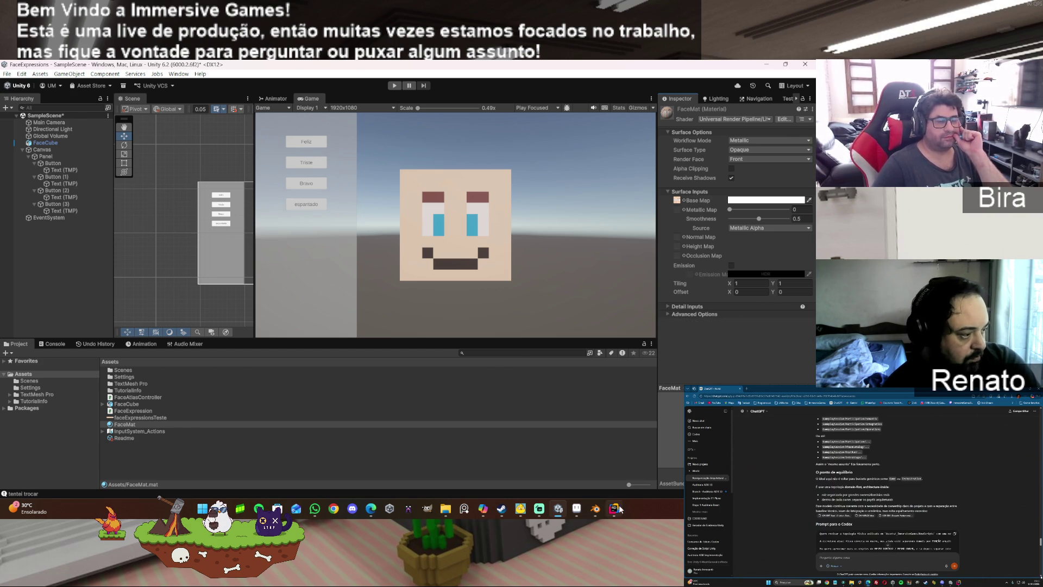
key("alt+Tab")
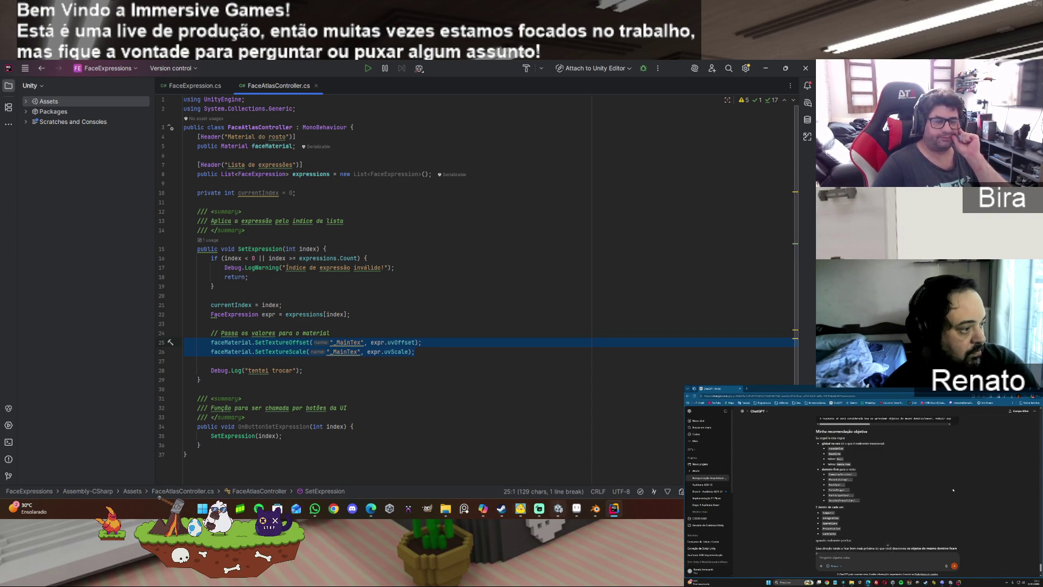
Step: Back in Unity, set FaceMat to URP Lit, then undo to restore Simple Lit
left_click(558, 508)
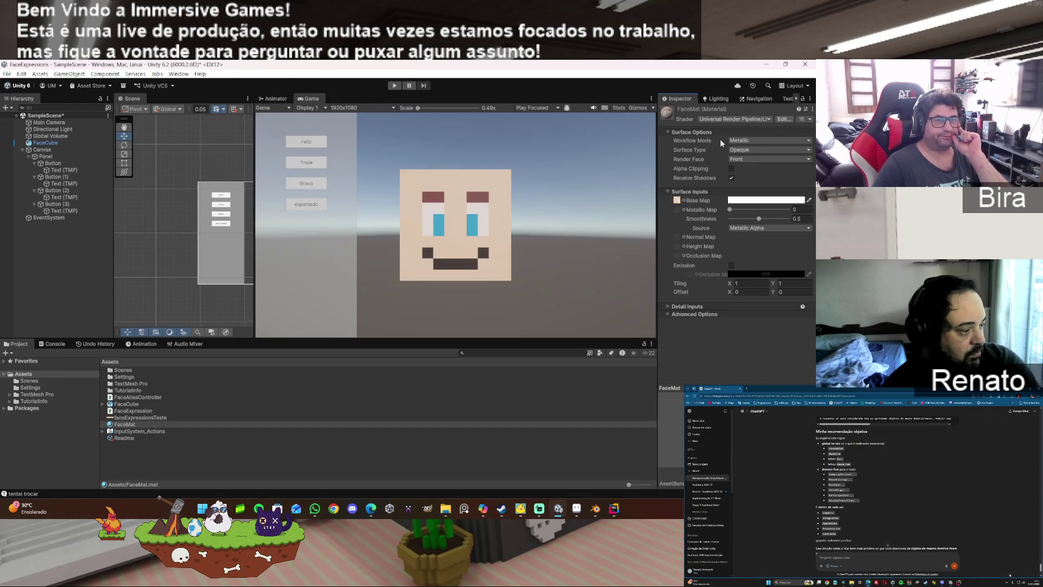
left_click(726, 119)
left_click(733, 233)
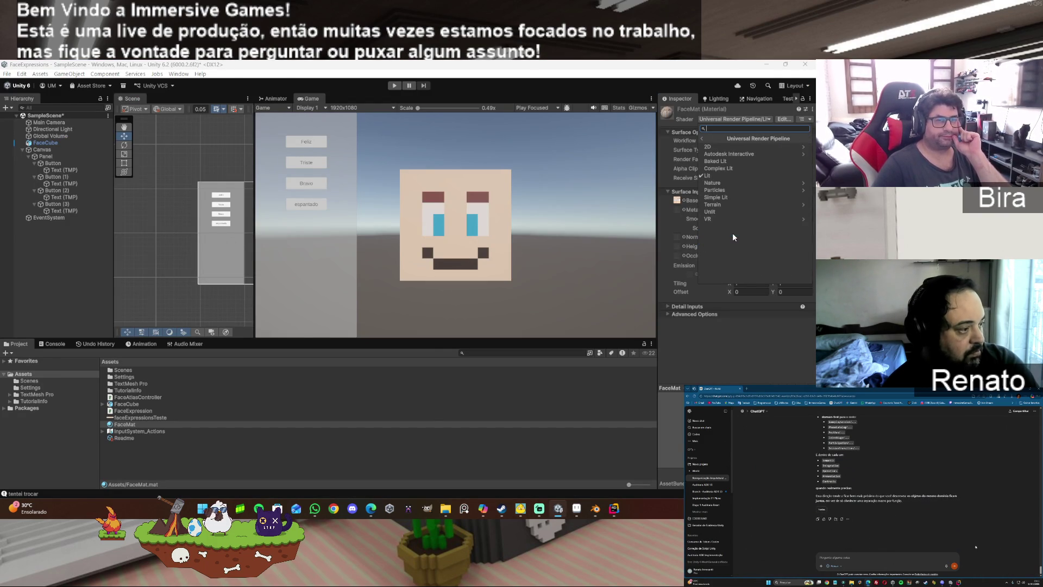
left_click(715, 176)
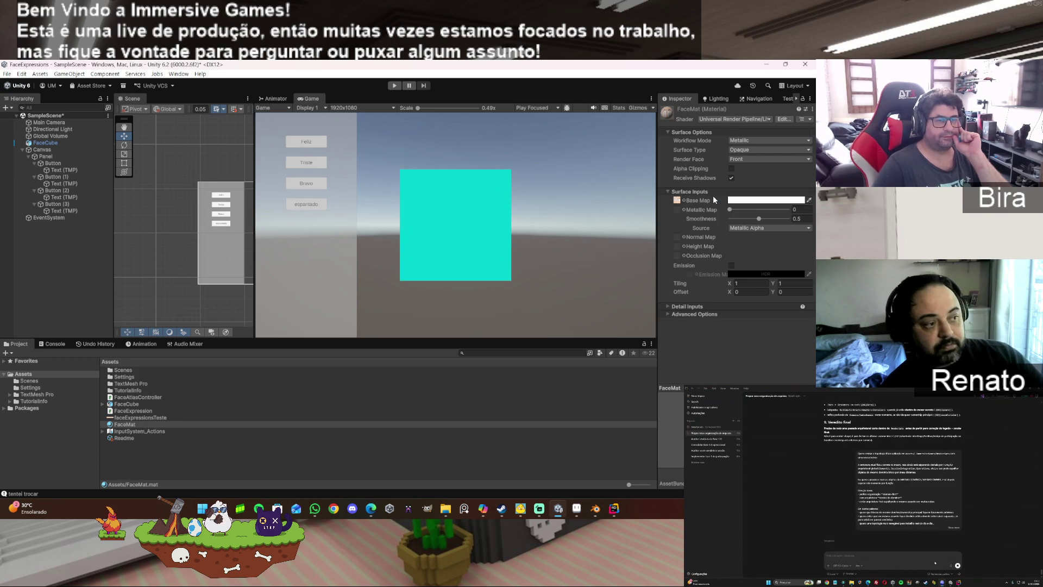
key("ctrl+z")
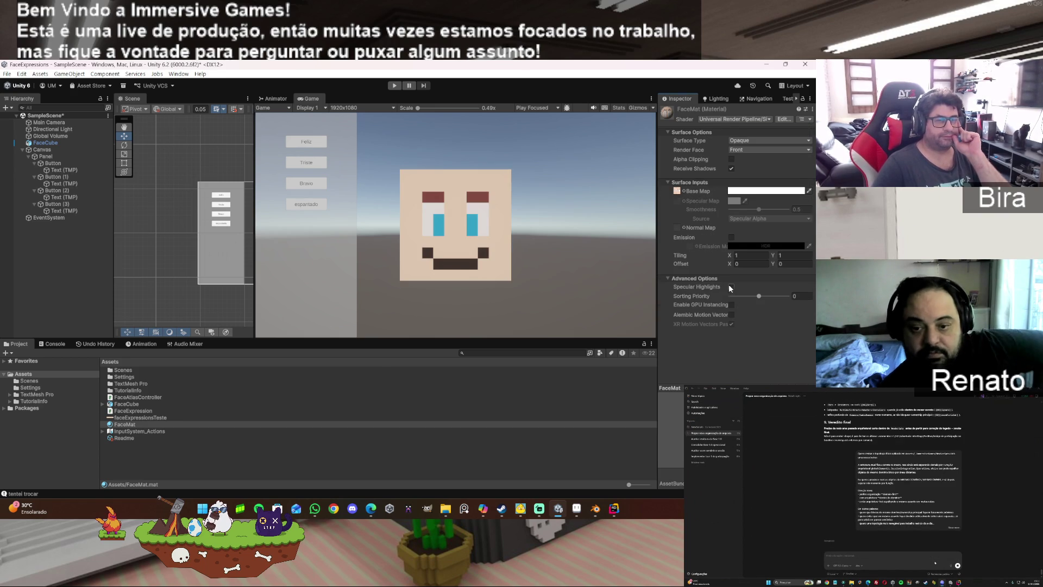
Step: Test the Triste and Feliz expressions in play mode, then stop and reopen the shader list
left_click(395, 86)
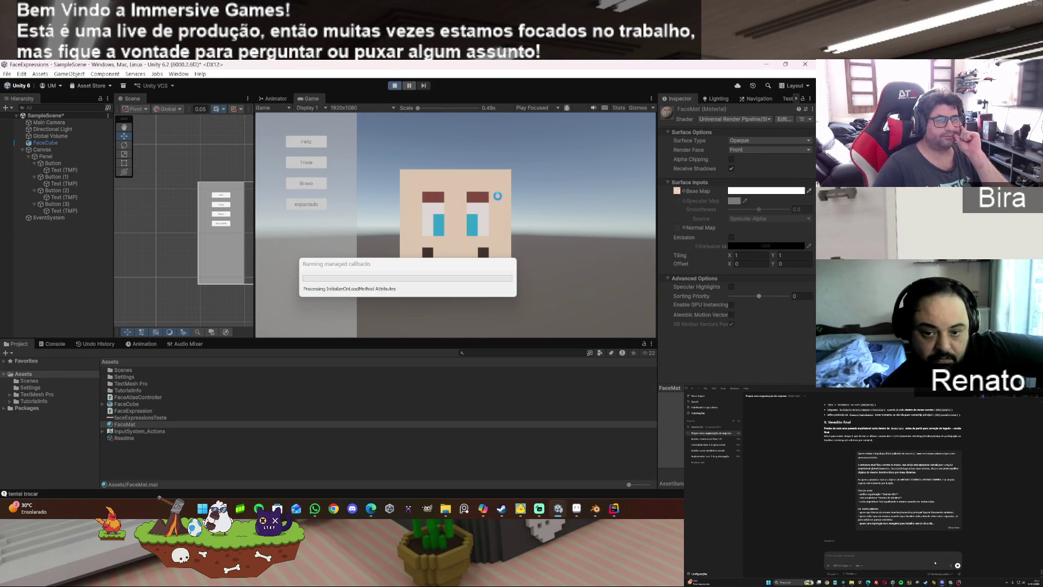
left_click(313, 169)
left_click(319, 143)
left_click(401, 86)
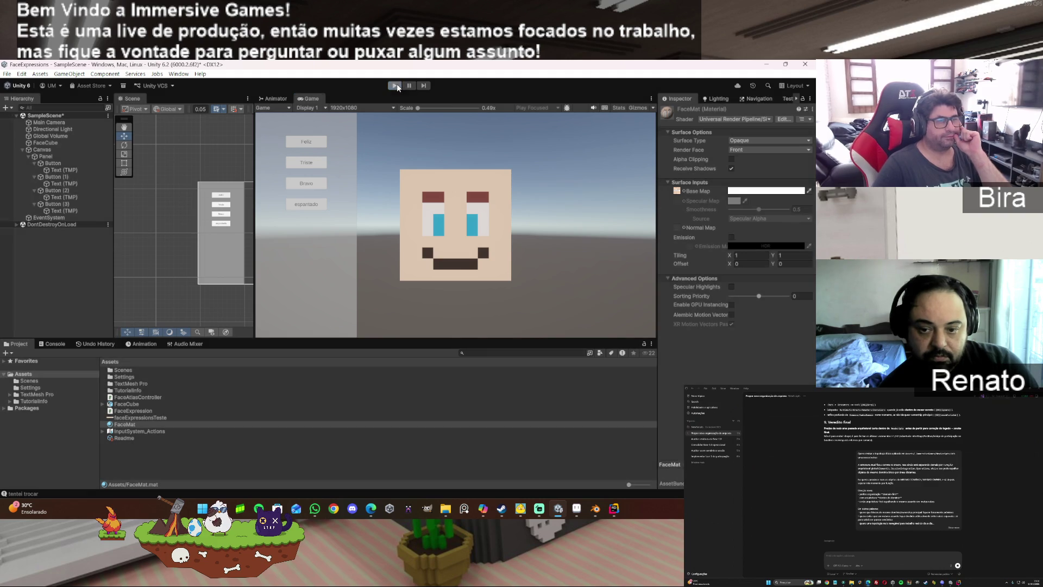
left_click(739, 120)
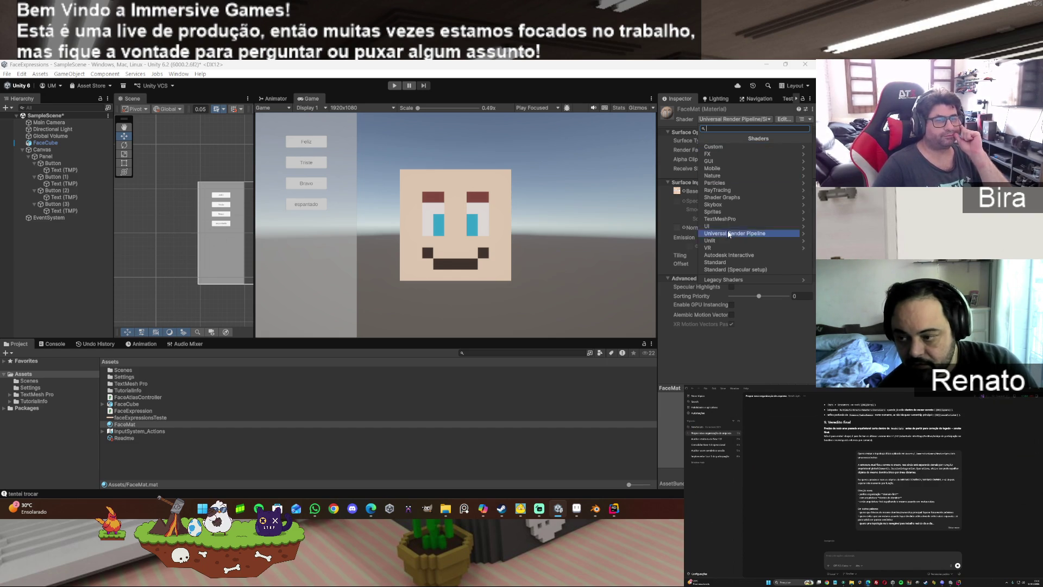
Step: Put FaceMat on Standard, play and click Triste, Bravo, espantado, then select FaceMat
left_click(715, 262)
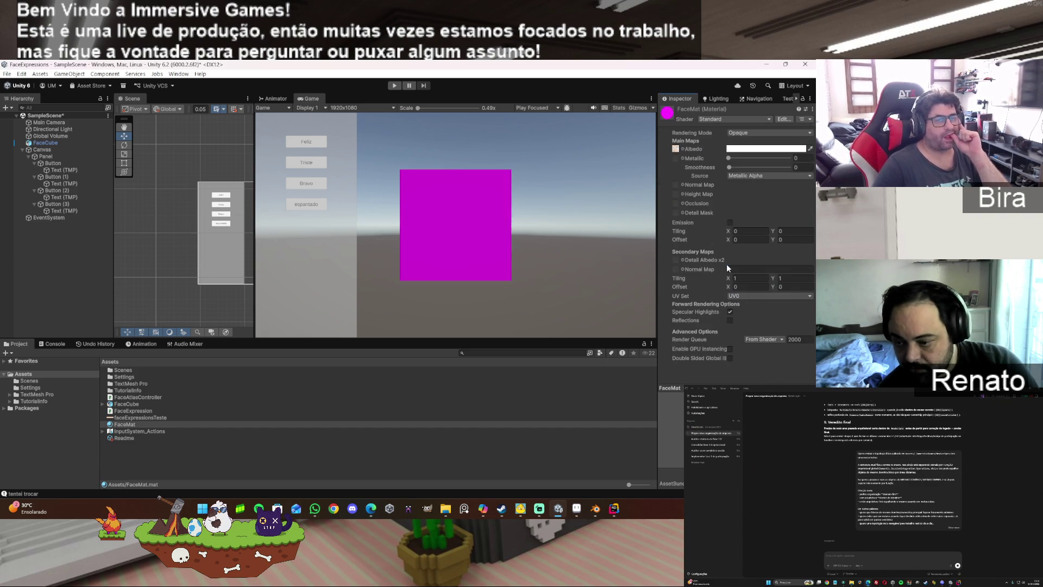
left_click(400, 85)
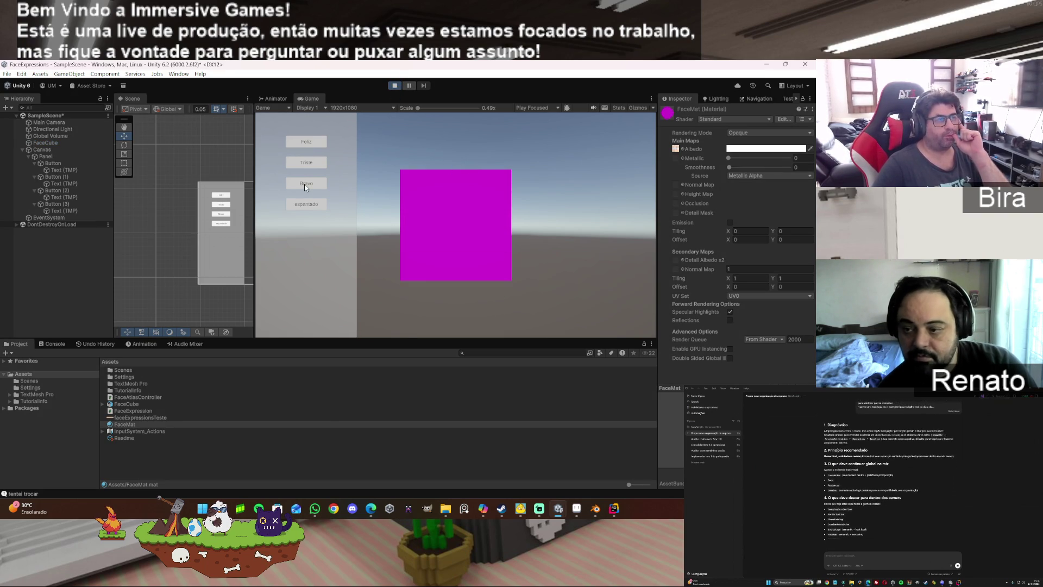
left_click(312, 167)
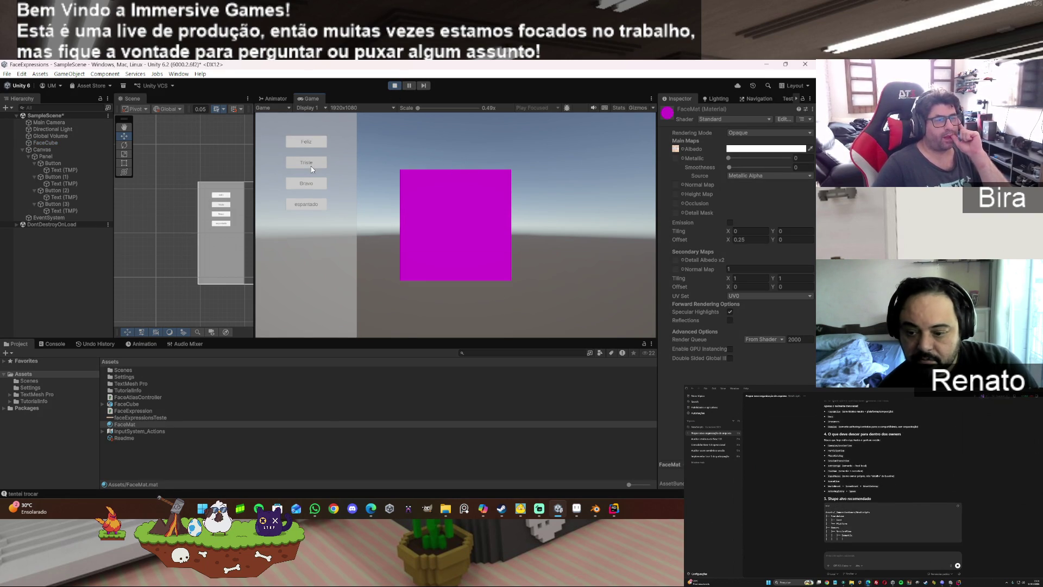
left_click(311, 182)
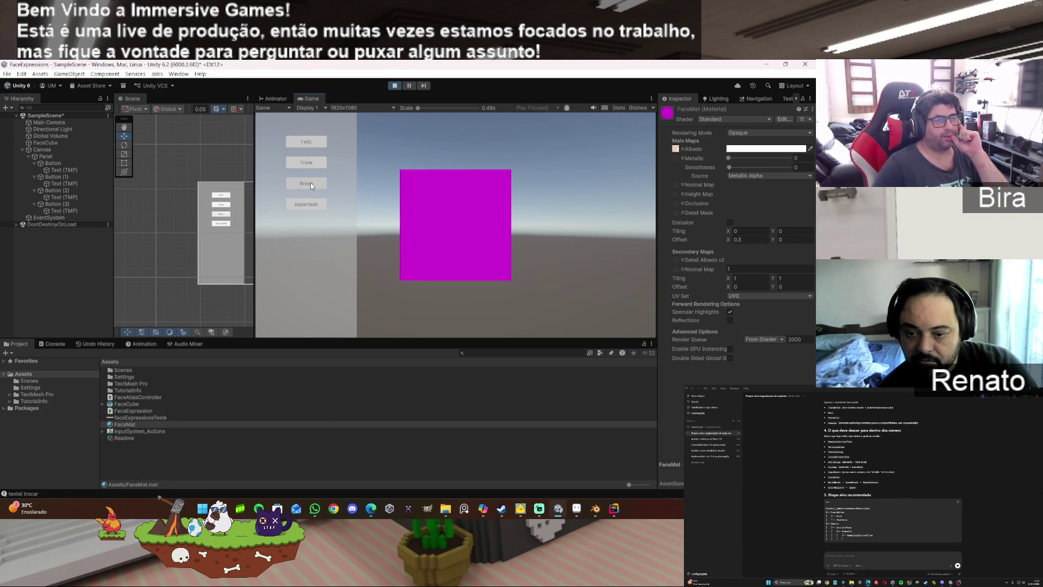
left_click(311, 207)
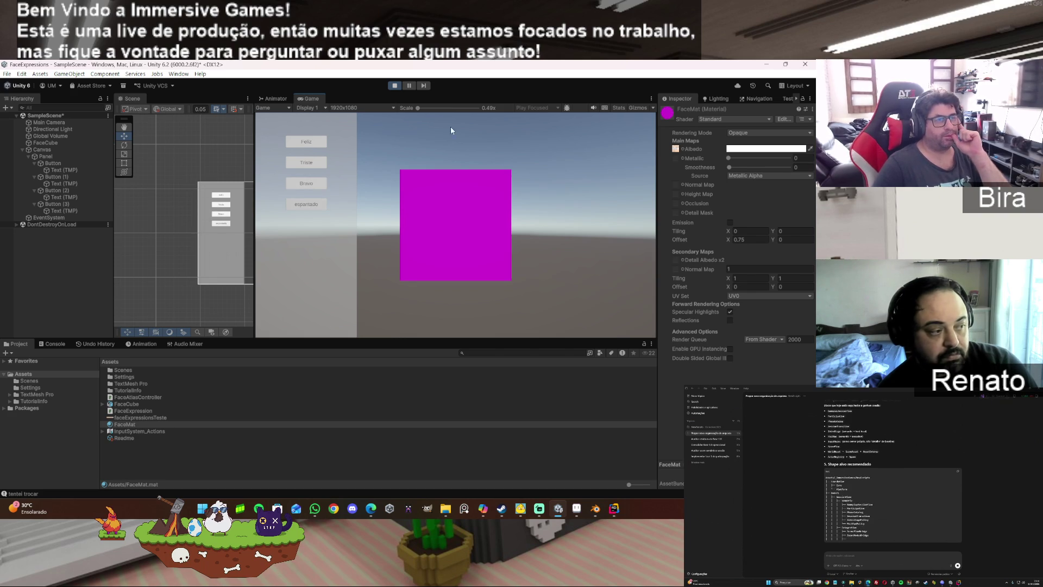
left_click(134, 424)
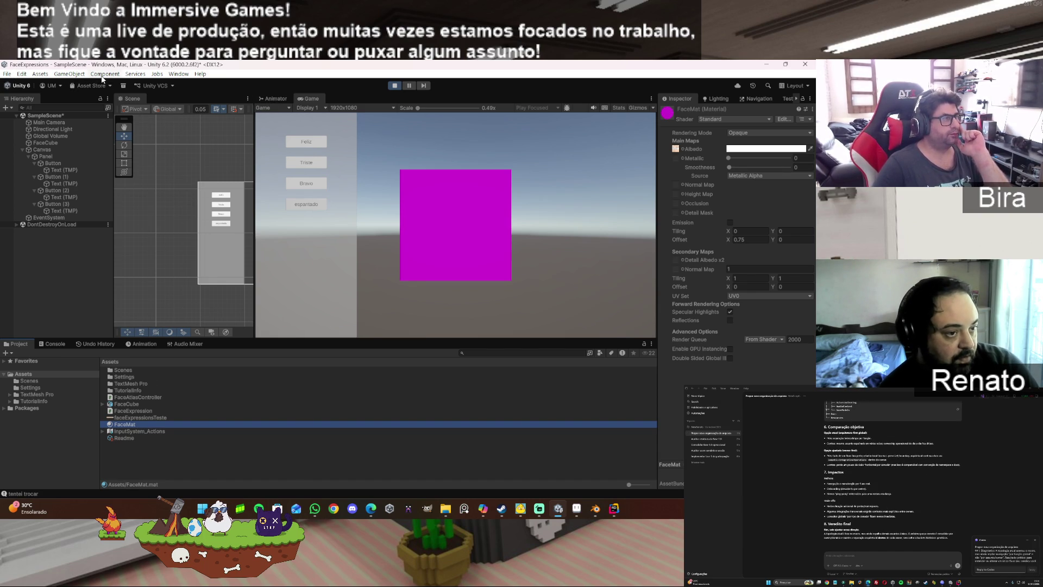
Step: Stop play mode and browse the Component and Services menus for a rendering option
left_click(106, 108)
left_click(397, 88)
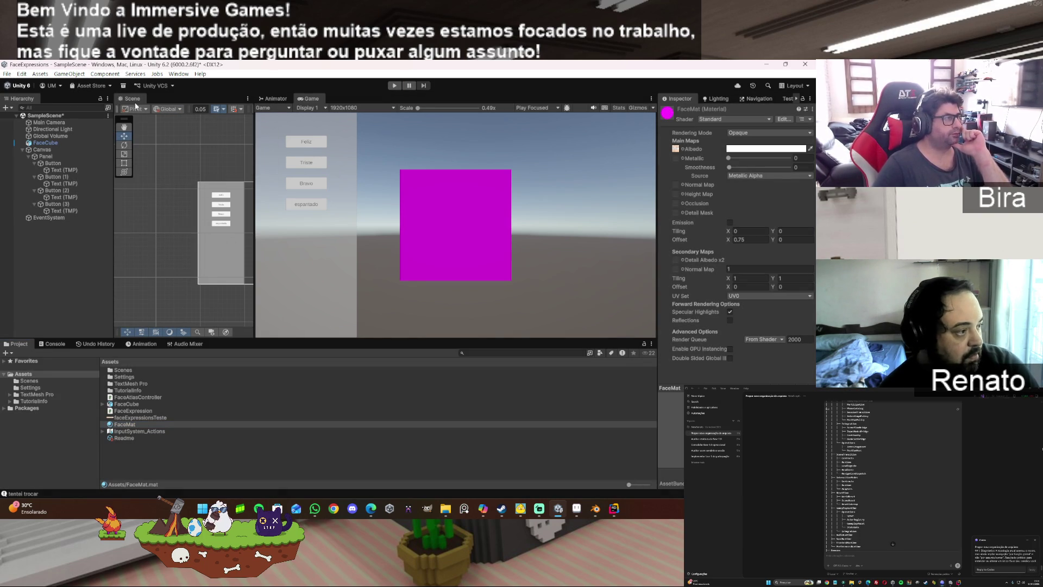
left_click(70, 74)
mouse_move(104, 74)
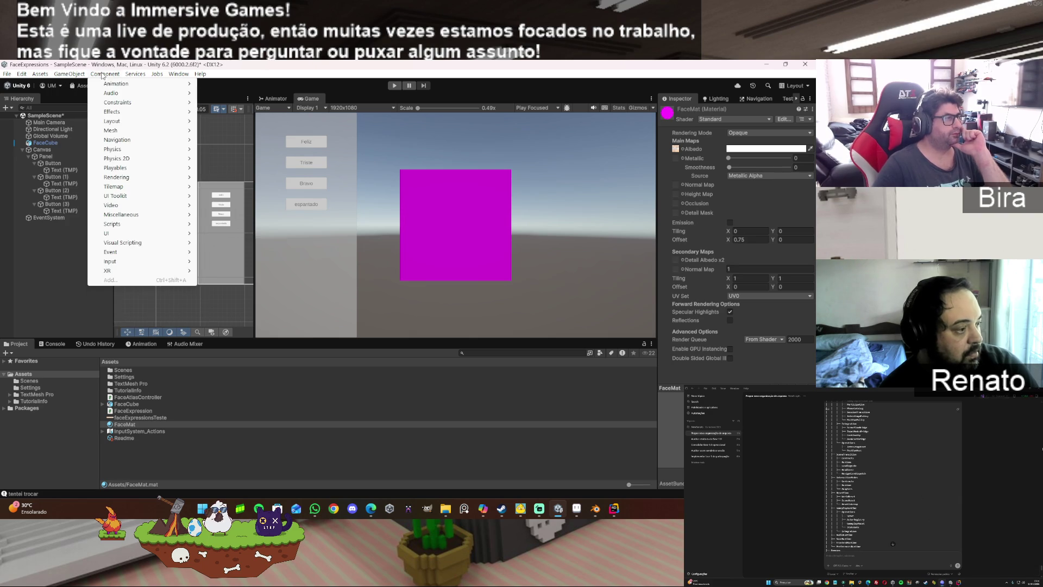
mouse_move(125, 265)
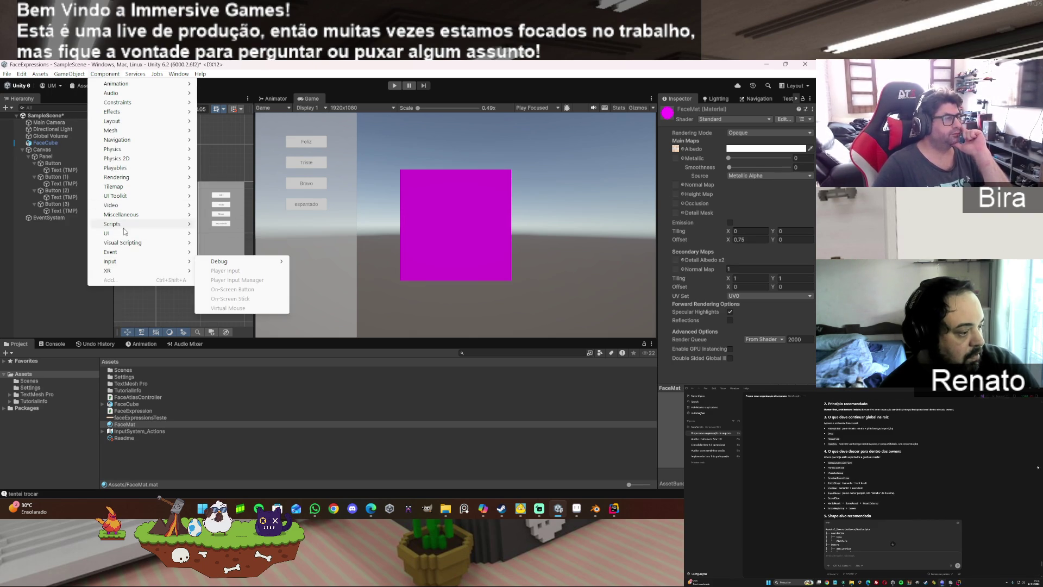
mouse_move(129, 177)
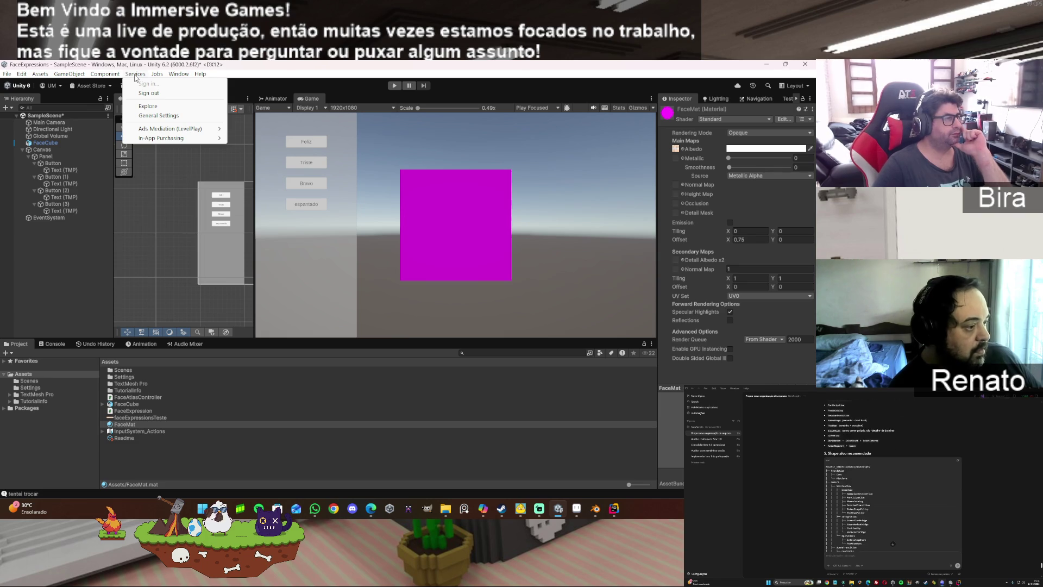
Step: Browse the Window, Assets and Edit menus, reaching Edit > Rendering > Materials
left_click(177, 75)
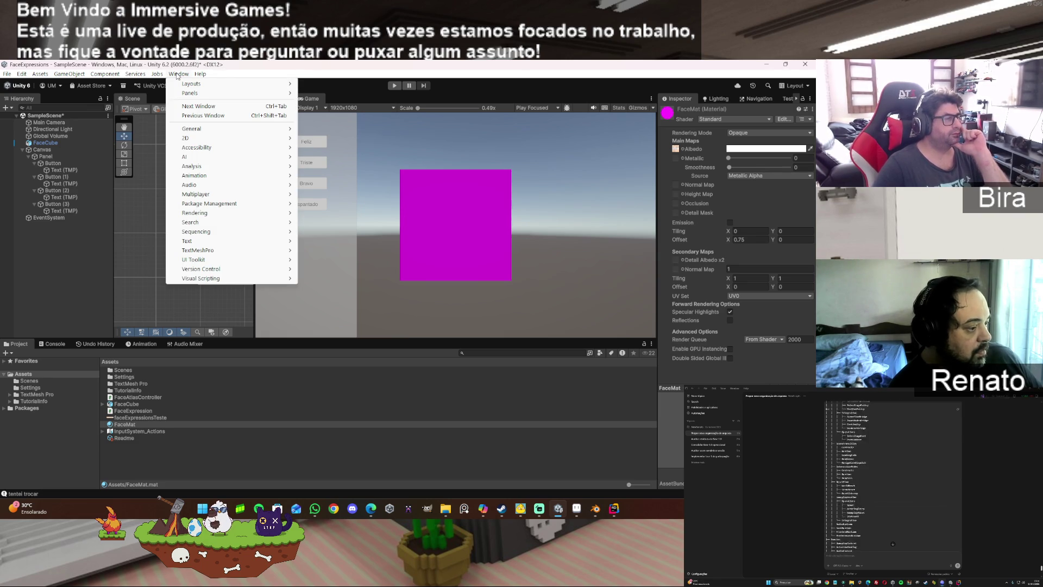
mouse_move(221, 243)
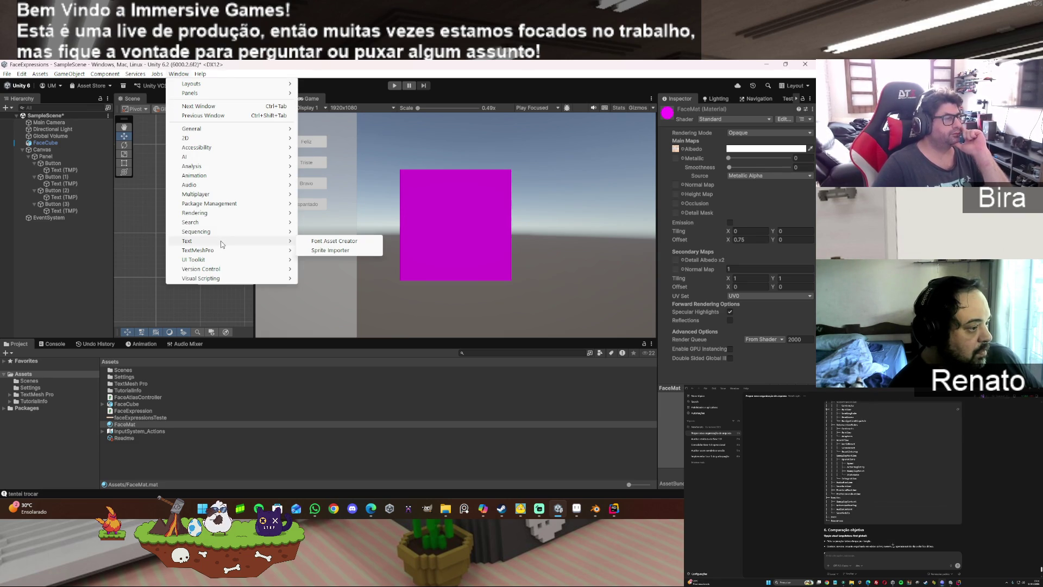
left_click(41, 75)
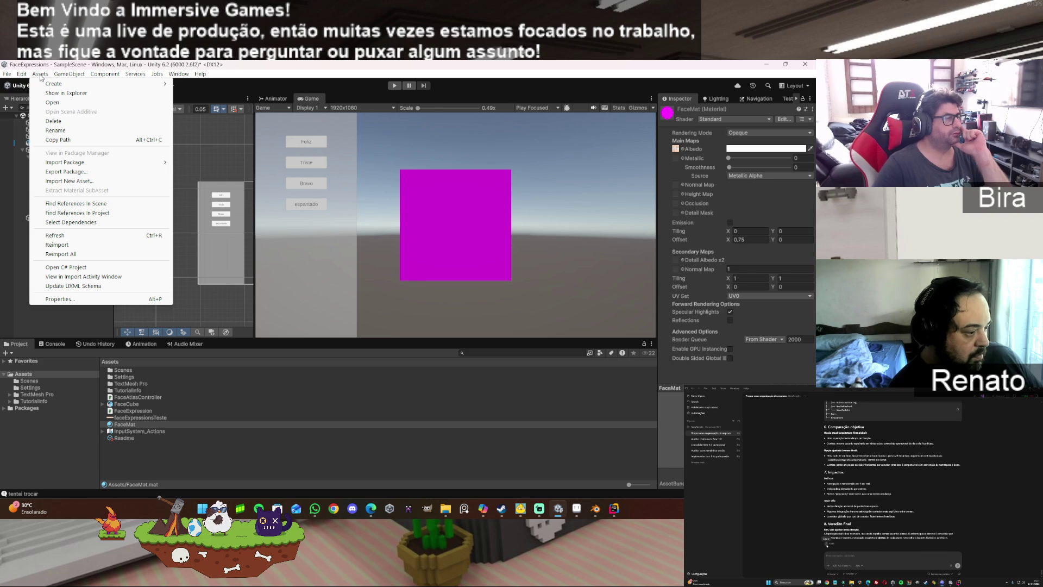
mouse_move(25, 77)
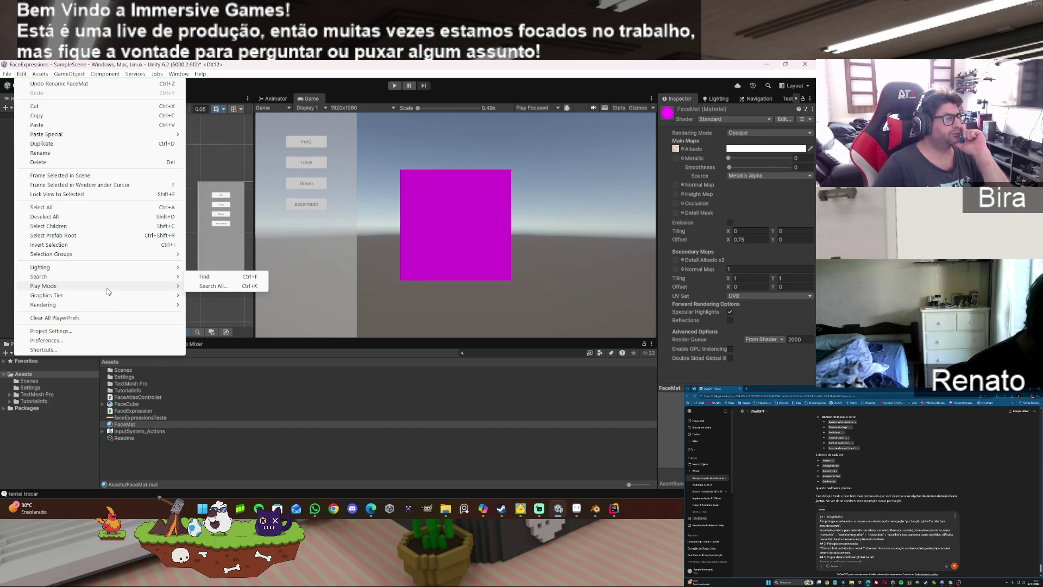
mouse_move(107, 295)
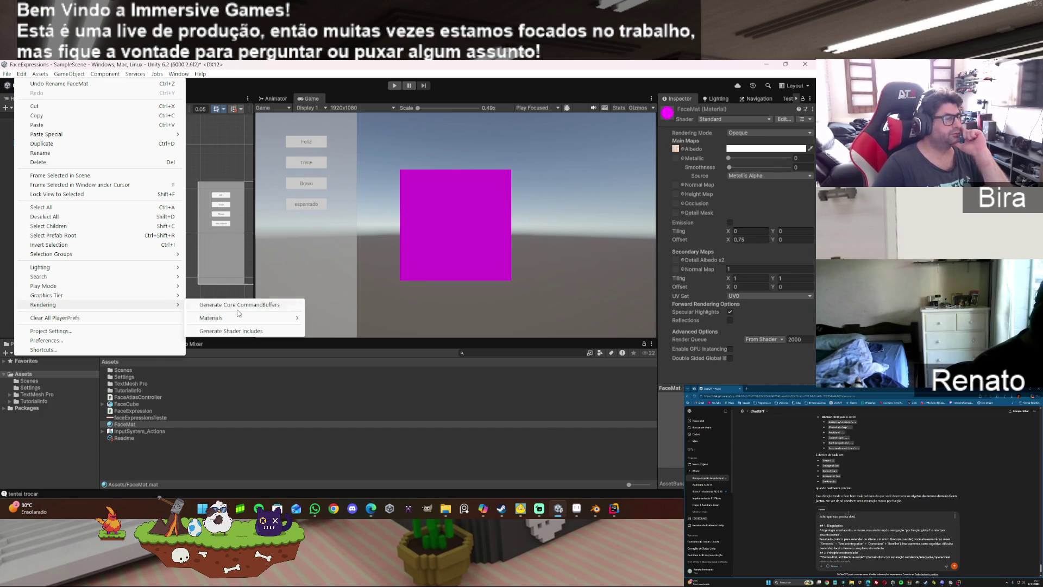
mouse_move(247, 322)
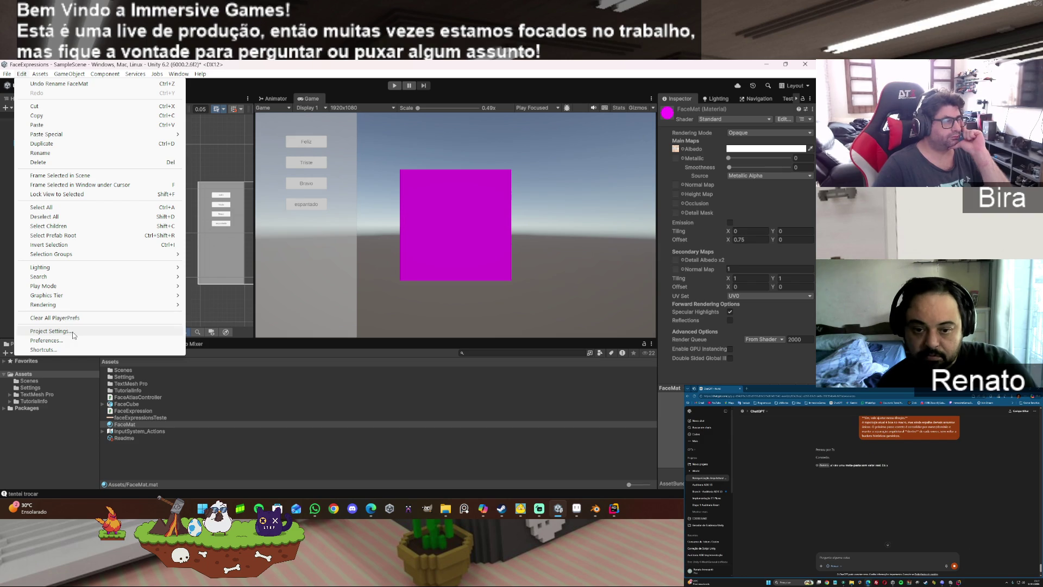
Step: Open Edit > Project Settings, scroll through the Graphics page, then show the Shader Graph page
left_click(50, 331)
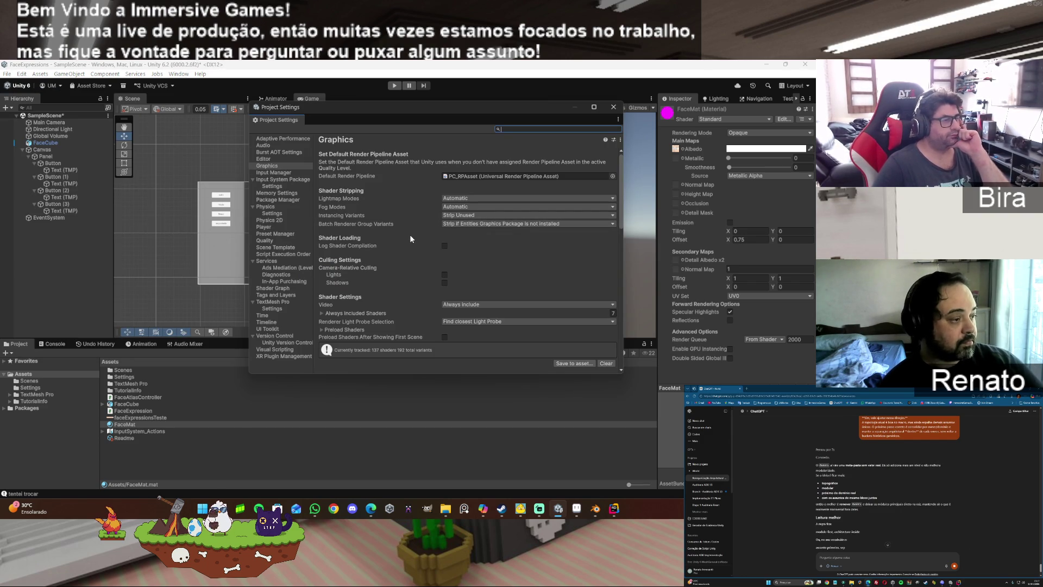
scroll(410, 233, "down", 5)
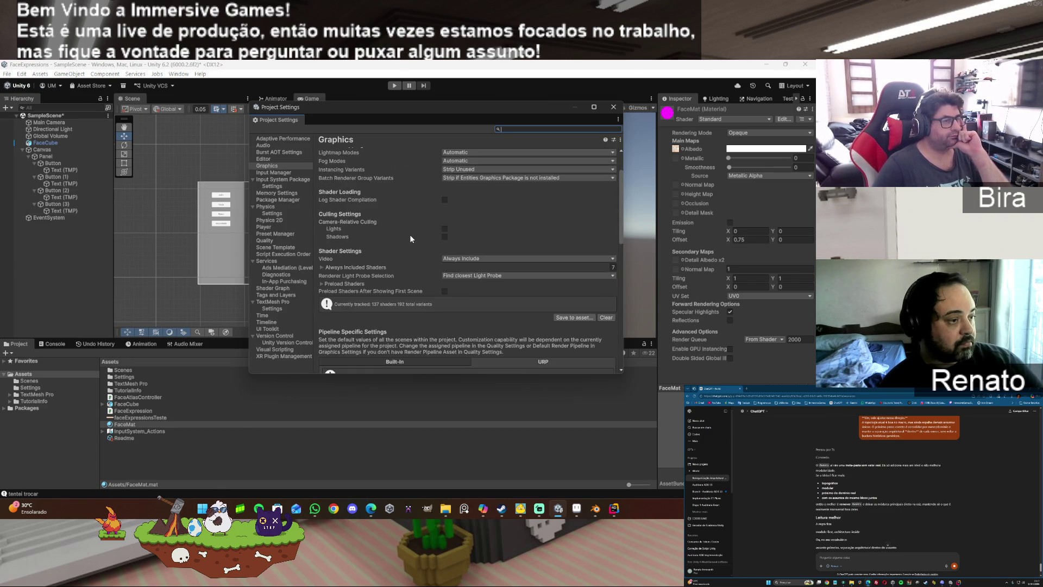
scroll(411, 238, "down", 2)
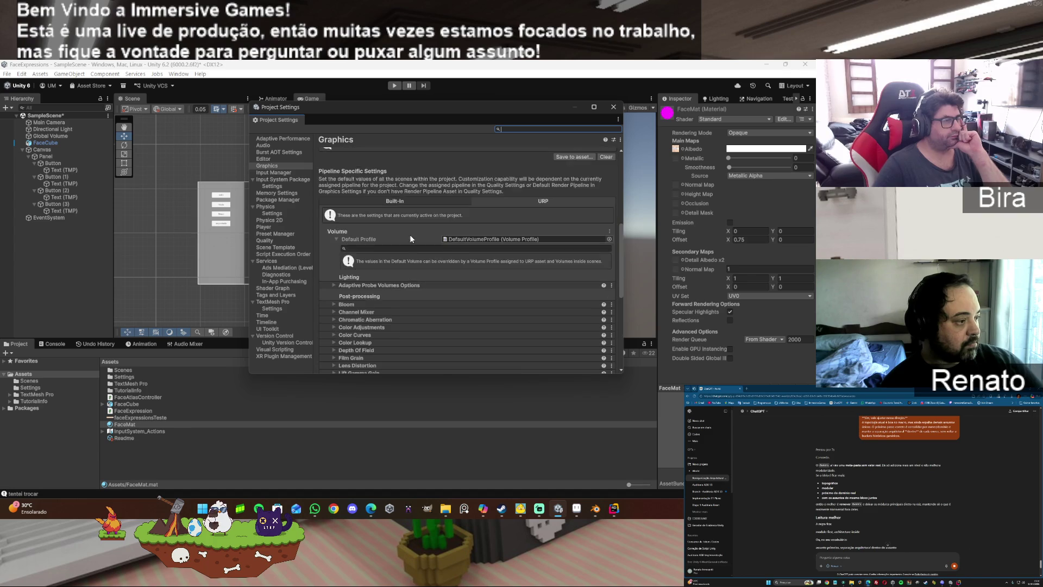
scroll(410, 238, "down", 8)
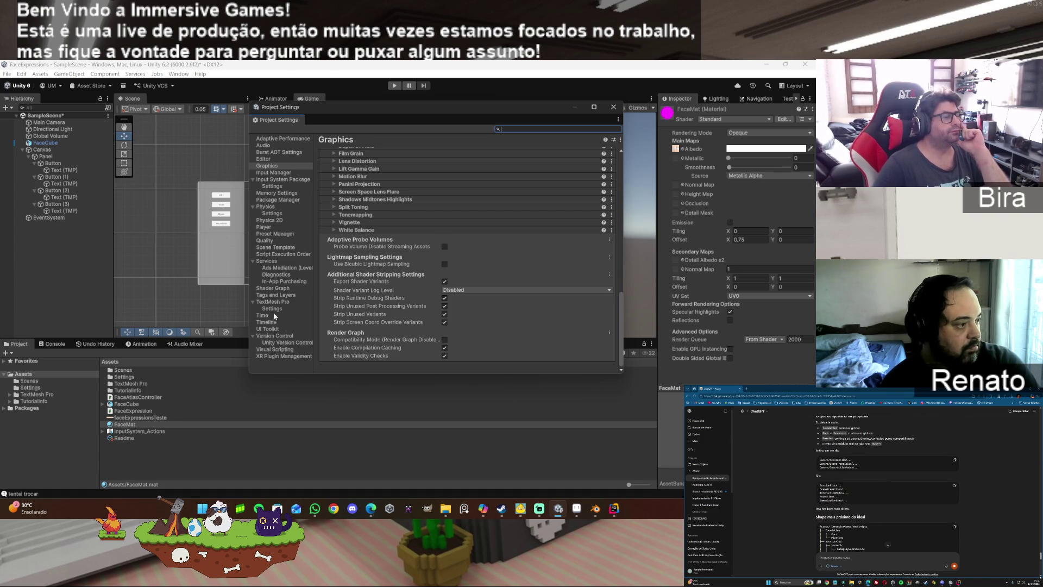
left_click(278, 281)
left_click(276, 288)
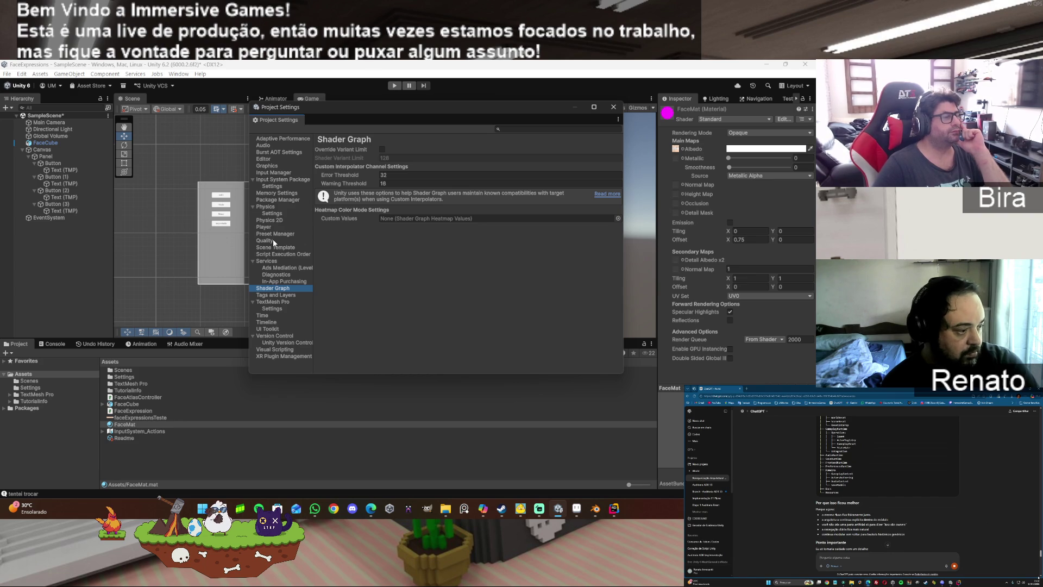
Step: Review Player > Other Settings, scrolling through its Rendering, Configuration and Optimization options
left_click(269, 225)
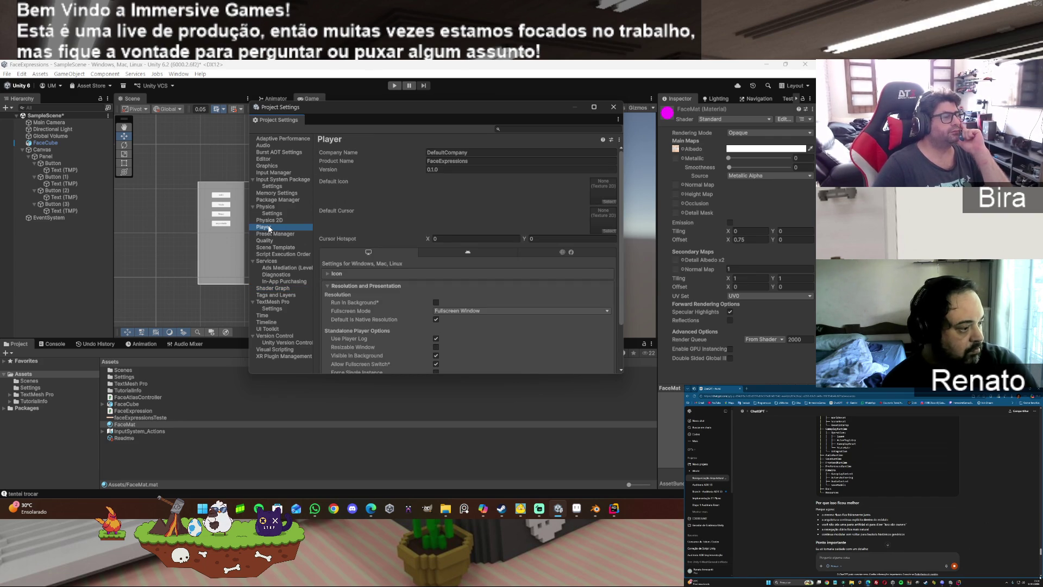
scroll(404, 258, "down", 3)
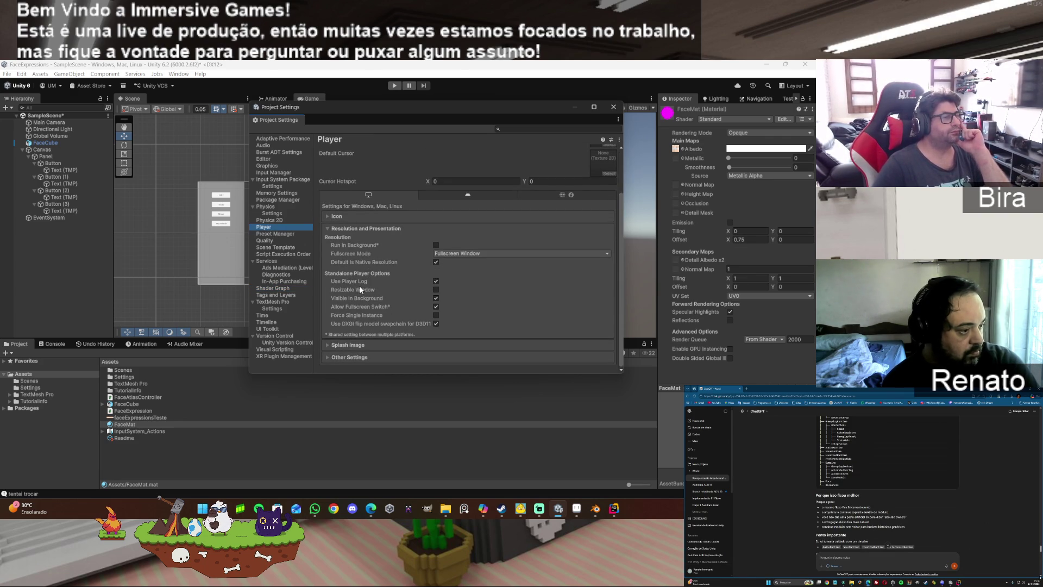
left_click(343, 359)
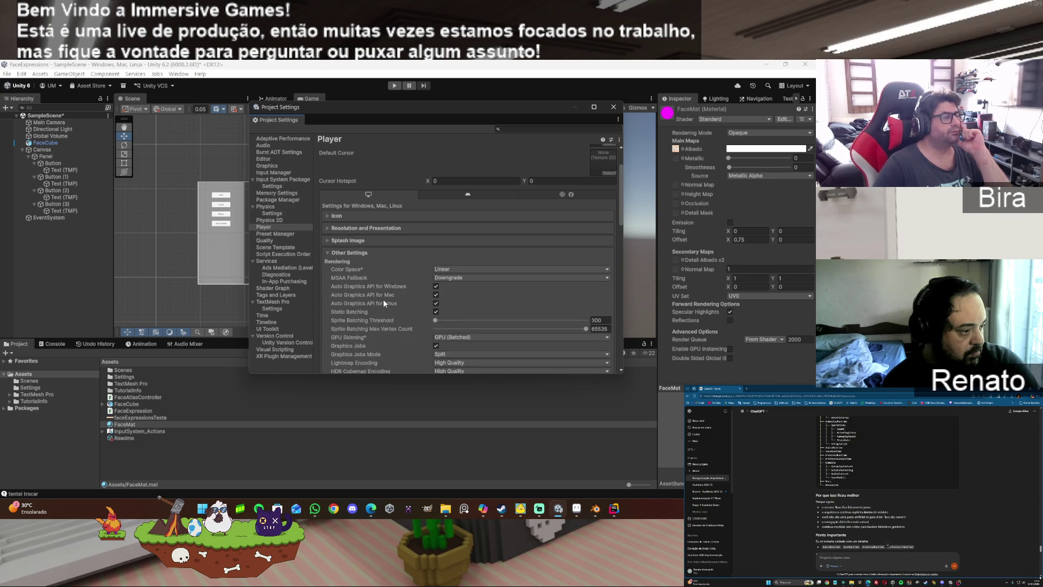
scroll(383, 299, "down", 10)
scroll(386, 290, "down", 10)
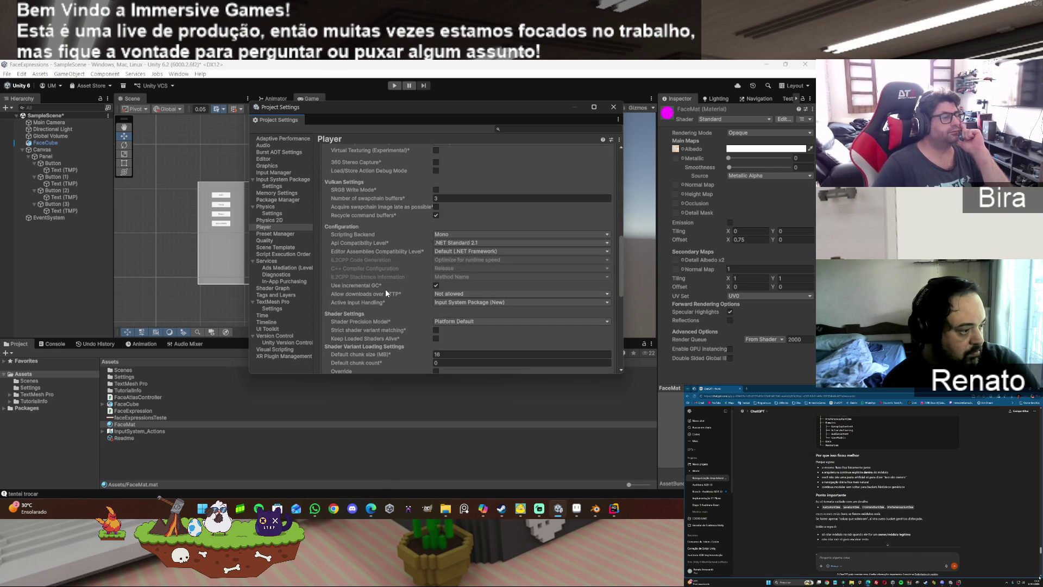
scroll(386, 293, "down", 15)
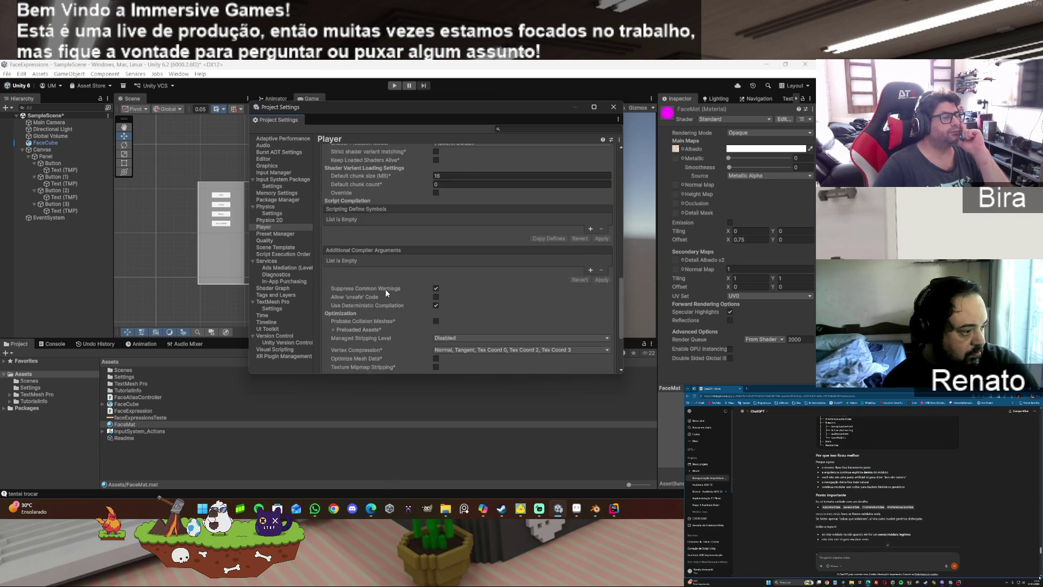
scroll(386, 289, "down", 2)
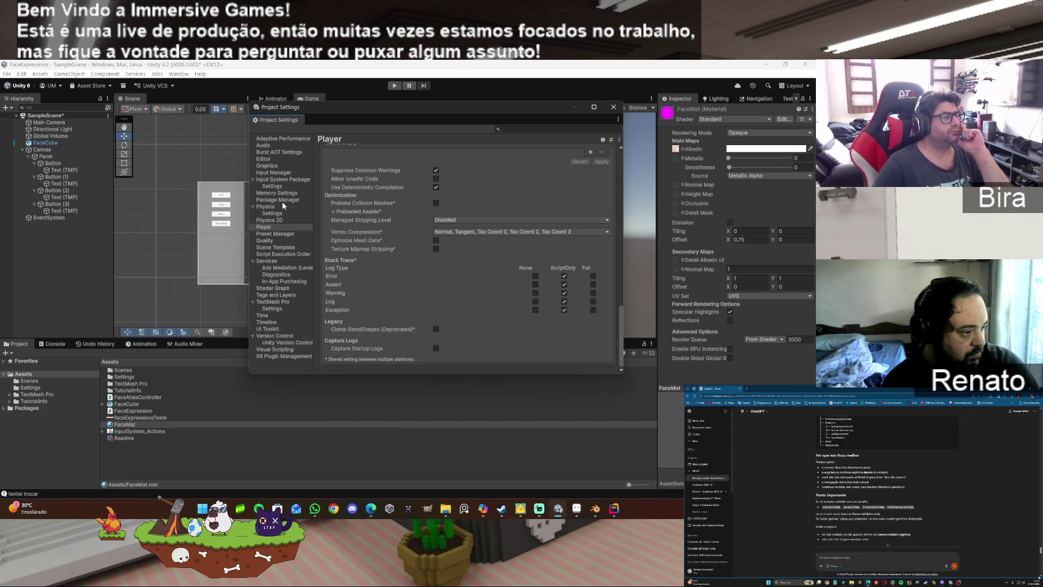
left_click(271, 166)
Step: Show the Editor settings page and scroll to its top to review asset and serialization options
left_click(267, 160)
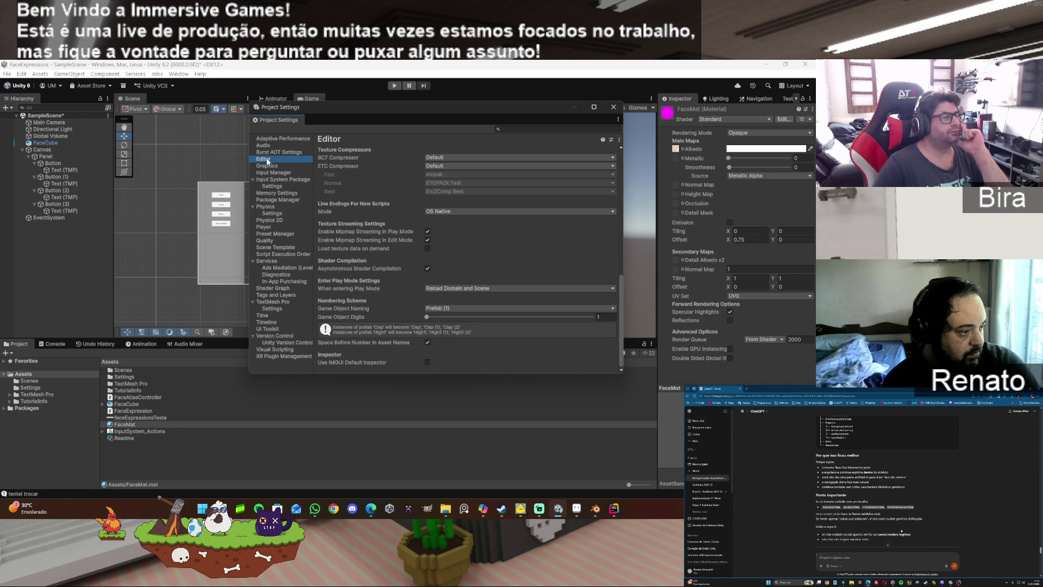
scroll(384, 247, "up", 3)
scroll(384, 246, "up", 3)
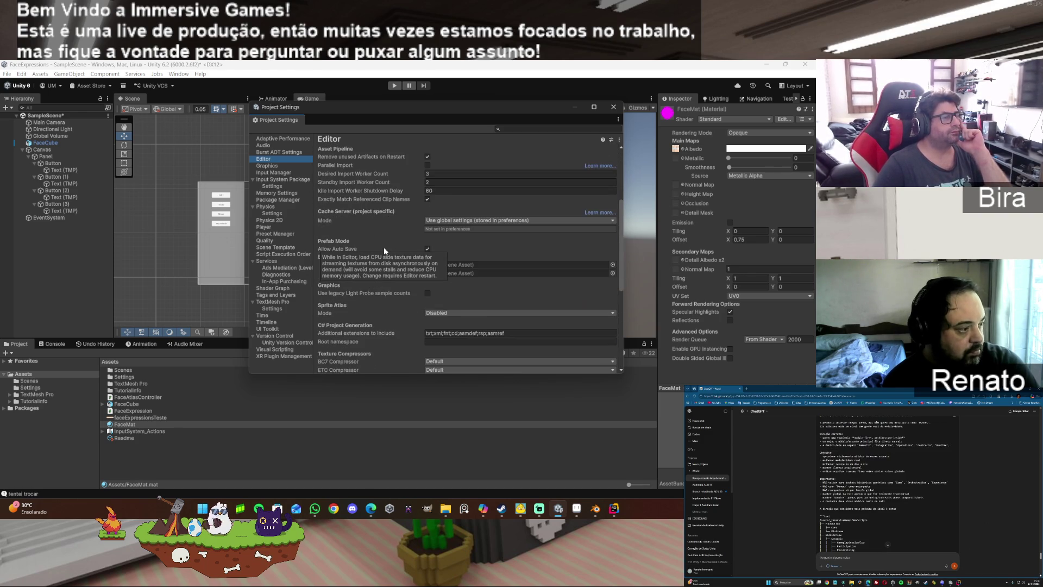
scroll(533, 301, "up", 1)
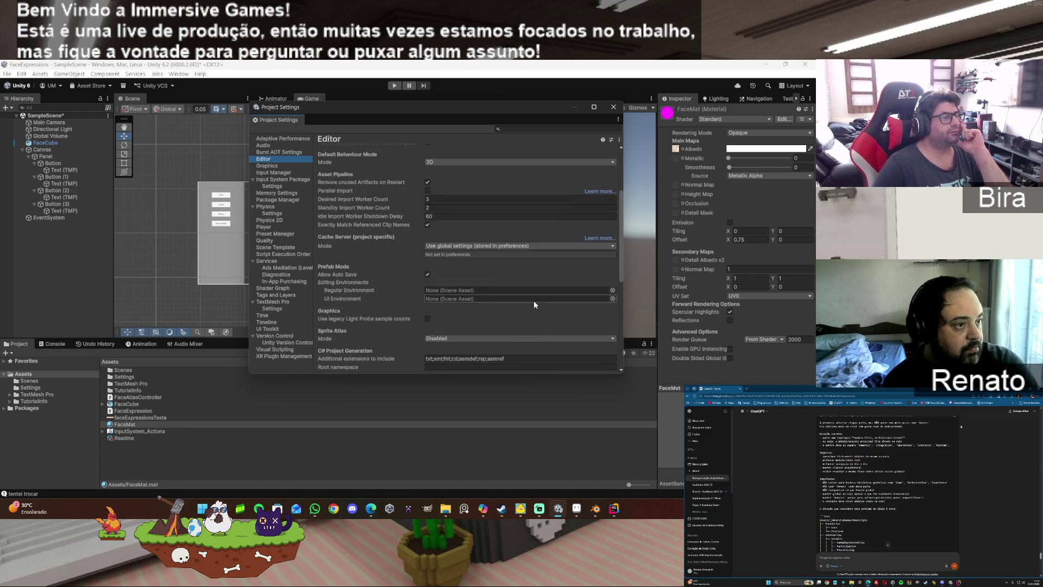
scroll(533, 301, "up", 4)
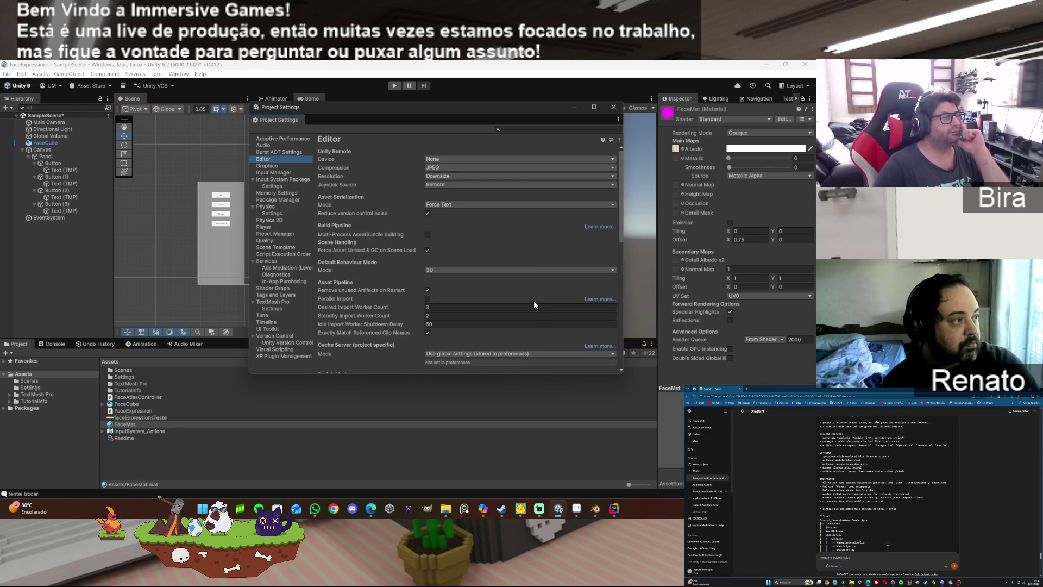